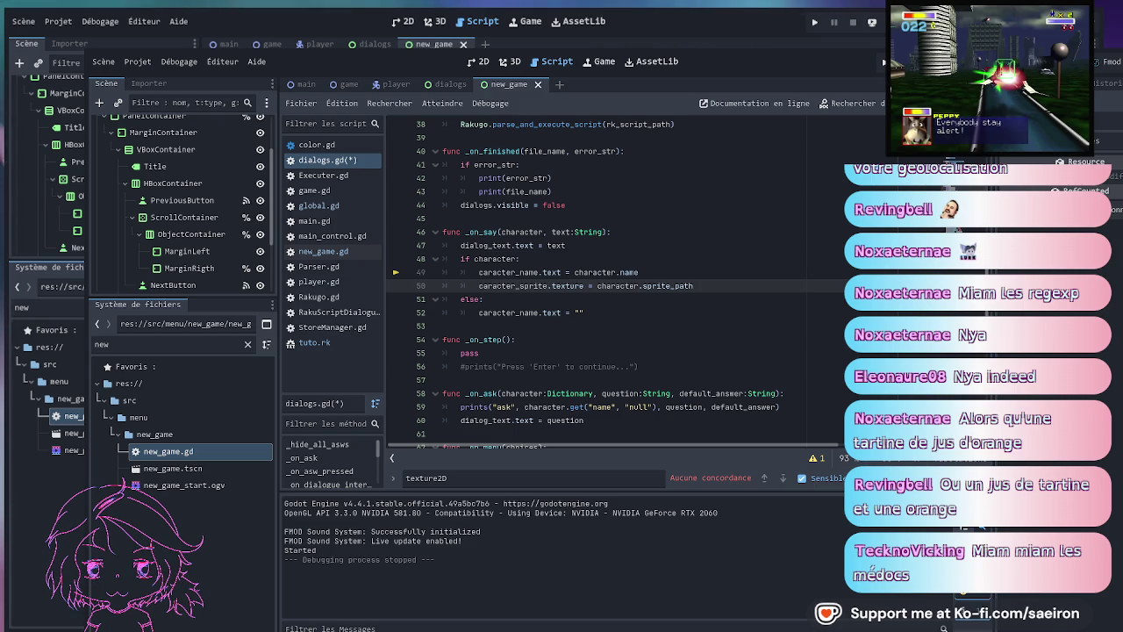
- Insert 'ResourceLoader.load(' before character.sprite_path on line 50 of dialogs.gd
{"action": "left_click_drag", "start_coordinate": [695, 286], "coordinate": [597, 286]}
{"action": "left_click", "coordinate": [597, 286]}
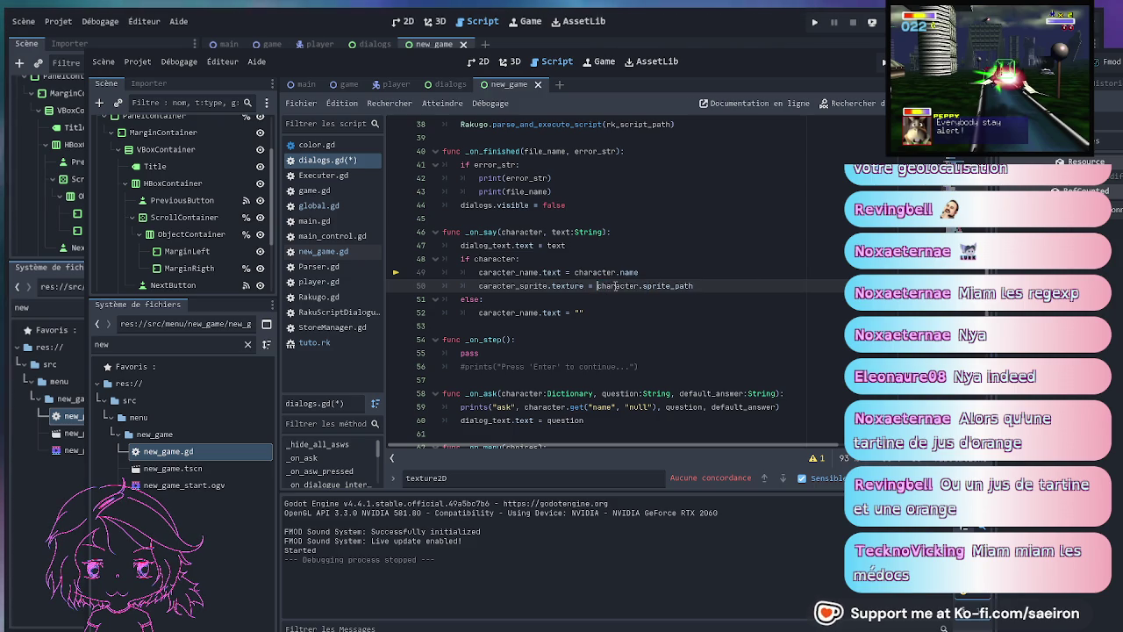
{"action": "key", "text": "space"}
{"action": "key", "text": "Left"}
{"action": "type", "text": "Res"}
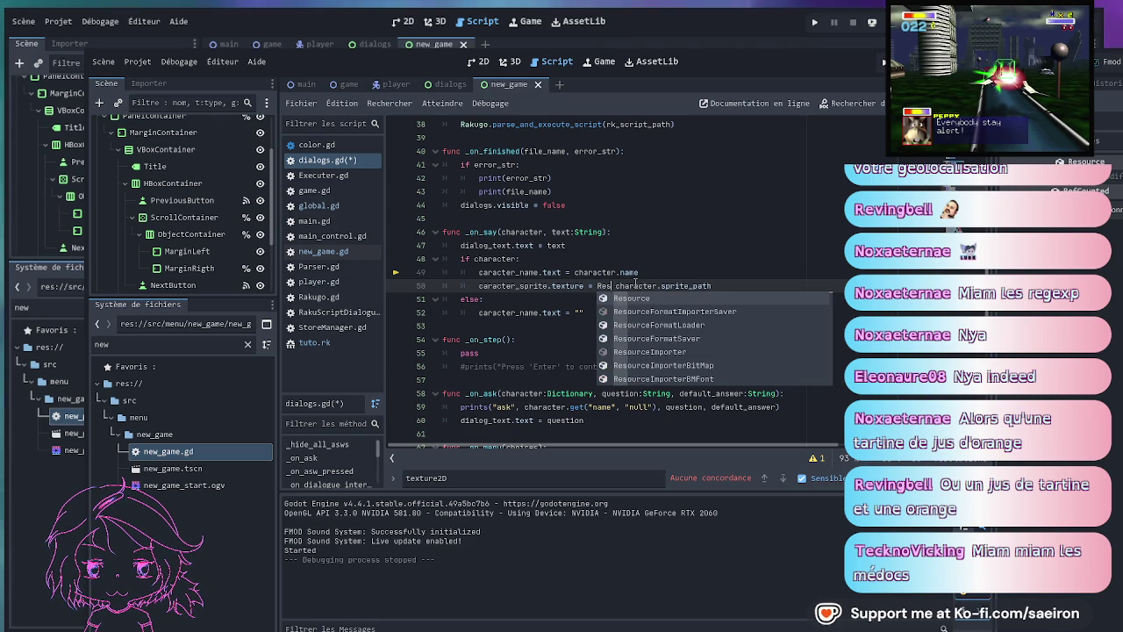
{"action": "type", "text": "s"}
{"action": "key", "text": "BackSpace"}
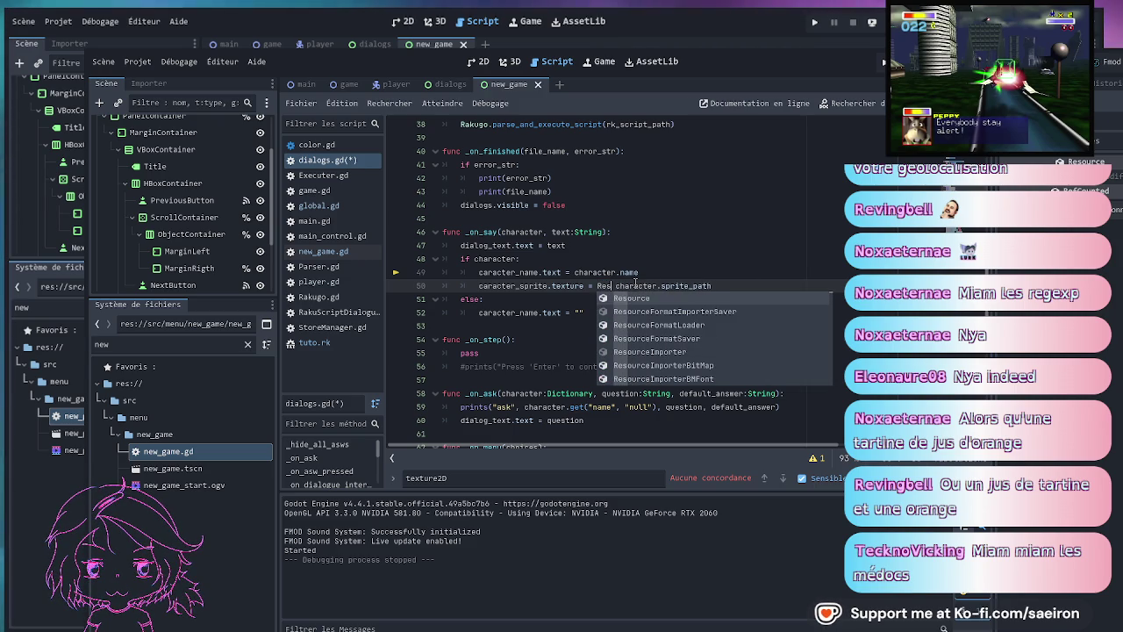
{"action": "type", "text": "ources"}
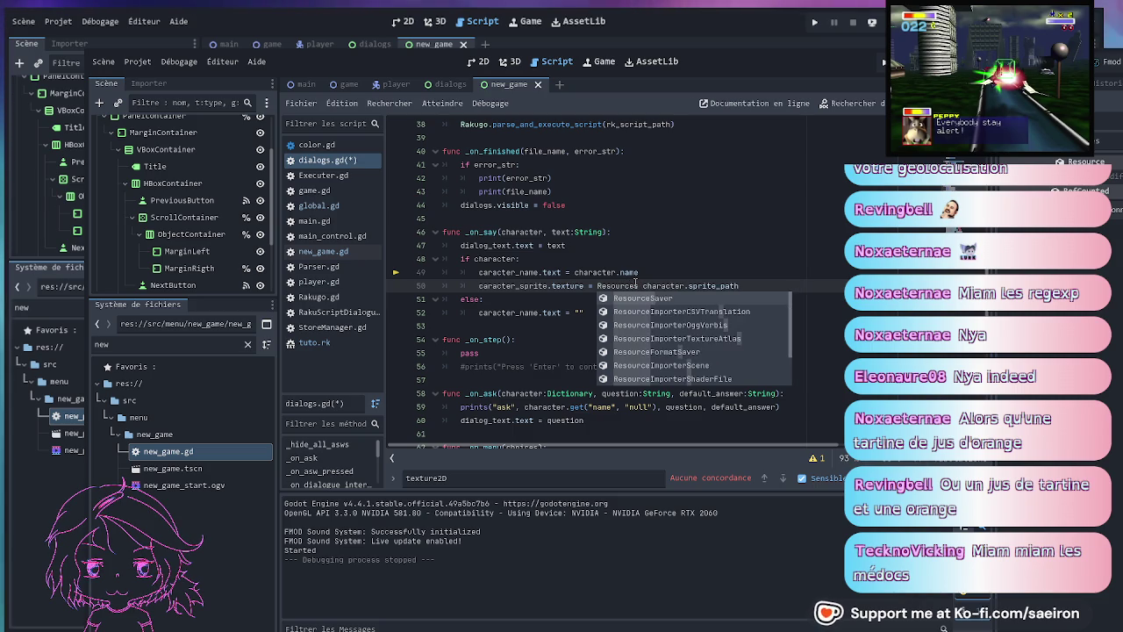
{"action": "key", "text": "BackSpace"}
{"action": "type", "text": "Loa"}
{"action": "key", "text": "BackSpace"}
{"action": "type", "text": "Loader "}
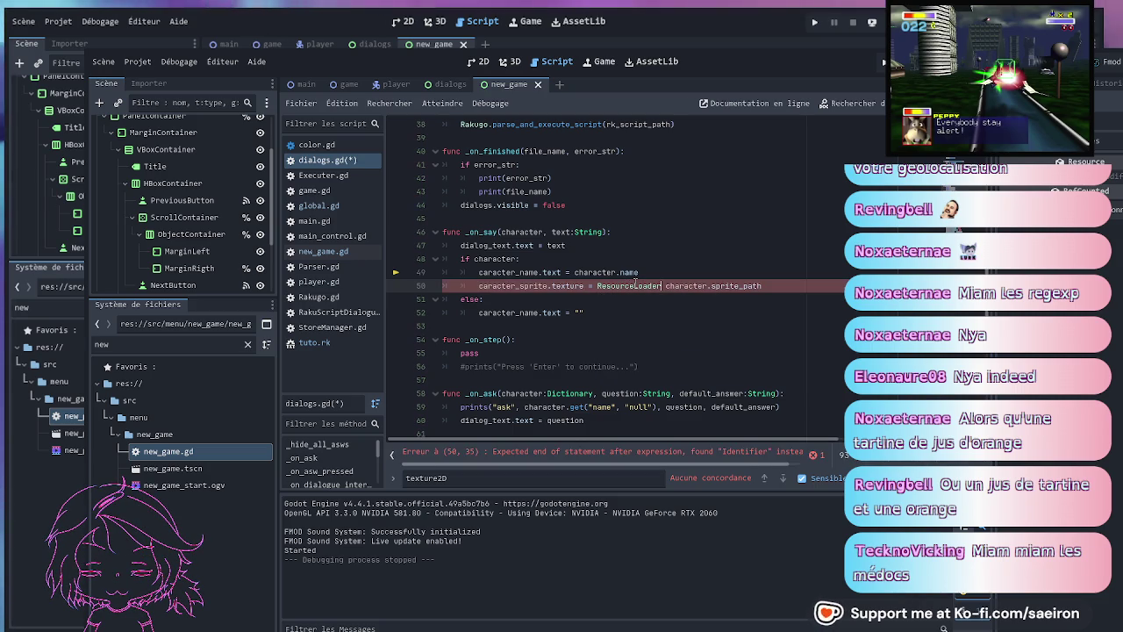
{"action": "type", "text": "oad("}
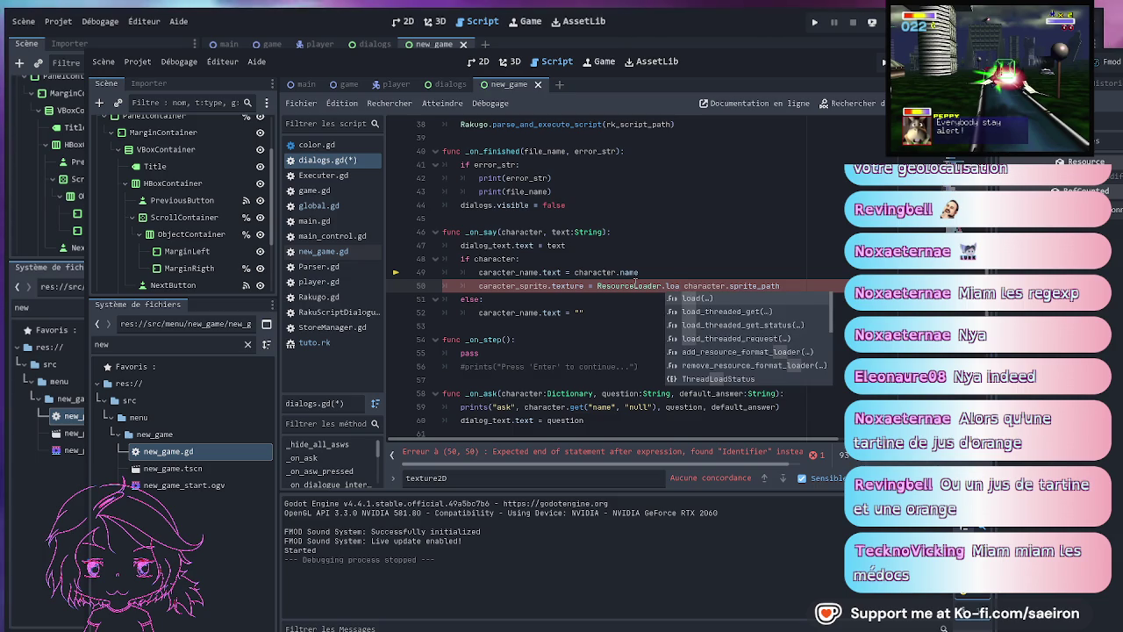
- Remove the stray characters, close the load call's parenthesis, and save dialogs.gd
{"action": "key", "text": "Delete"}
{"action": "key", "text": "Delete"}
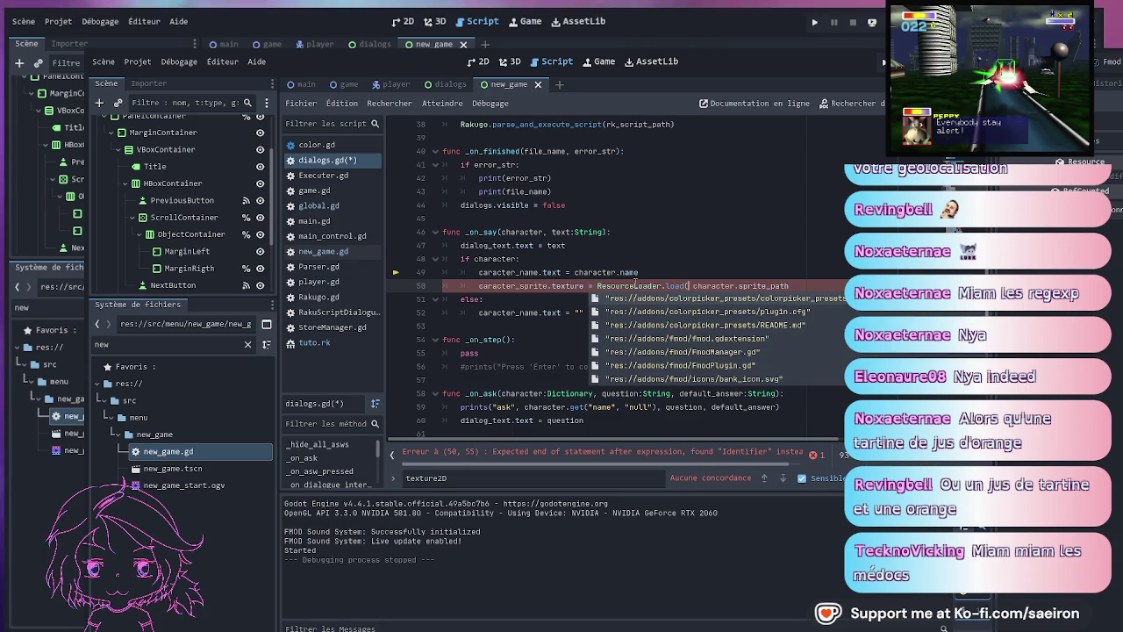
{"action": "key", "text": "End"}
{"action": "type", "text": ")"}
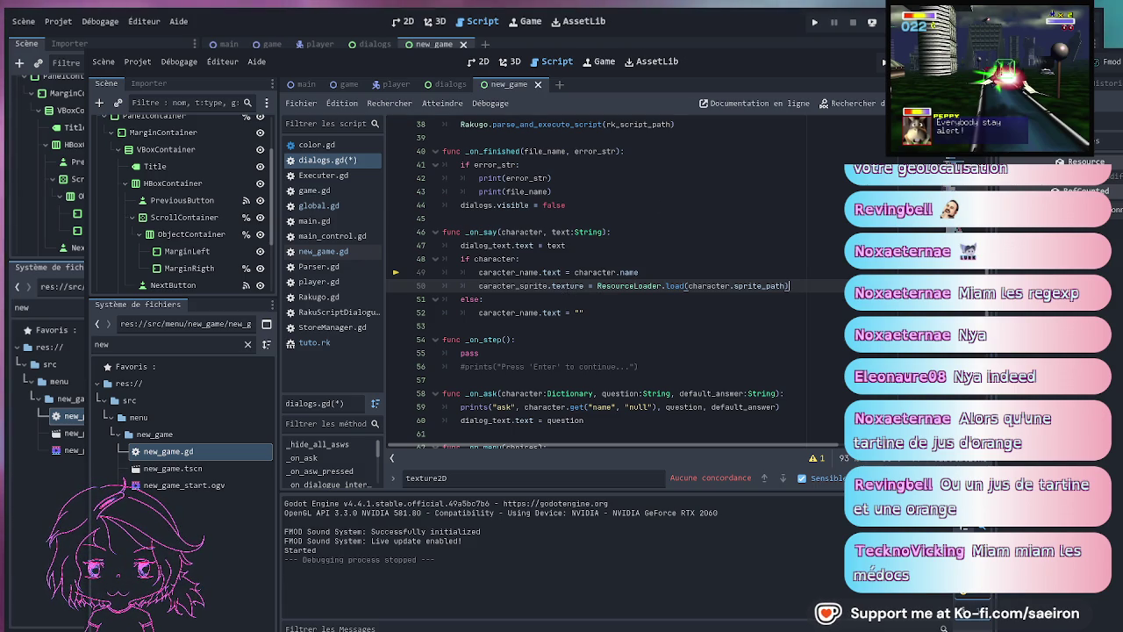
{"action": "key", "text": "ctrl+s"}
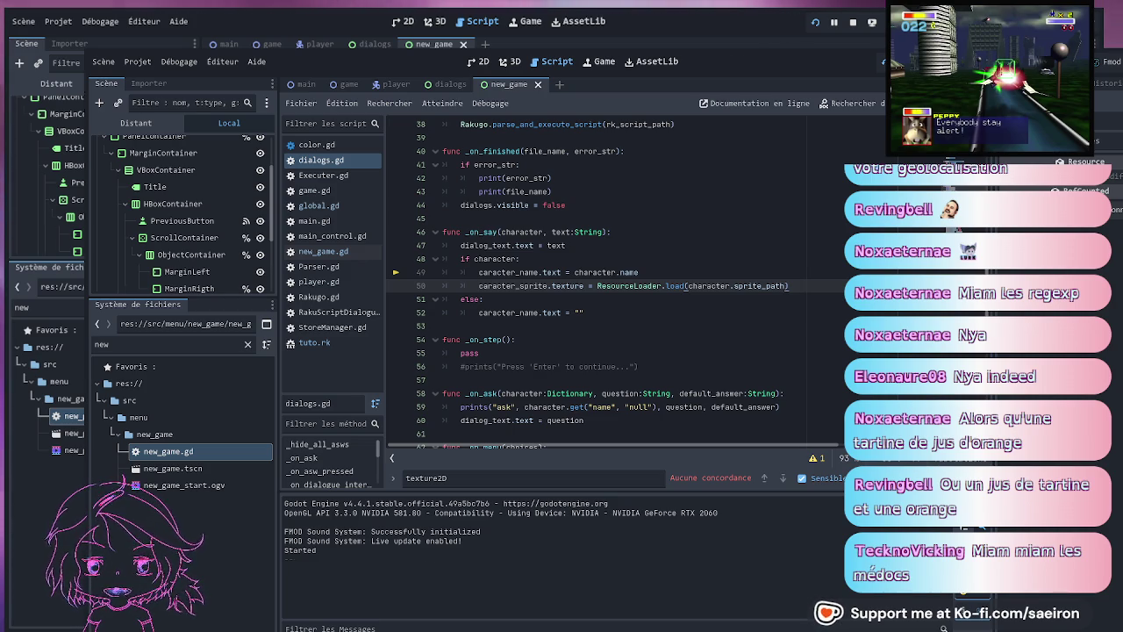
- Stop the running game session and save the scene and dialogs.gd script
{"action": "left_click", "coordinate": [557, 312]}
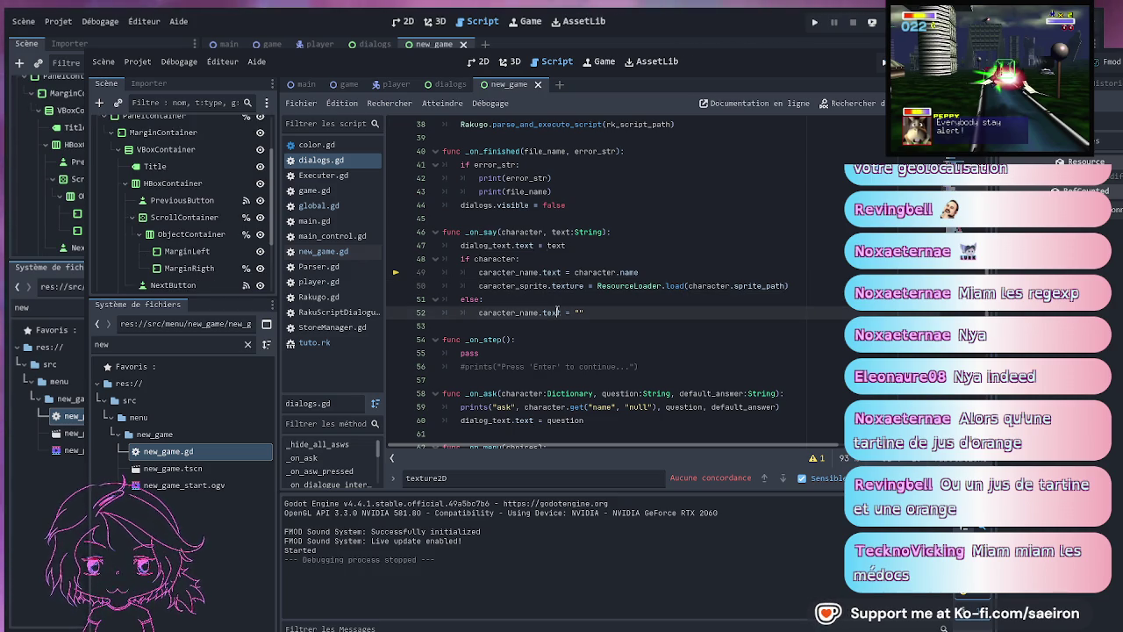
{"action": "key", "text": "ctrl+s"}
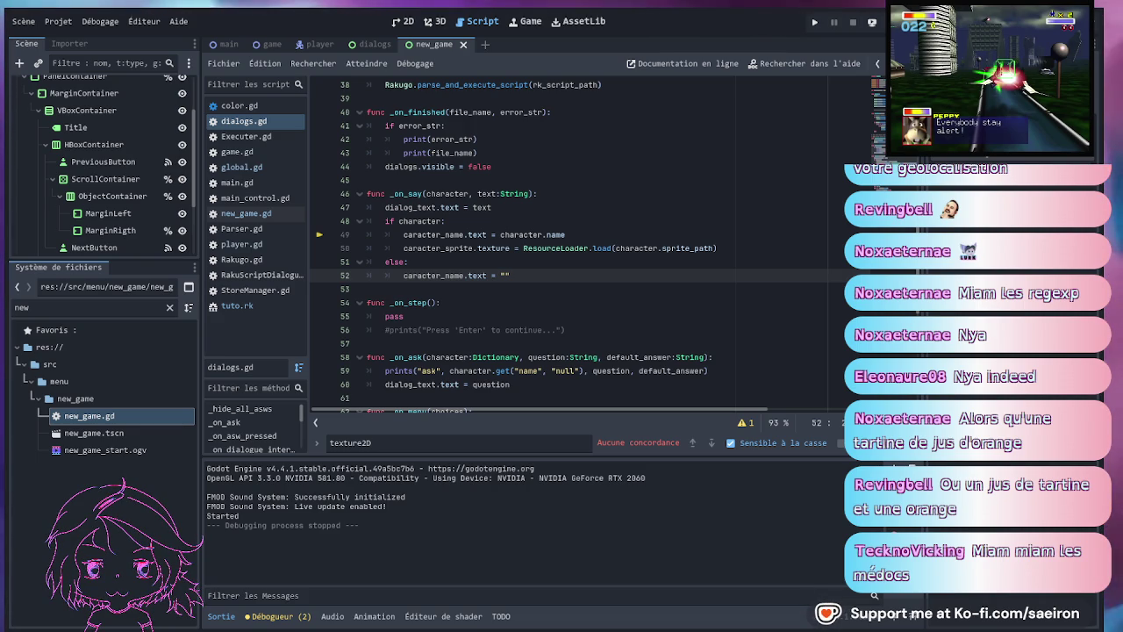
{"action": "left_click", "coordinate": [447, 180]}
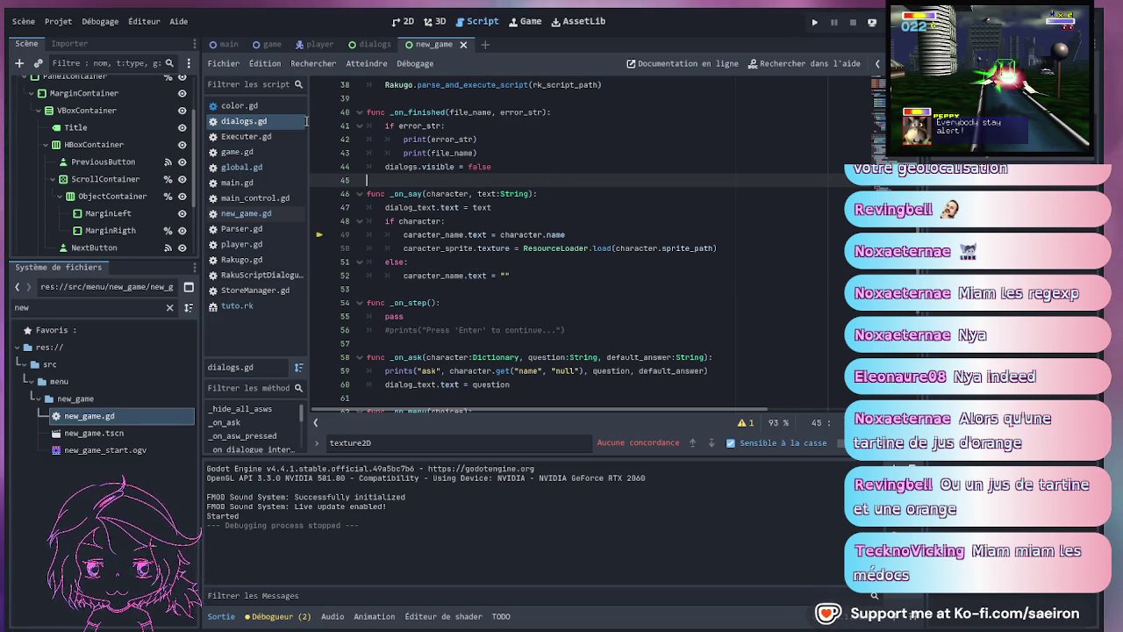
{"action": "key", "text": "ctrl+s"}
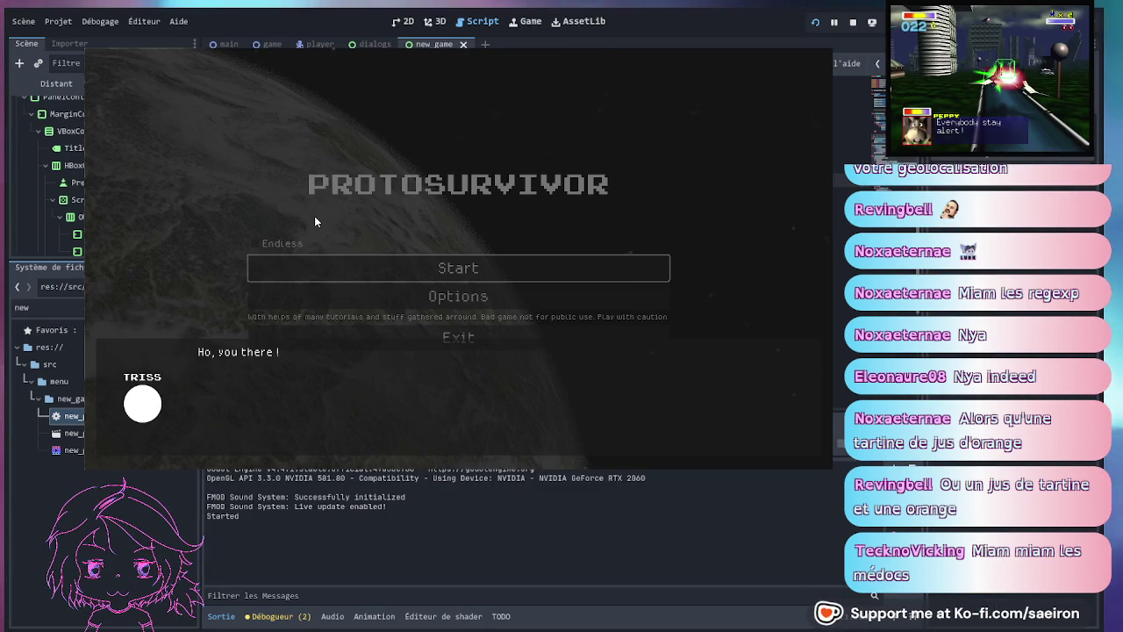
- Advance Triss's dialogue, choose the broken save system reply, then exit from the main menu
{"action": "left_click", "coordinate": [390, 257]}
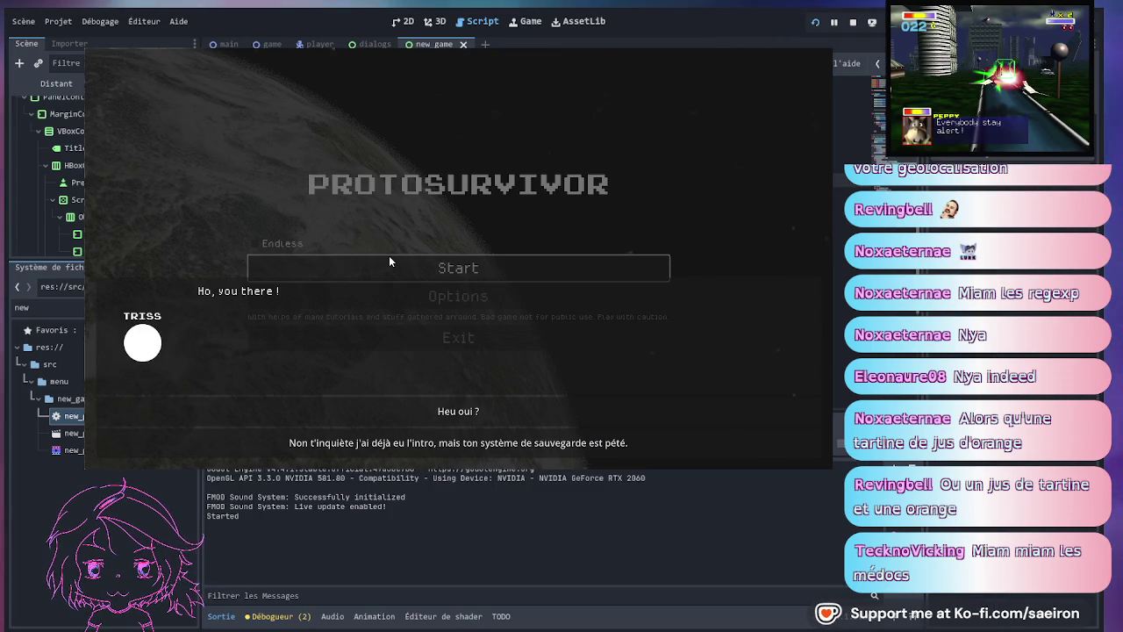
{"action": "left_click", "coordinate": [420, 438]}
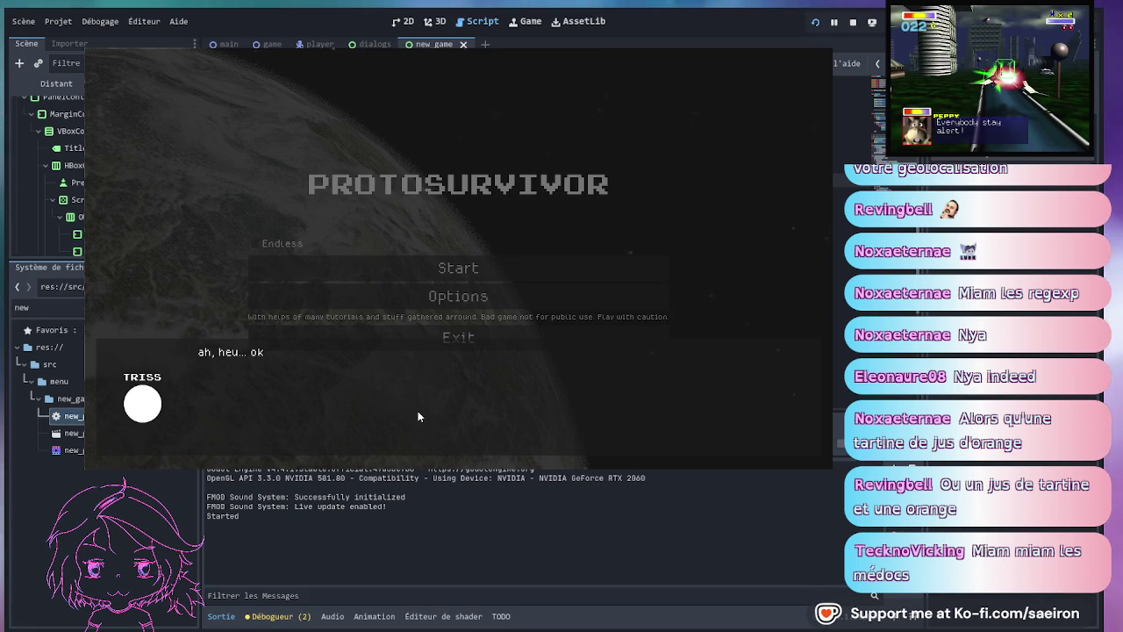
{"action": "left_click", "coordinate": [418, 410]}
{"action": "left_click", "coordinate": [417, 411]}
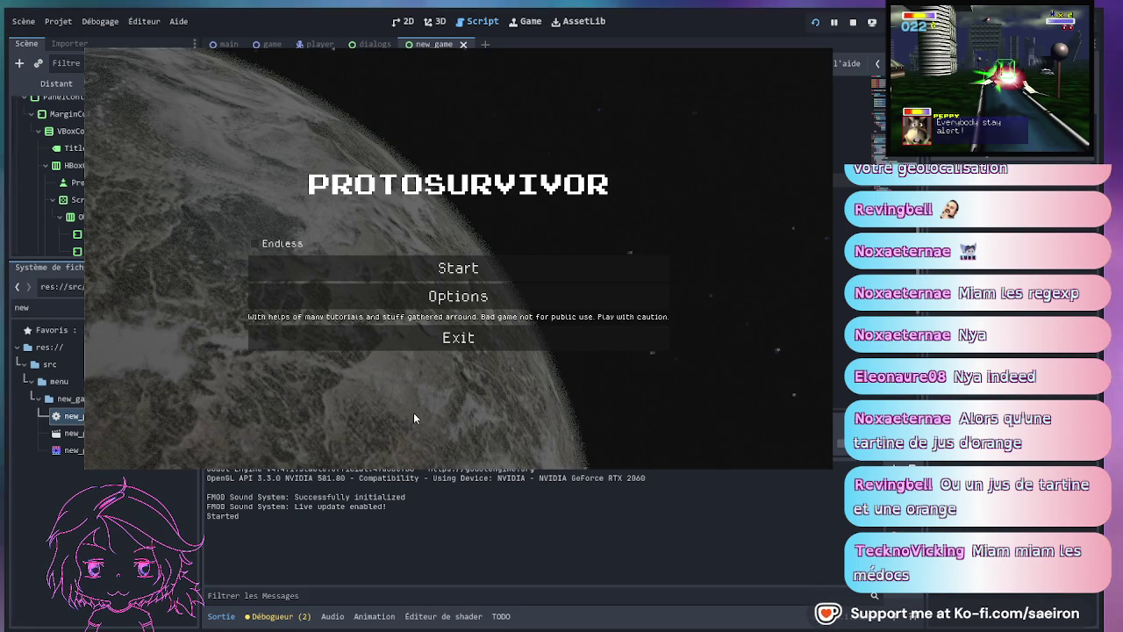
{"action": "left_click", "coordinate": [438, 340]}
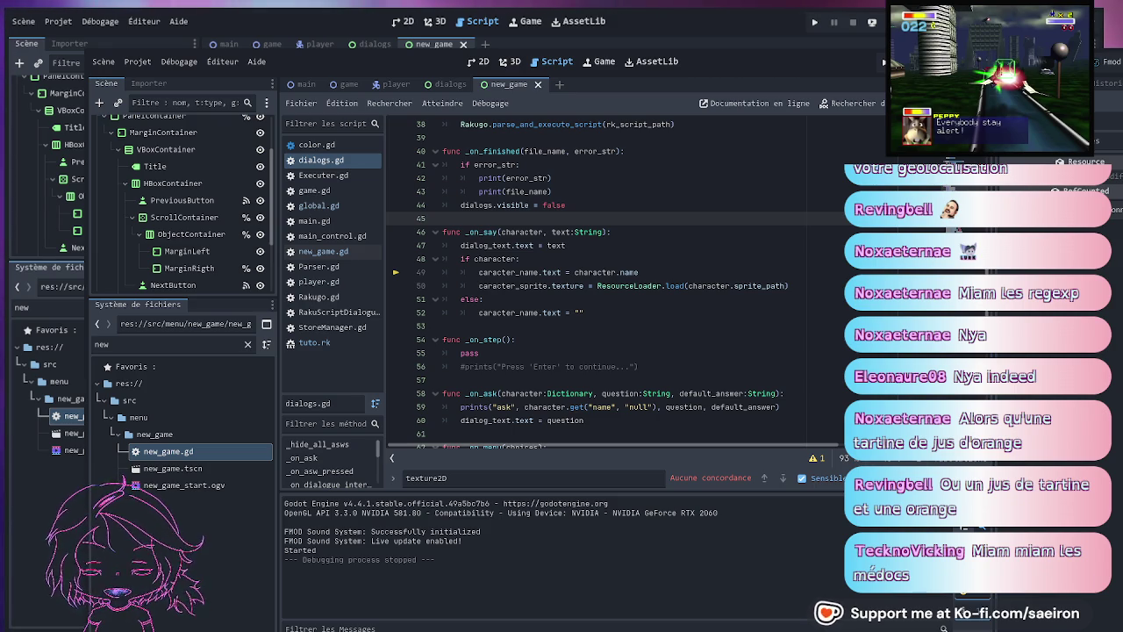
- Place the caret at the end of line 54 and save dialogs.gd
{"action": "left_click", "coordinate": [756, 334]}
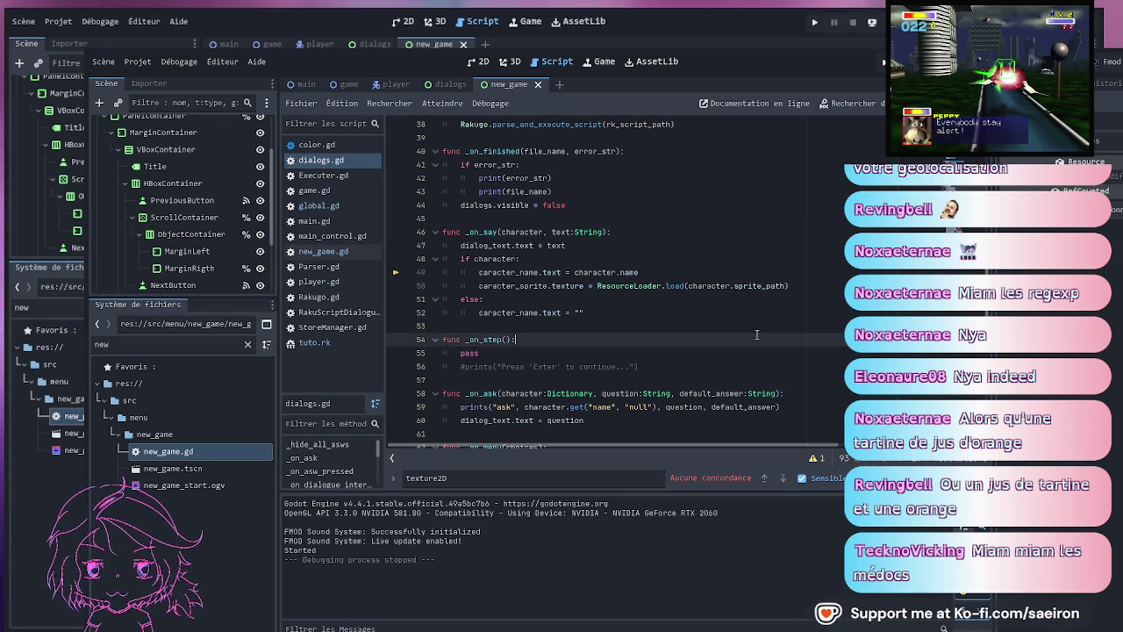
{"action": "key", "text": "ctrl+s"}
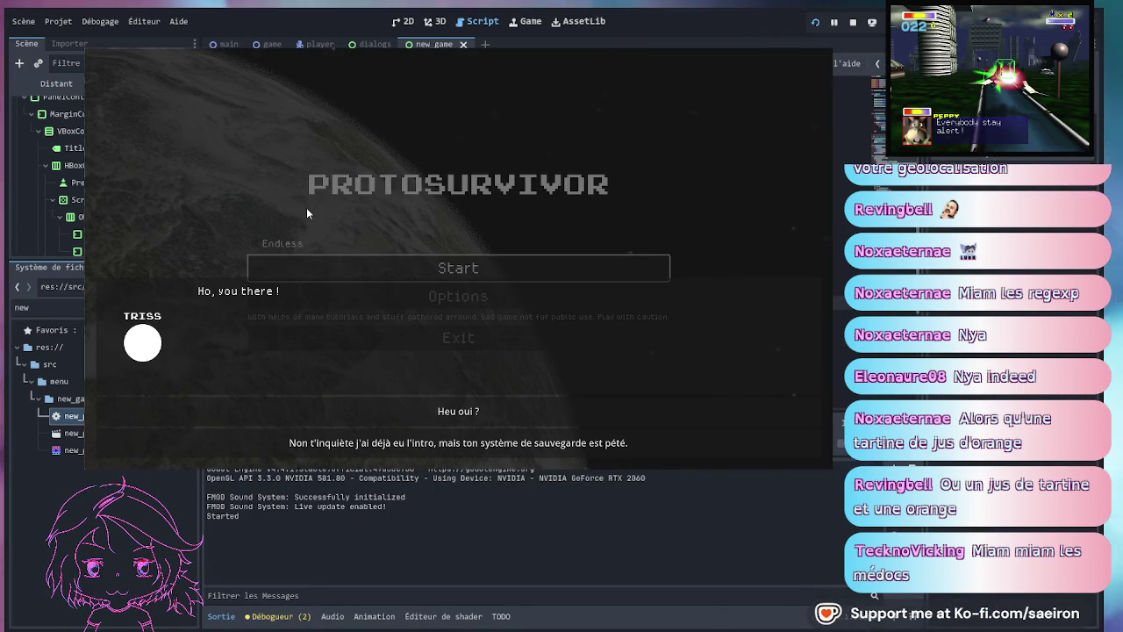
- Choose the second reply and advance through Triss's and Calcula's lines to the end
{"action": "left_click", "coordinate": [388, 449]}
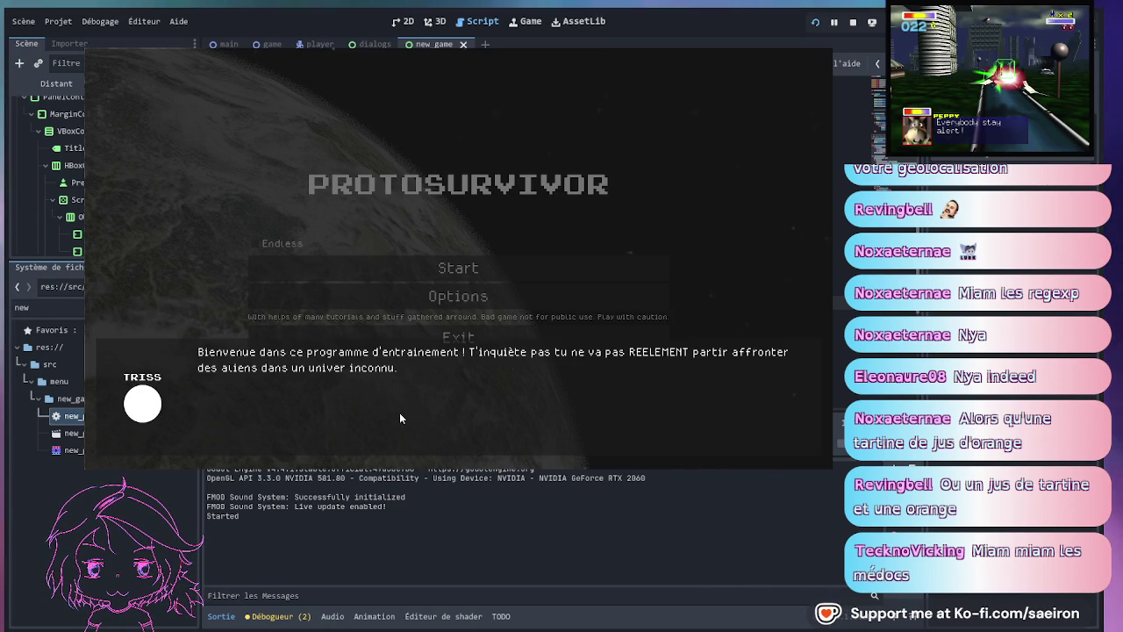
{"action": "left_click", "coordinate": [400, 418]}
{"action": "left_click", "coordinate": [400, 418]}
{"action": "left_click", "coordinate": [400, 418]}
{"action": "left_click", "coordinate": [399, 418]}
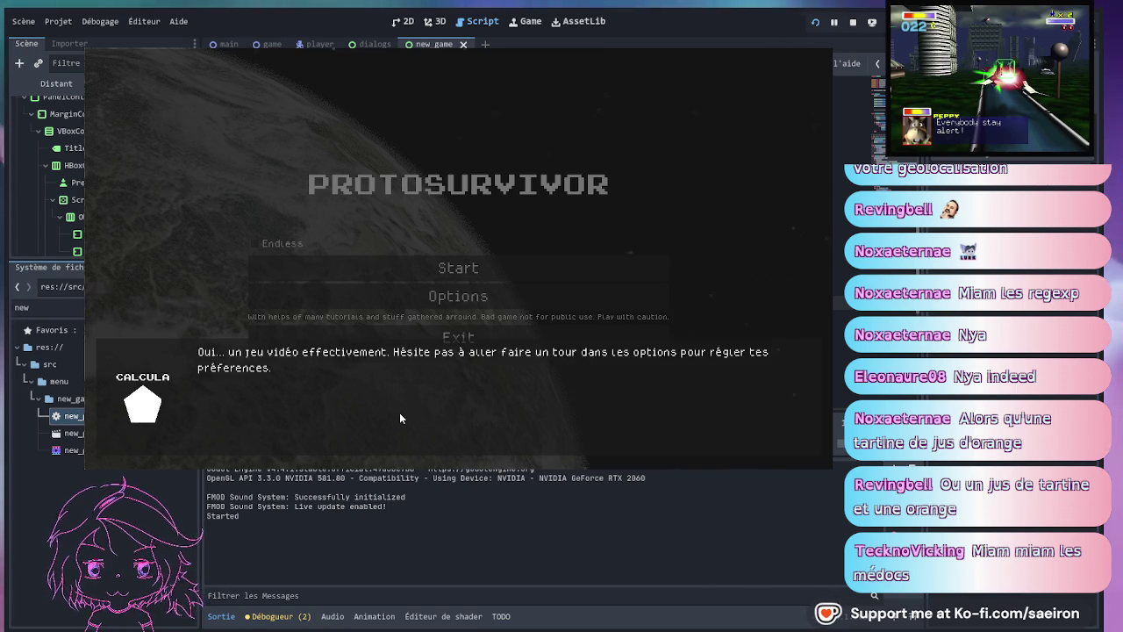
{"action": "left_click", "coordinate": [396, 420]}
{"action": "left_click", "coordinate": [396, 419]}
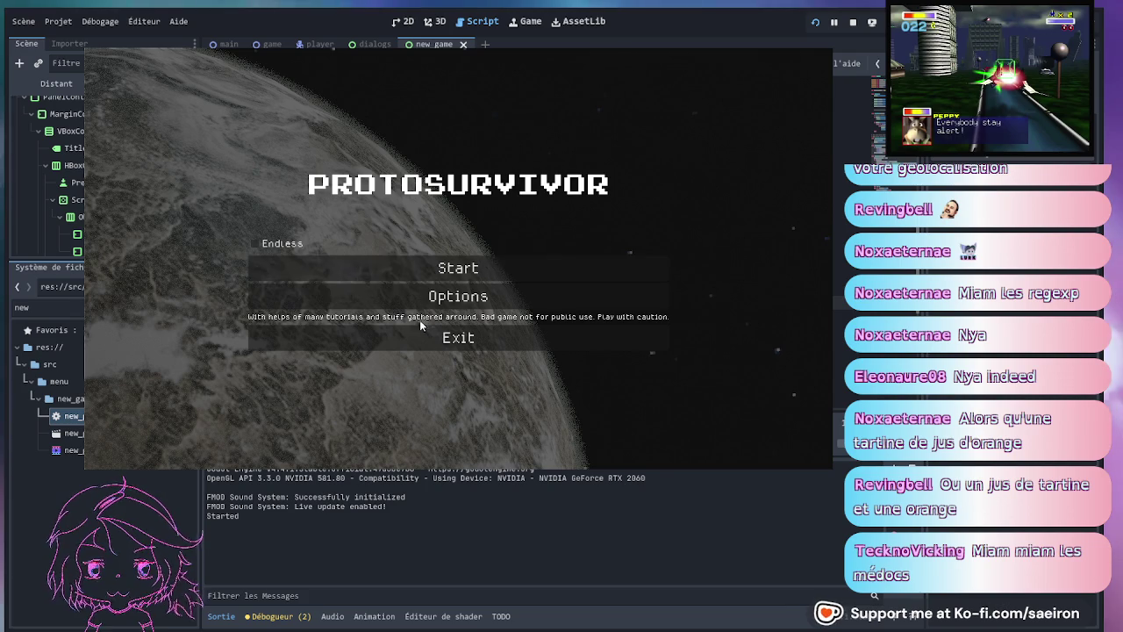
- Start from the main menu, go back, pick the broken-save reply, and stop with F8
{"action": "left_click", "coordinate": [436, 268]}
{"action": "left_click", "coordinate": [515, 437]}
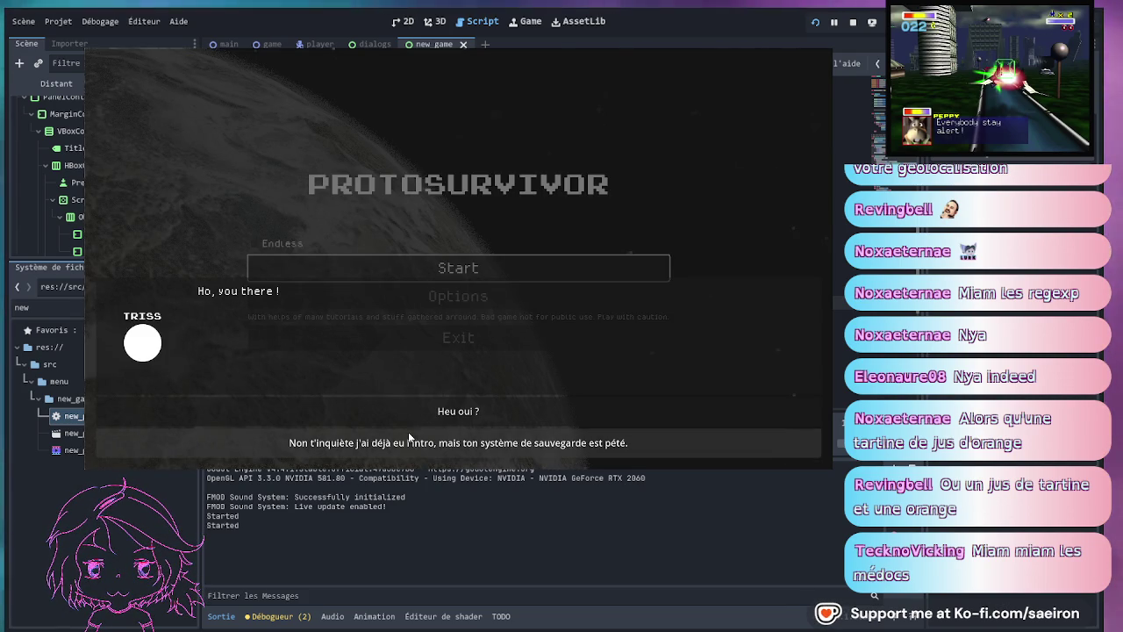
{"action": "left_click", "coordinate": [408, 447]}
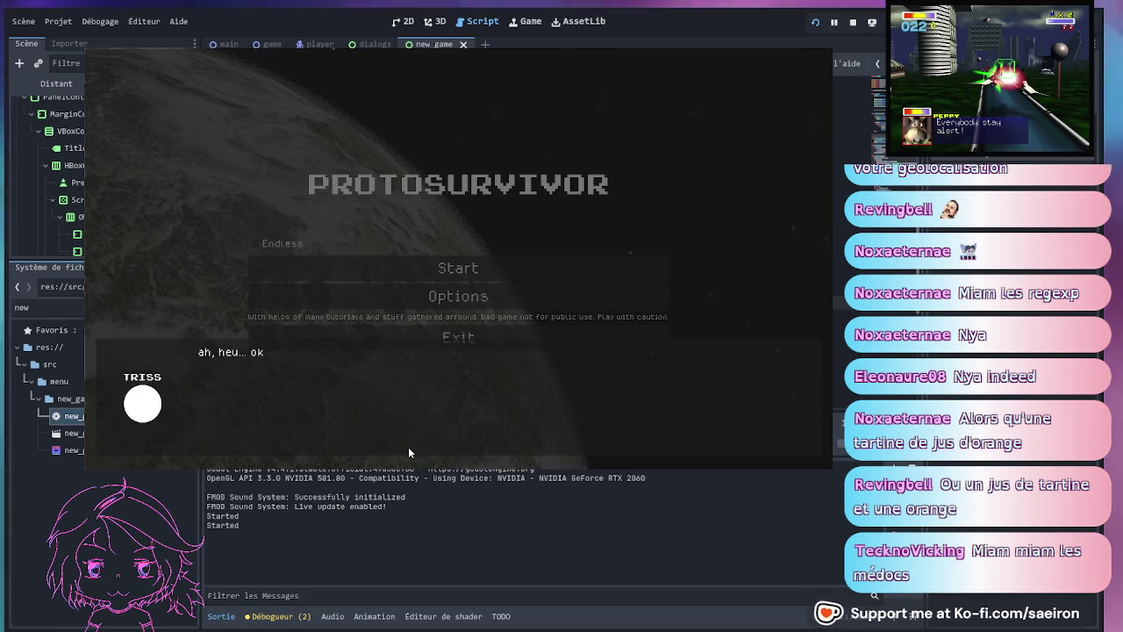
{"action": "key", "text": "F8"}
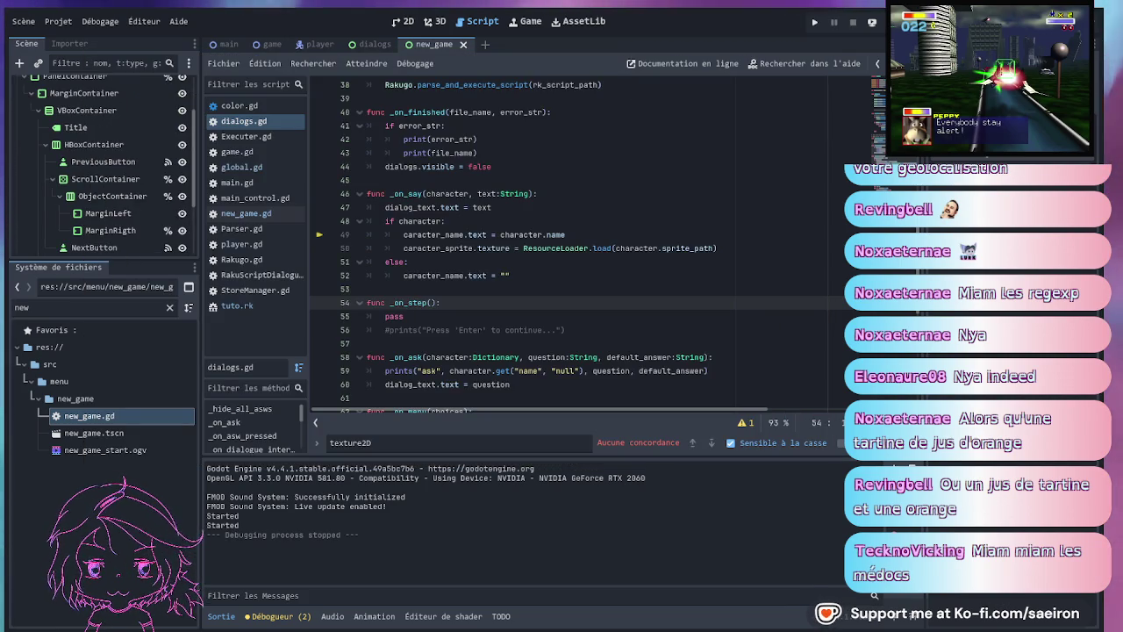
- Stop the game, enlarge the Scene dock, and switch through the dialogs, game and main scenes
{"action": "left_click", "coordinate": [609, 313]}
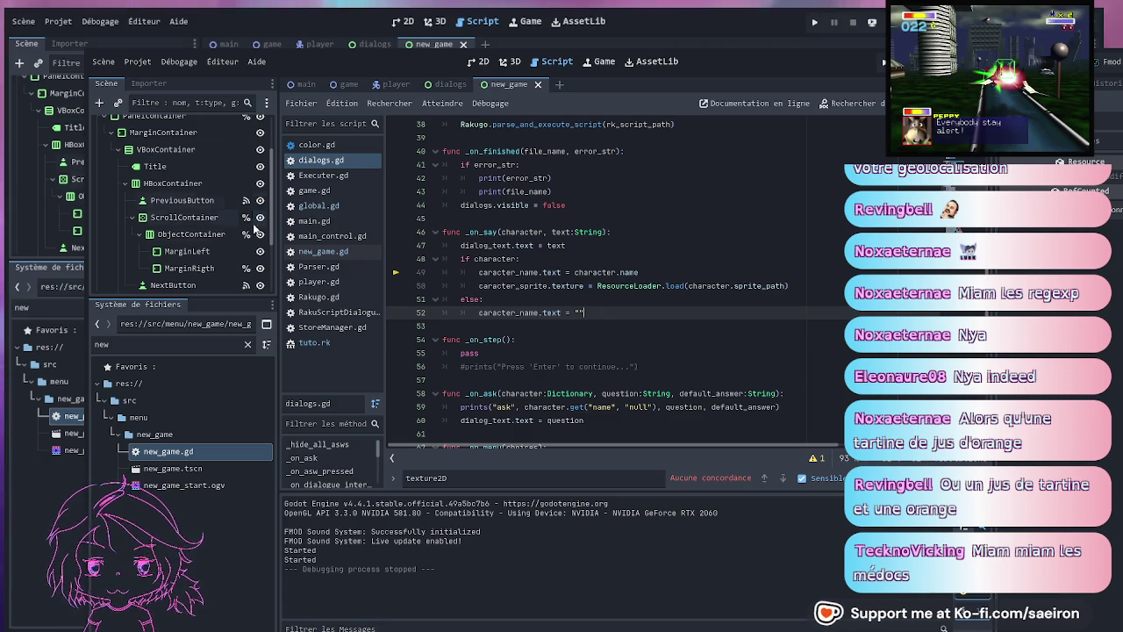
{"action": "left_click_drag", "start_coordinate": [179, 296], "coordinate": [180, 410]}
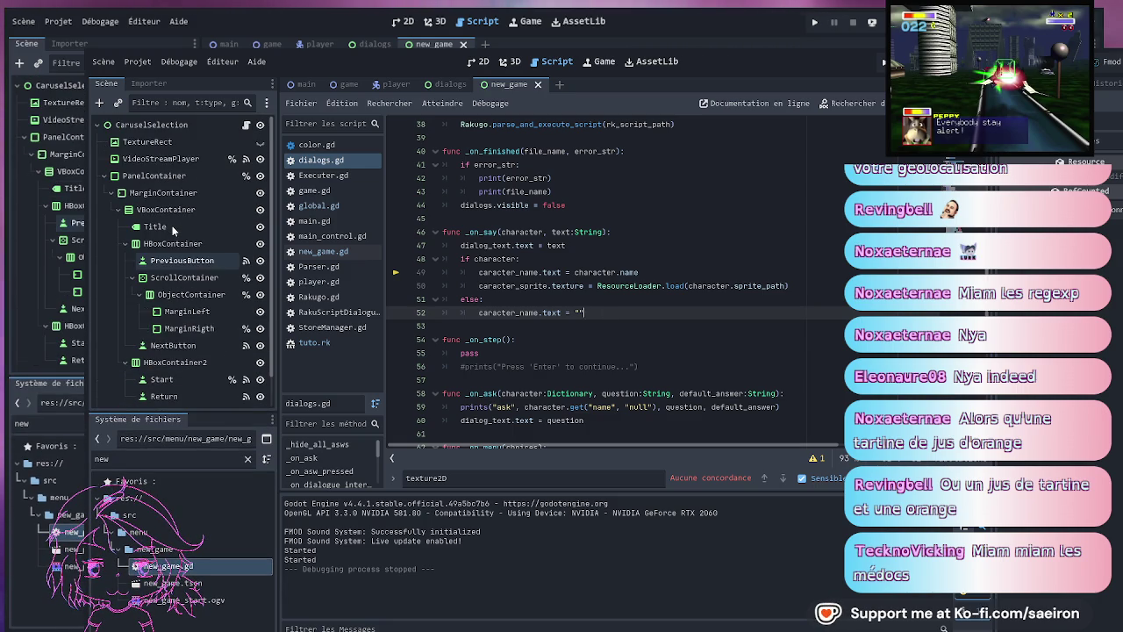
{"action": "left_click", "coordinate": [450, 84]}
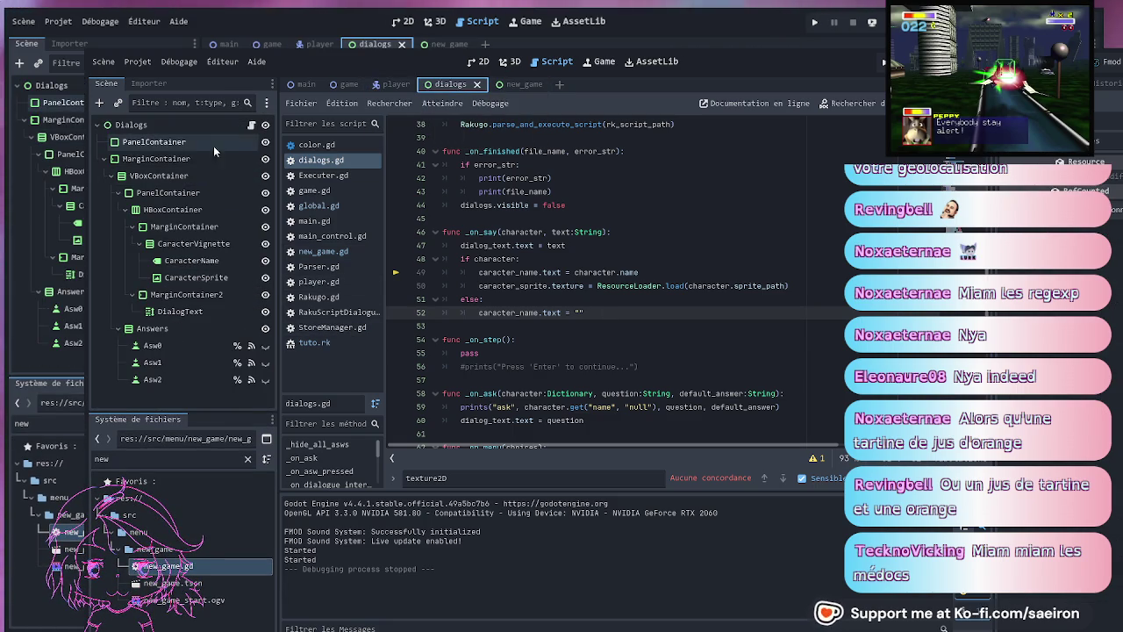
{"action": "left_click", "coordinate": [349, 85]}
{"action": "left_click", "coordinate": [305, 84]}
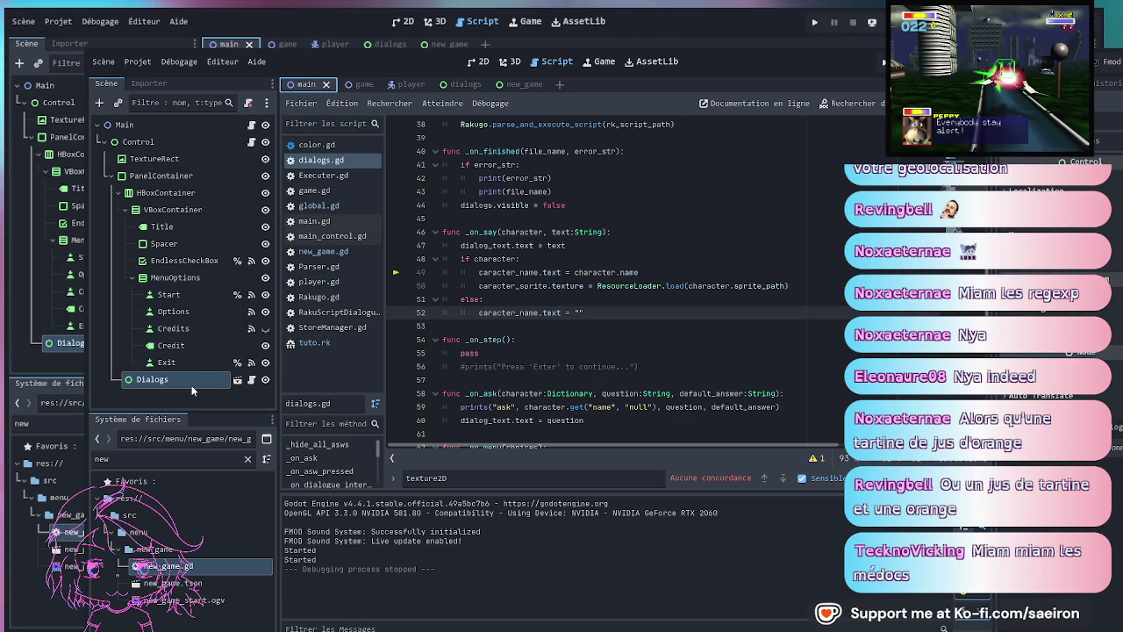
- Make the Dialogs node visible, select it, and open main.gd at the end of line 9
{"action": "left_click", "coordinate": [263, 379]}
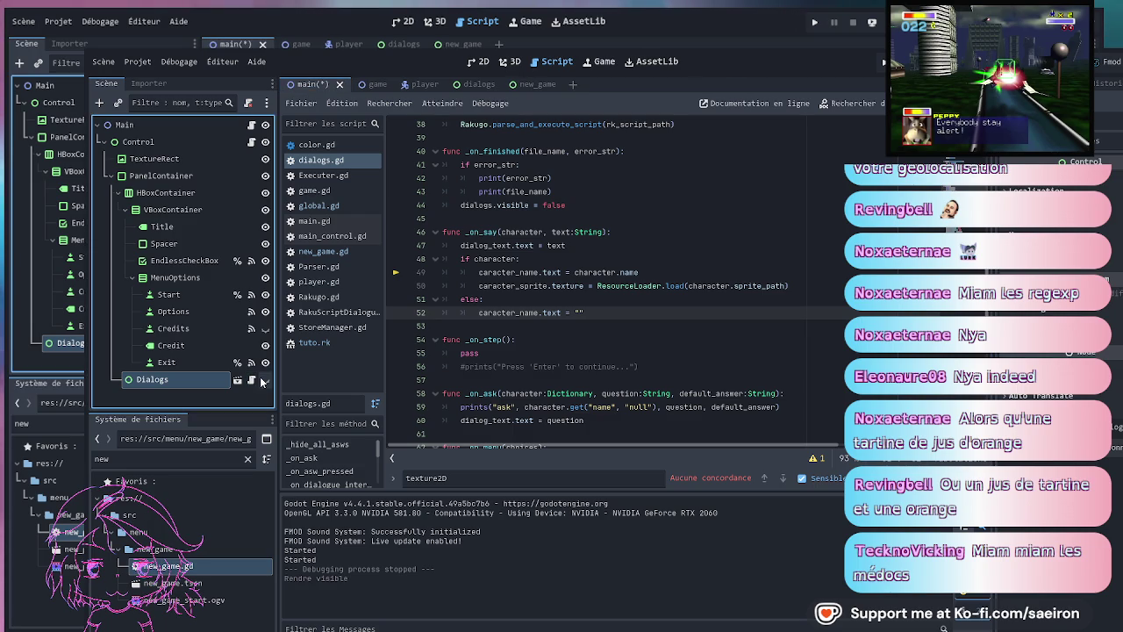
{"action": "left_click", "coordinate": [218, 378]}
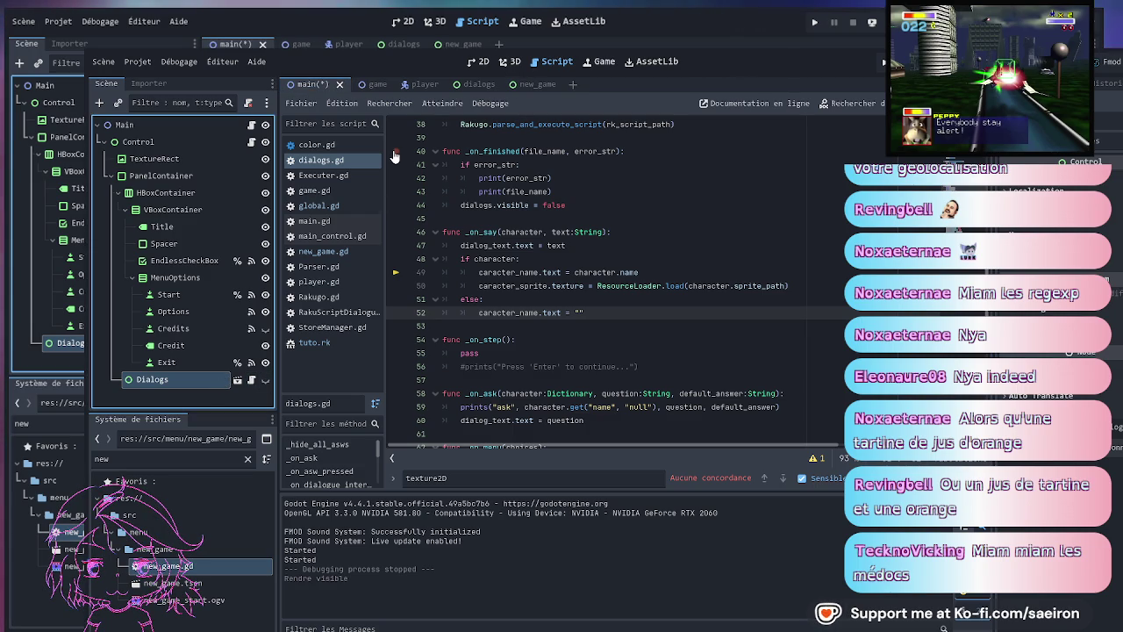
{"action": "left_click", "coordinate": [251, 124]}
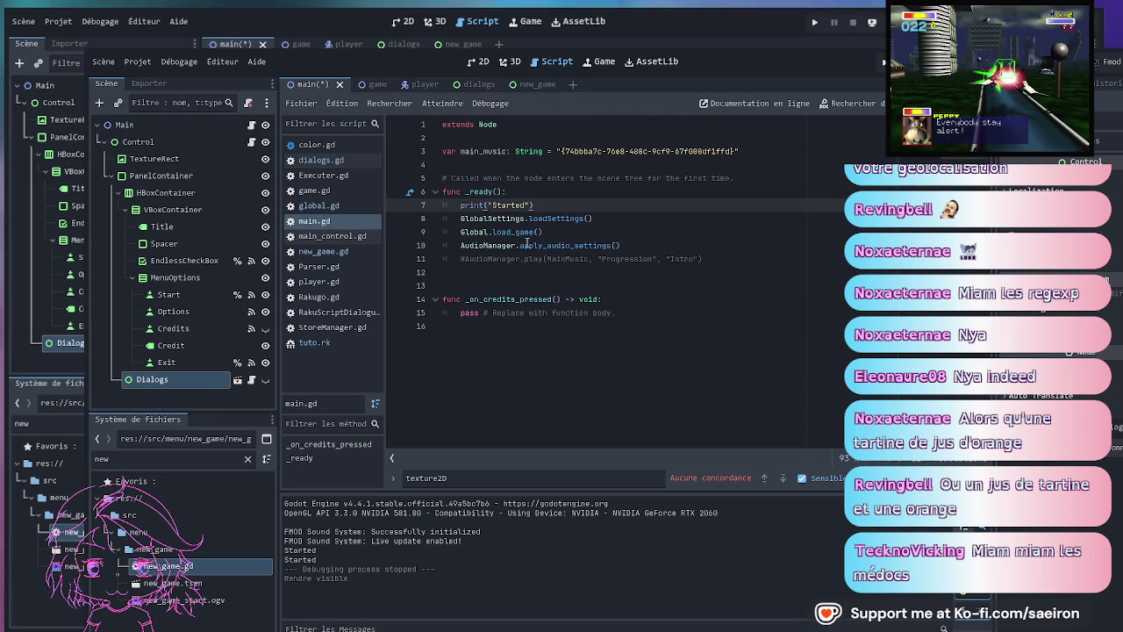
{"action": "left_click", "coordinate": [587, 231]}
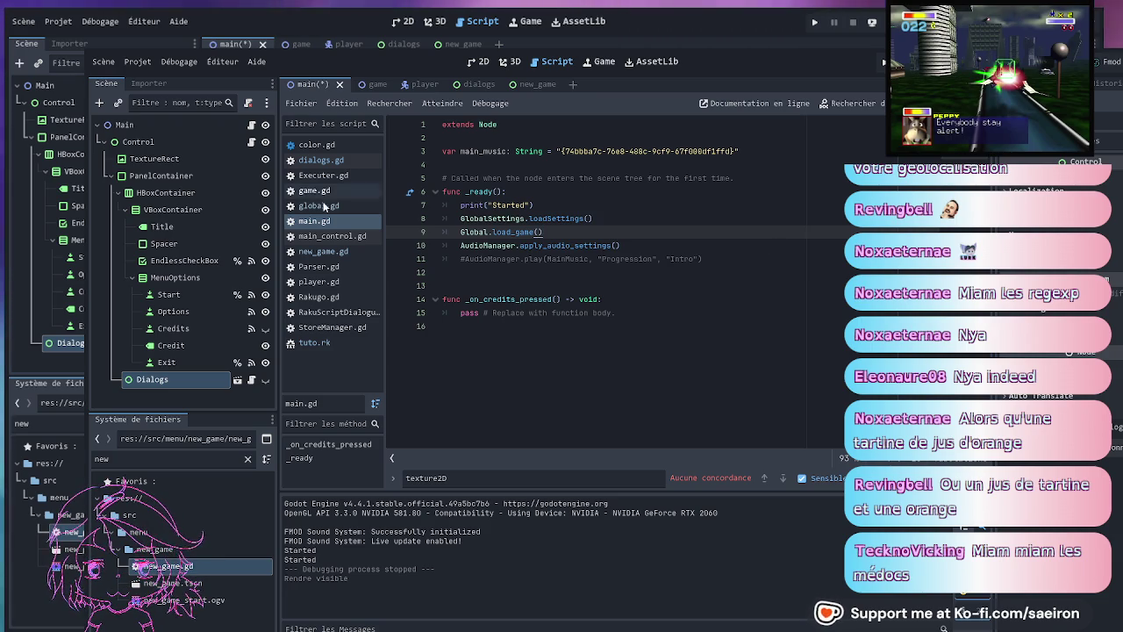
- In dialogs.gd, declare 'var first_launch = false' above func _ready()
{"action": "left_click", "coordinate": [321, 159]}
{"action": "scroll", "coordinate": [586, 244], "scroll_direction": "up", "scroll_amount": 10}
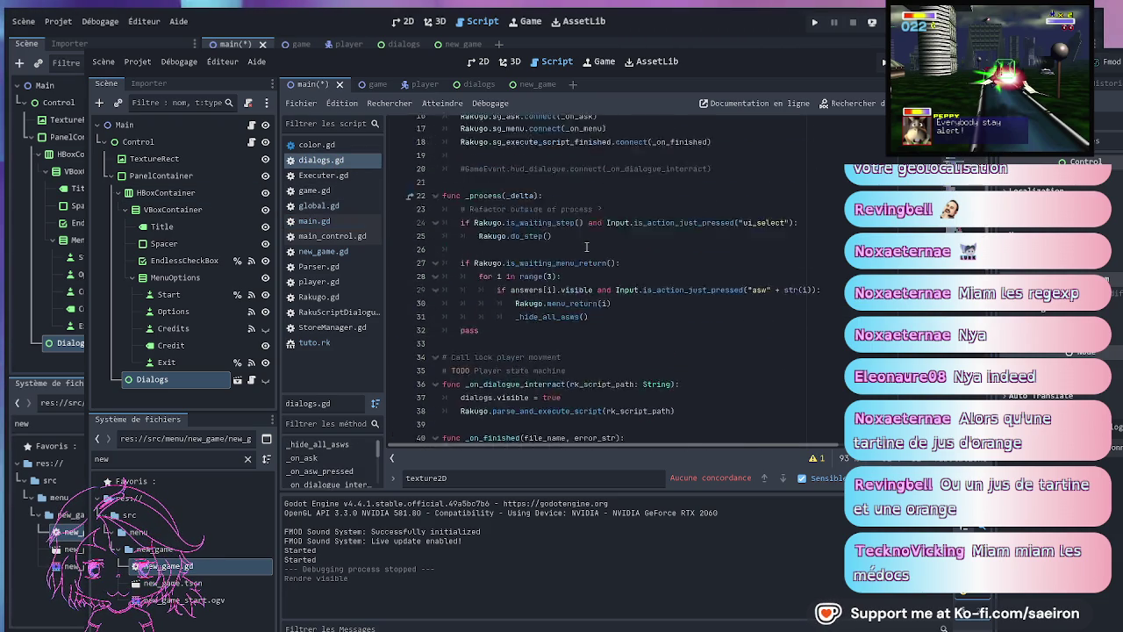
{"action": "left_click", "coordinate": [551, 260]}
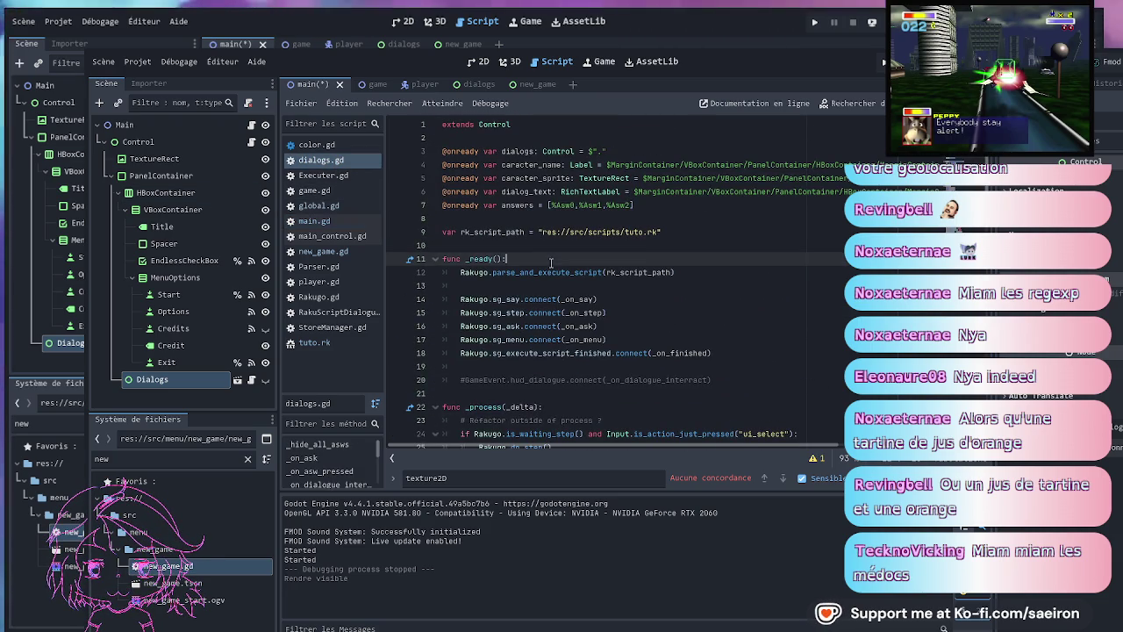
{"action": "left_click", "coordinate": [654, 243]}
{"action": "key", "text": "Return"}
{"action": "key", "text": "Return"}
{"action": "key", "text": "Return"}
{"action": "key", "text": "Up"}
{"action": "key", "text": "Up"}
{"action": "type", "text": "v"}
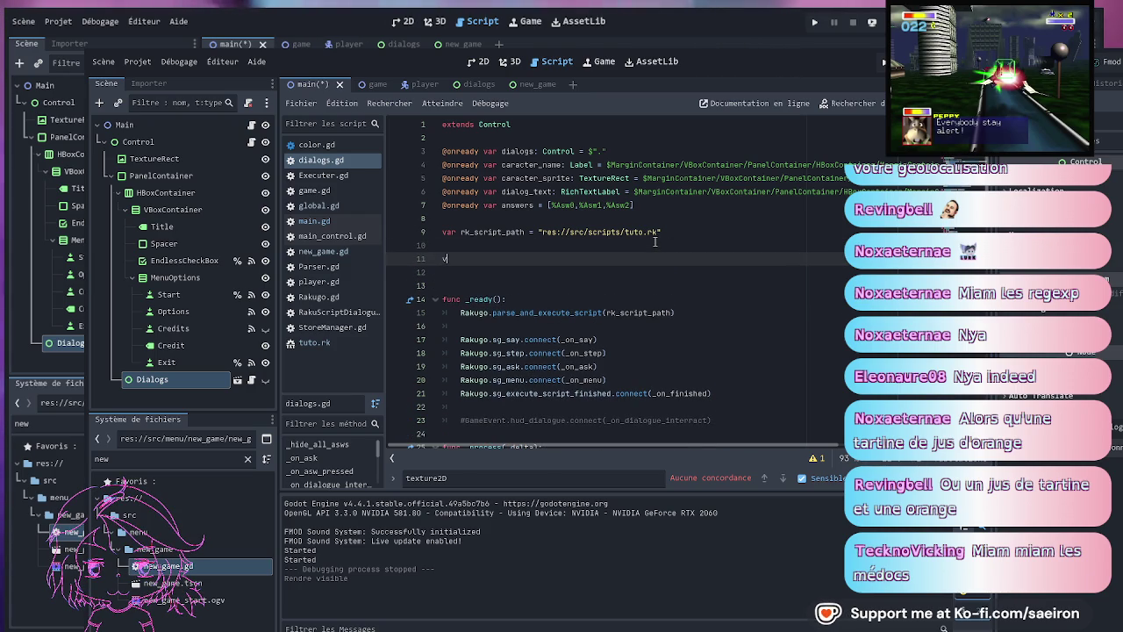
{"action": "key", "text": "BackSpace"}
{"action": "key", "text": "BackSpace"}
{"action": "key", "text": "Delete"}
{"action": "type", "text": "var first_l"}
{"action": "type", "text": "aucnh"}
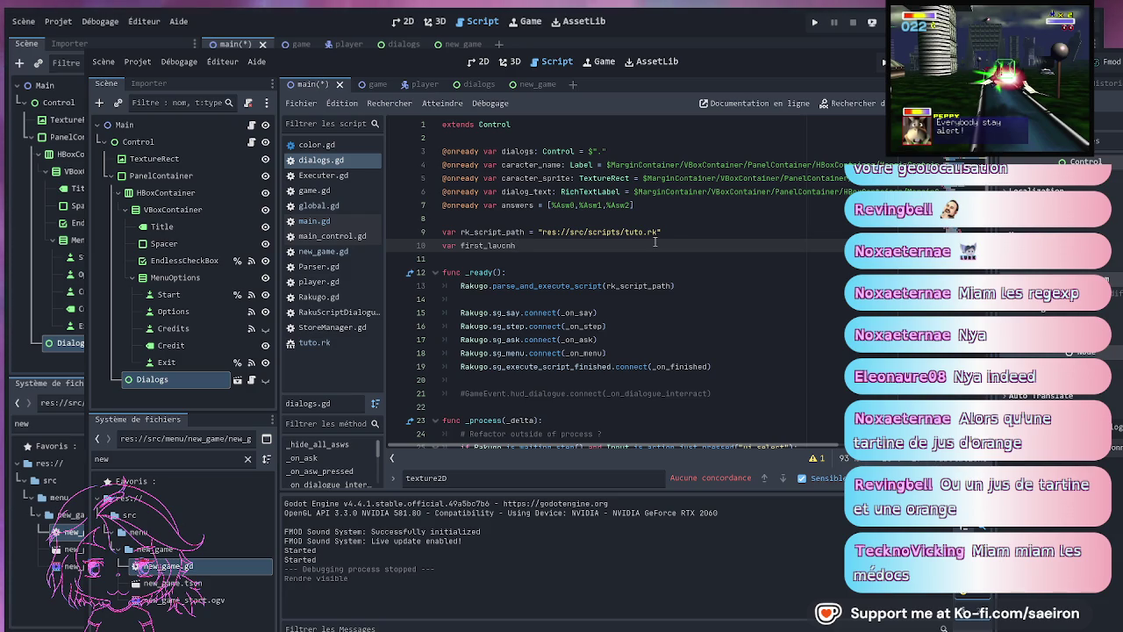
{"action": "key", "text": "BackSpace"}
{"action": "key", "text": "BackSpace"}
{"action": "key", "text": "BackSpace"}
{"action": "type", "text": "nch = false"}
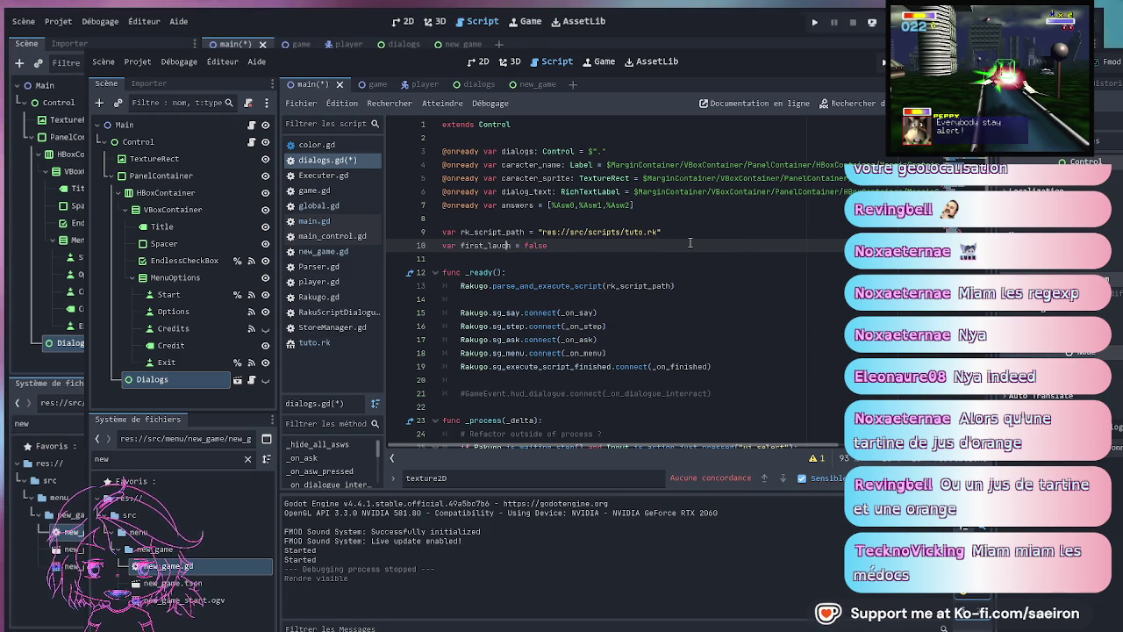
{"action": "key", "text": "BackSpace"}
{"action": "key", "text": "BackSpace"}
{"action": "key", "text": "BackSpace"}
{"action": "type", "text": "unch"}
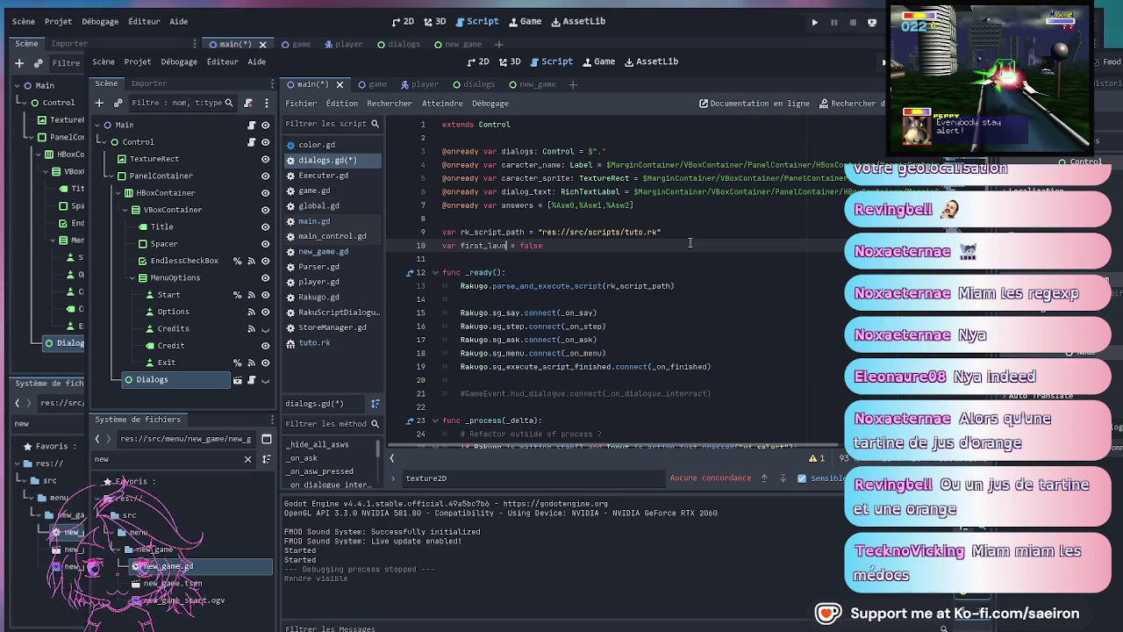
- Add an 'if (not first_launch):' condition at the start of _ready()
{"action": "left_click", "coordinate": [592, 246]}
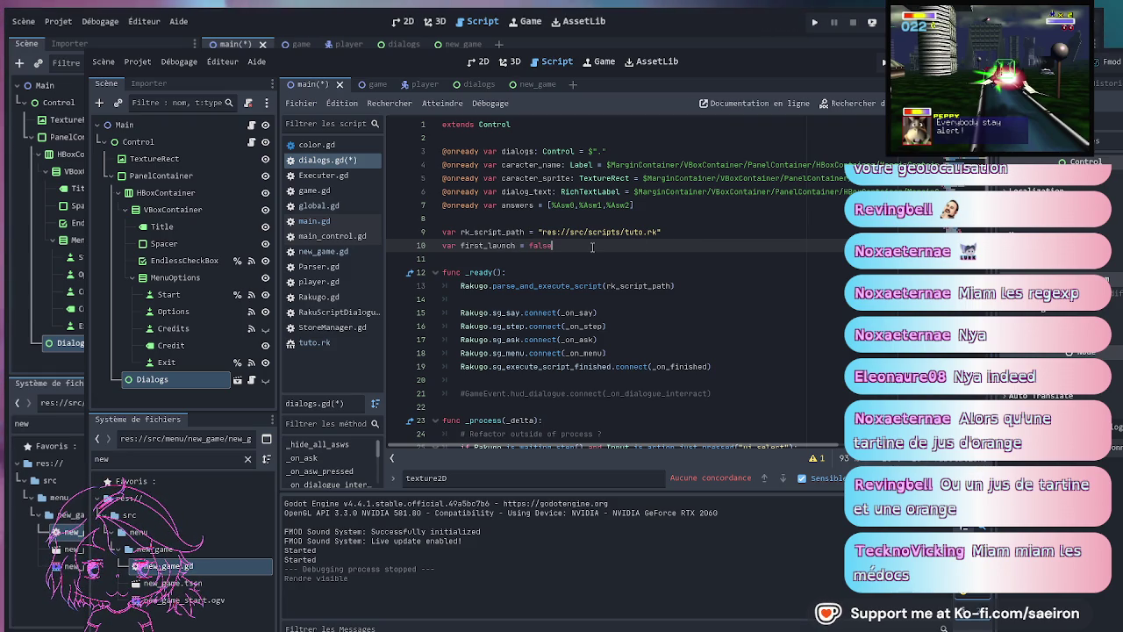
{"action": "left_click", "coordinate": [547, 274]}
{"action": "key", "text": "BackSpace"}
{"action": "key", "text": "Down"}
{"action": "key", "text": "Home"}
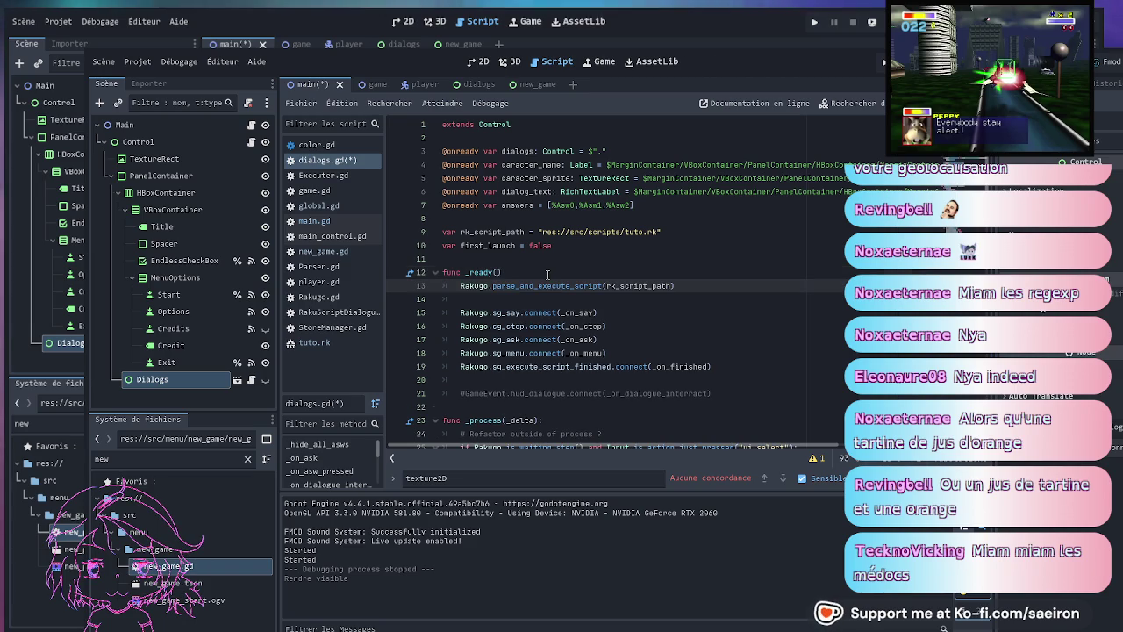
{"action": "key", "text": "Return"}
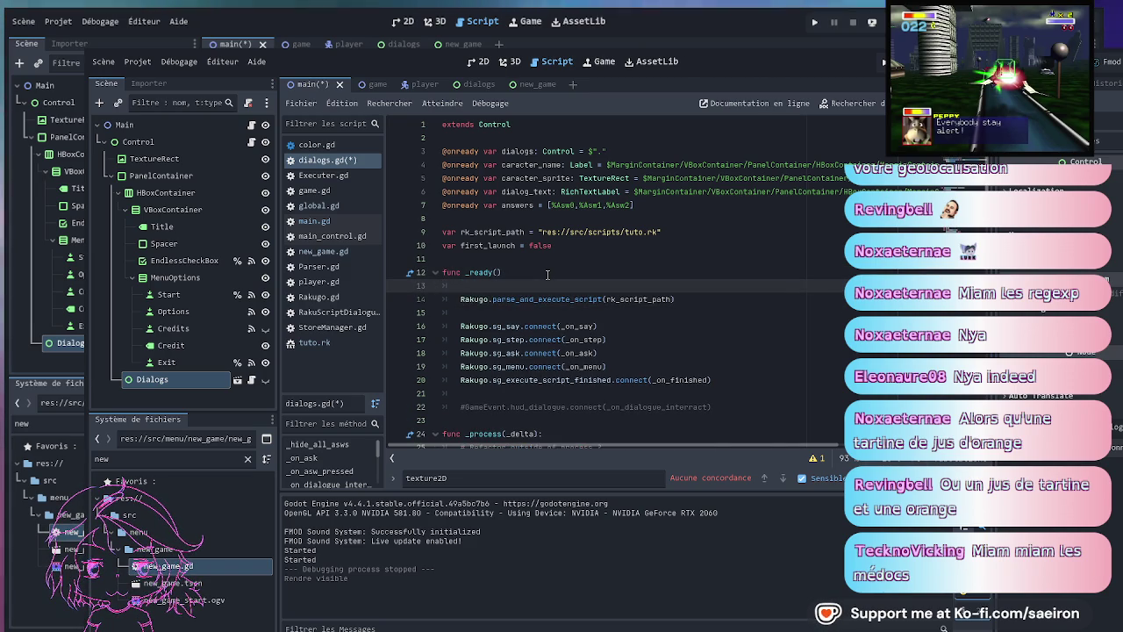
{"action": "type", "text": "if ("}
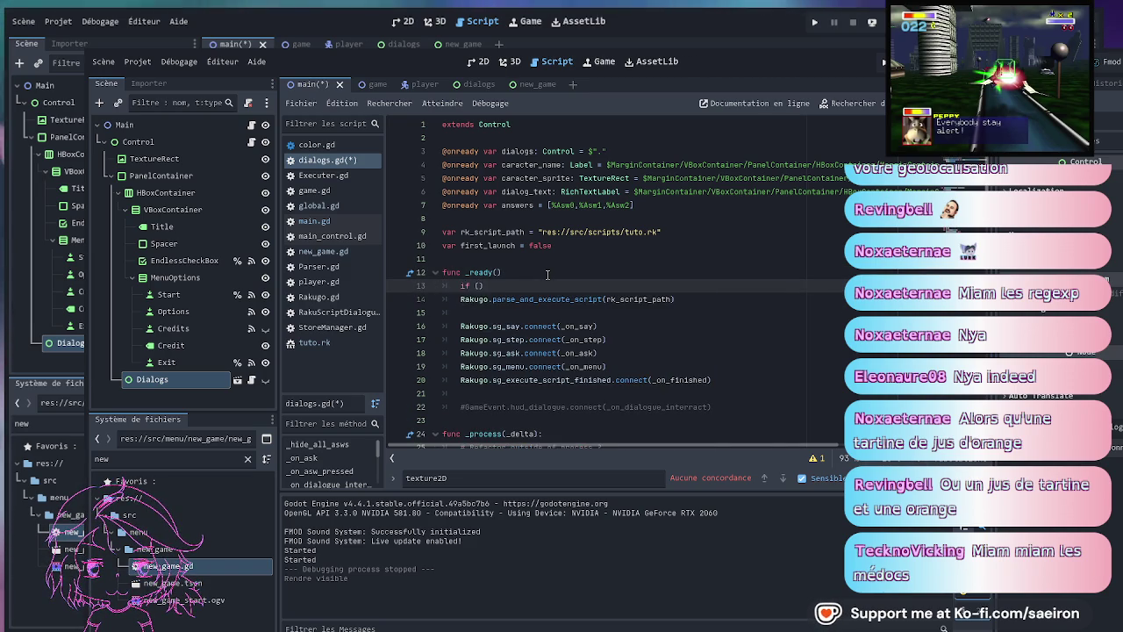
{"action": "type", "text": "not first"}
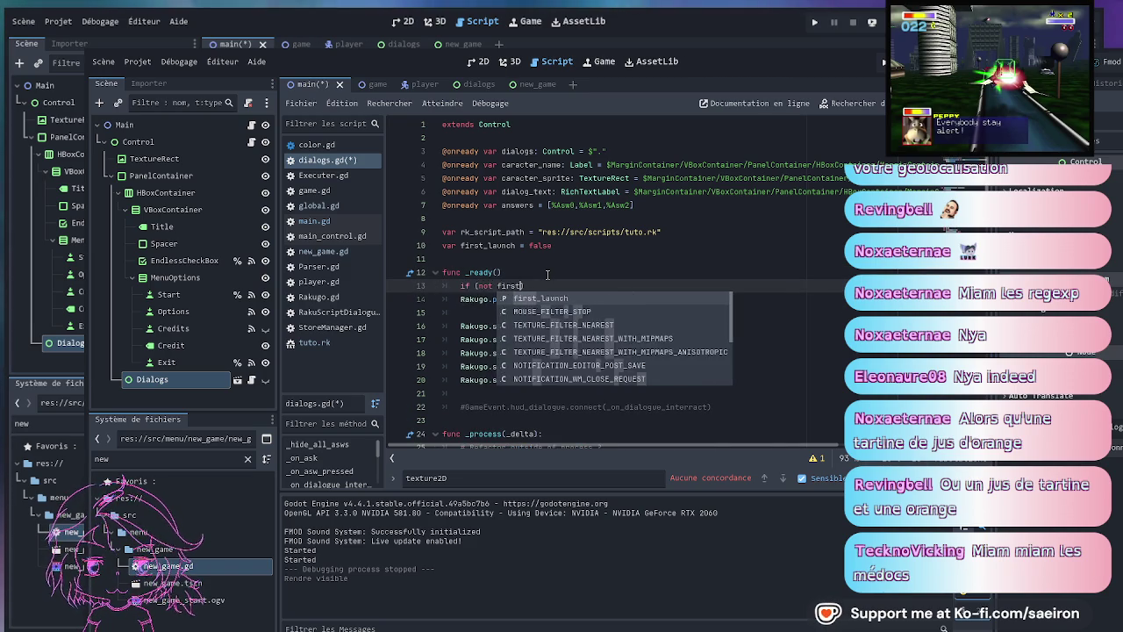
{"action": "key", "text": "Return"}
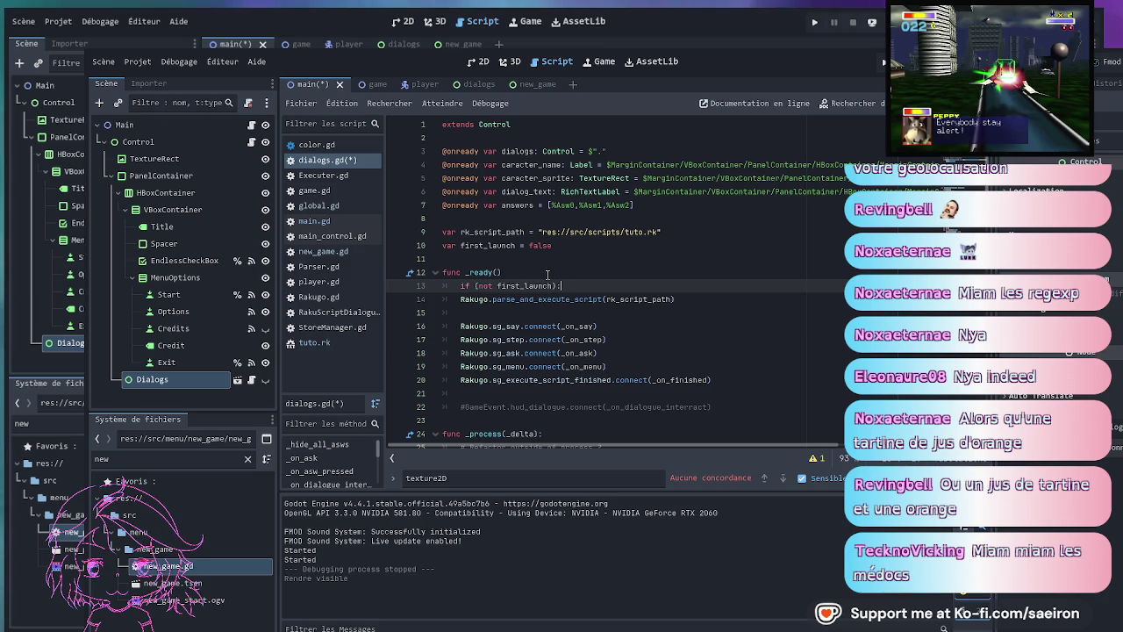
- Indent the Rakugo parse call under the condition and add 'first_launch = true' after it
{"action": "key", "text": "Down"}
{"action": "key", "text": "Home"}
{"action": "key", "text": "Tab"}
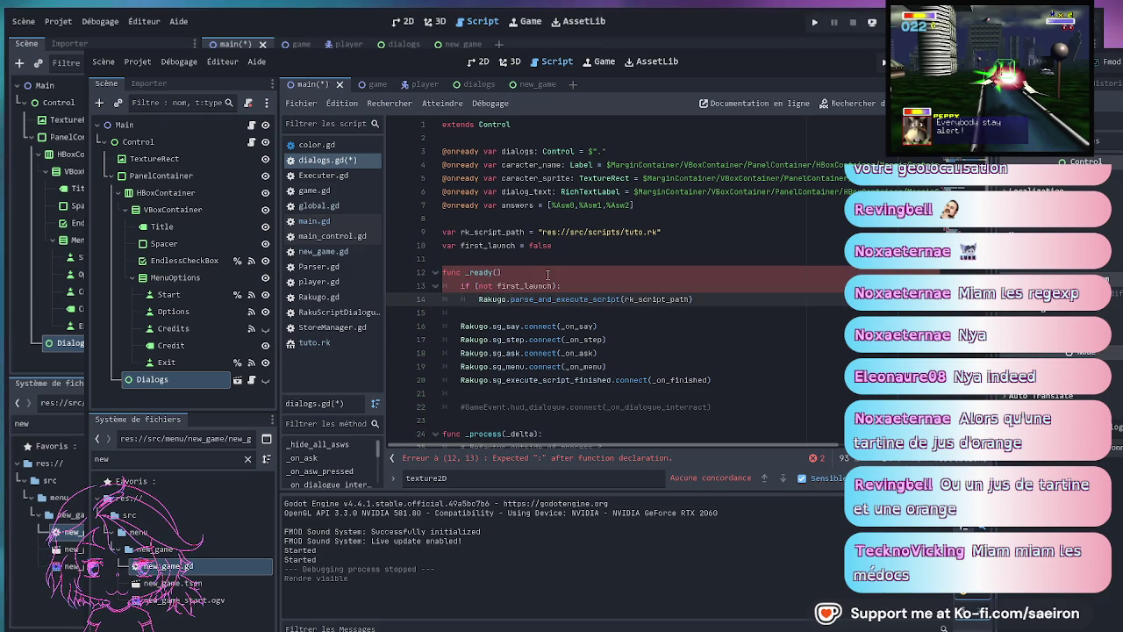
{"action": "key", "text": "Down"}
{"action": "key", "text": "Tab"}
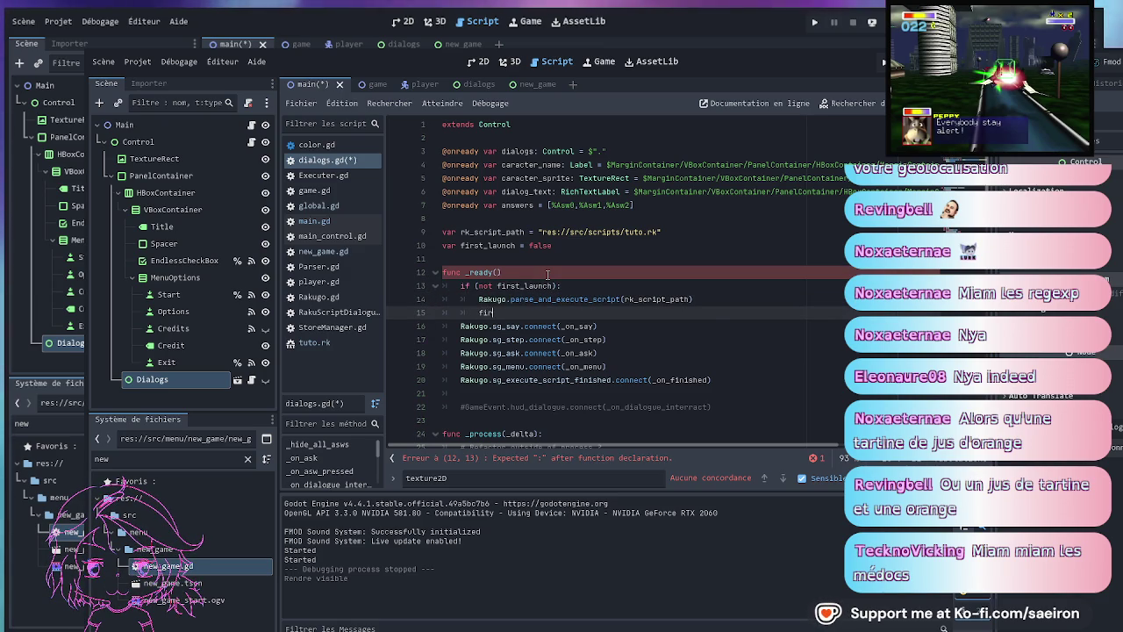
{"action": "key", "text": "Return"}
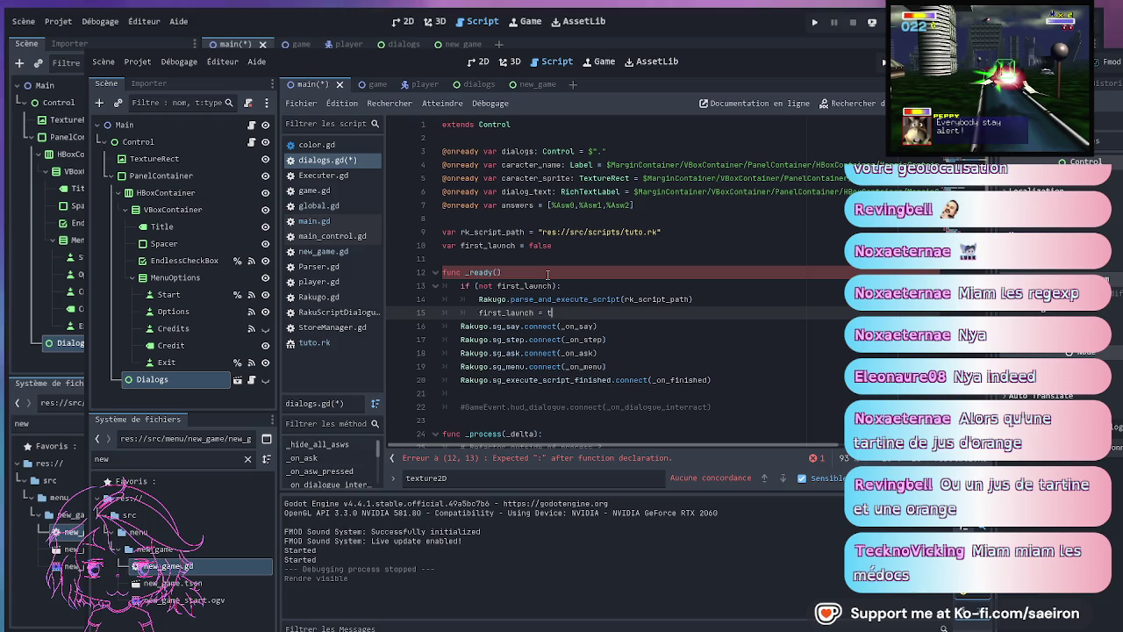
{"action": "type", "text": "rue"}
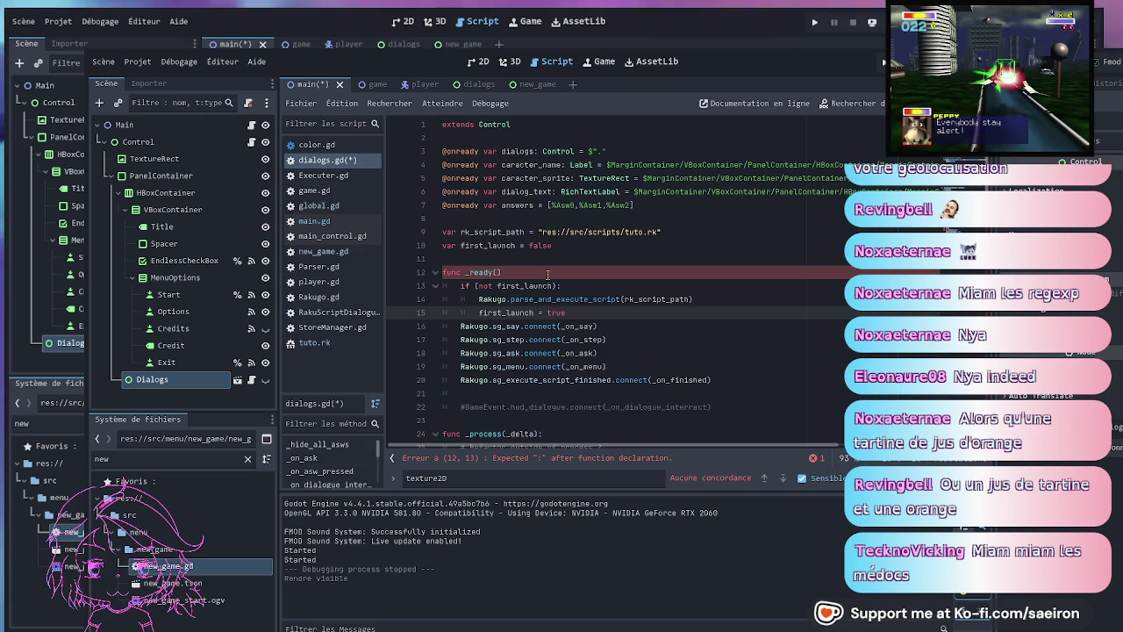
{"action": "key", "text": "Return"}
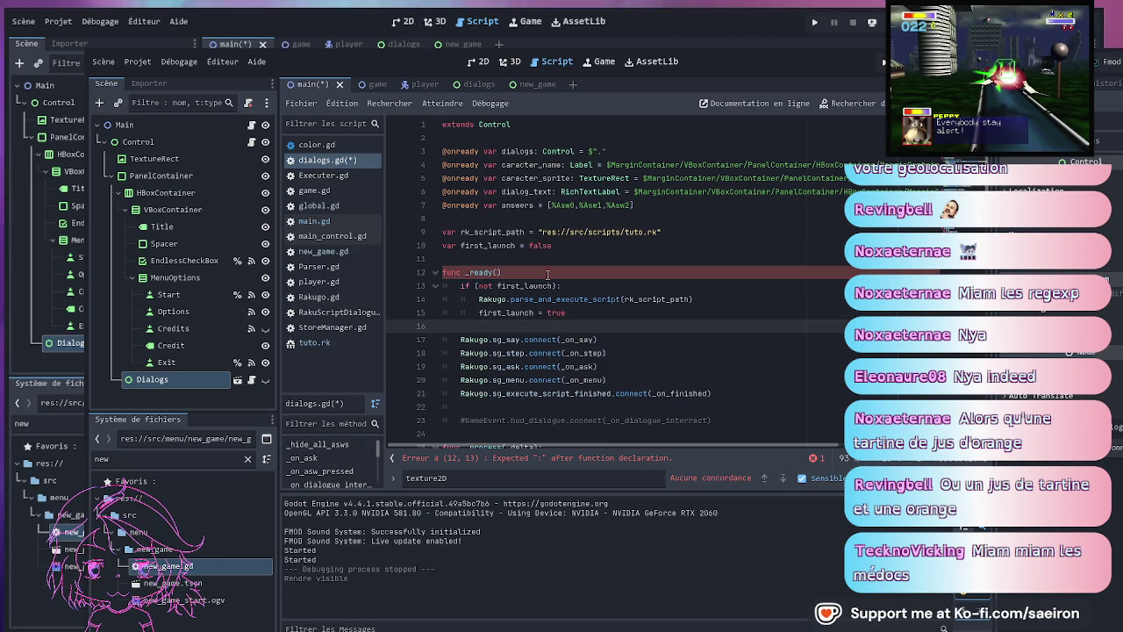
- Add the missing colon after func _ready() and save
{"action": "key", "text": "Up"}
{"action": "key", "text": "Up"}
{"action": "key", "text": "Up"}
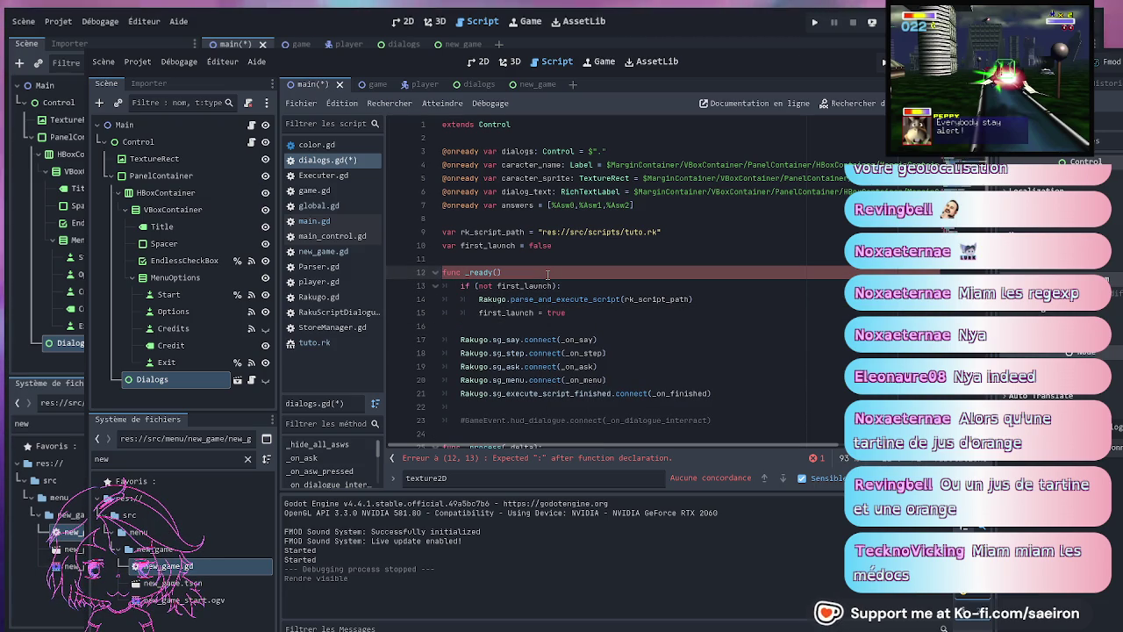
{"action": "left_click", "coordinate": [581, 272]}
{"action": "type", "text": "_"}
{"action": "key", "text": "BackSpace"}
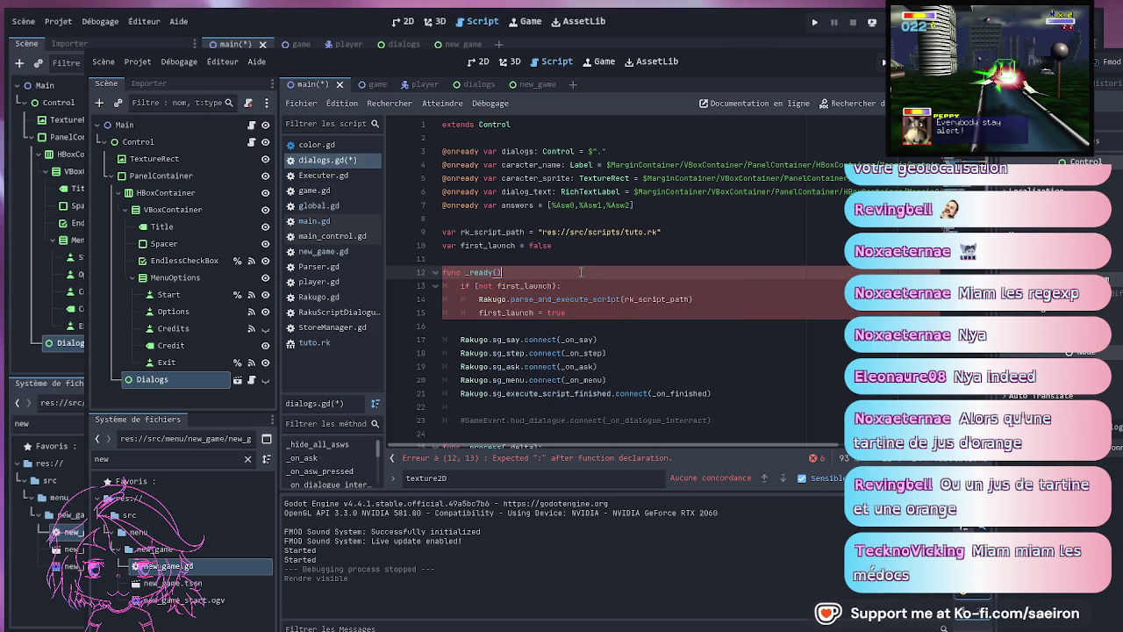
{"action": "type", "text": ":"}
{"action": "key", "text": "ctrl+s"}
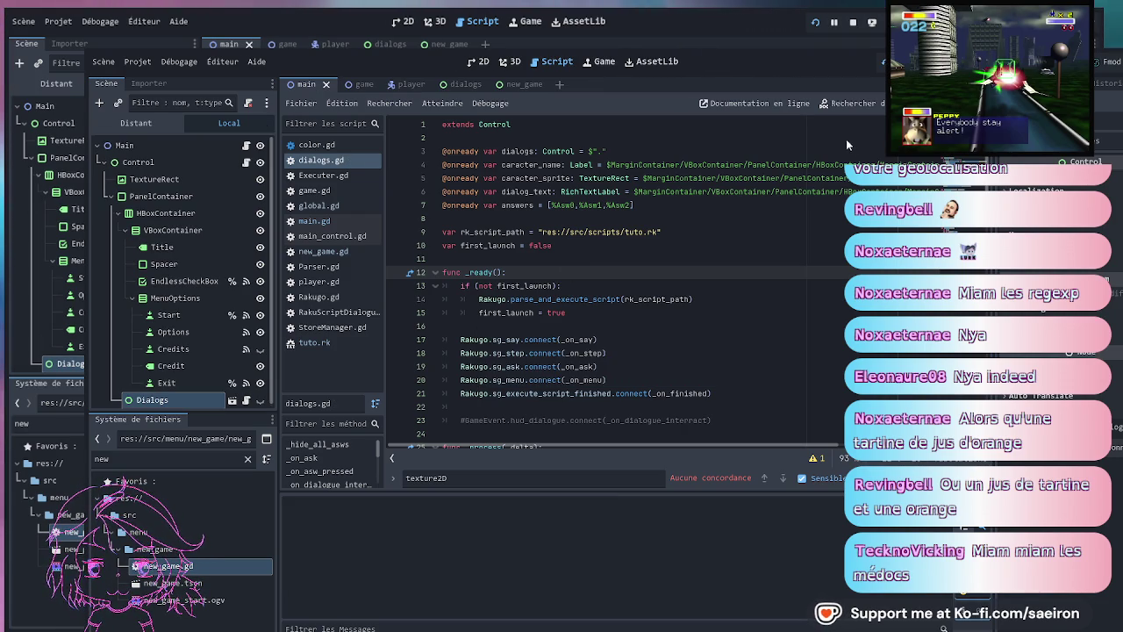
- Stop the game, edit first_launch's initial value on line 10, and remove 'not' from the check
{"action": "key", "text": "F8"}
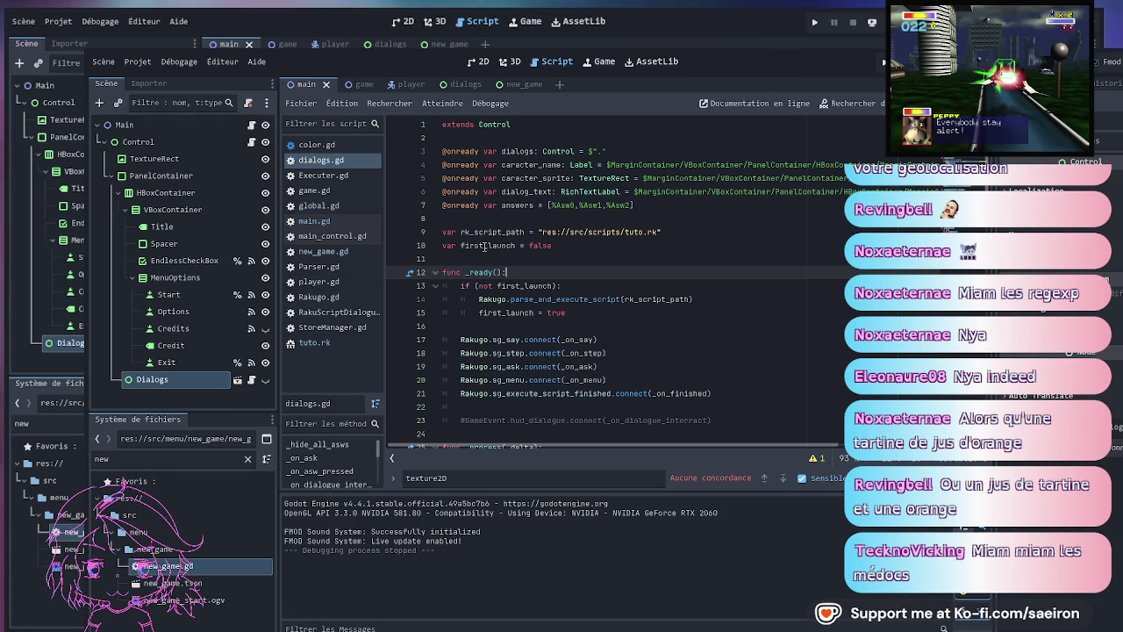
{"action": "left_click", "coordinate": [540, 245]}
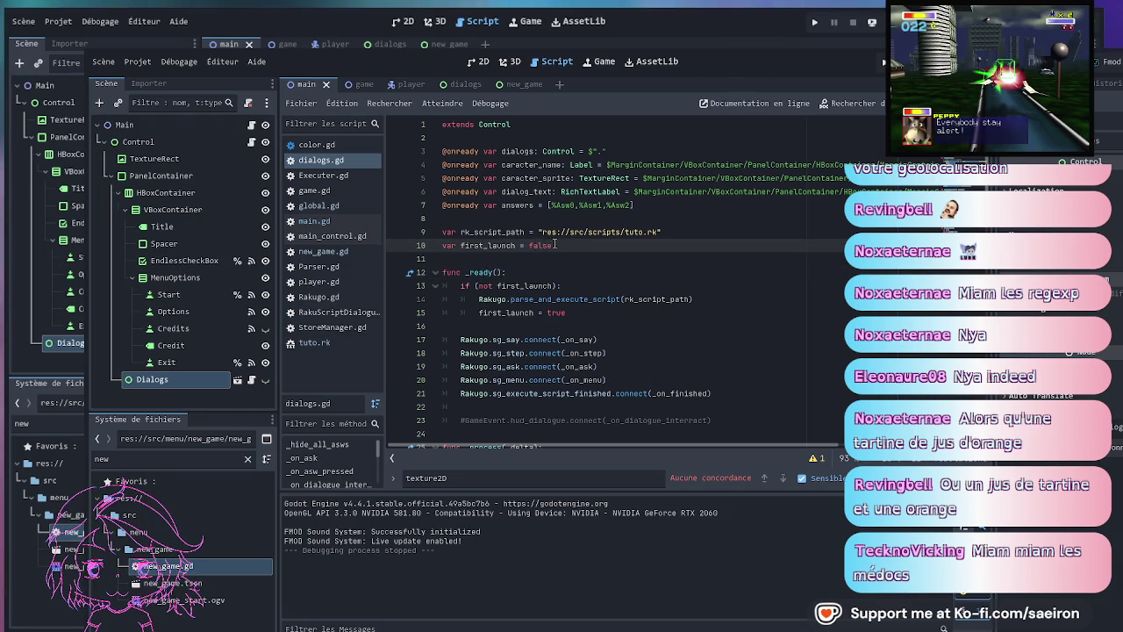
{"action": "type", "text": "t"}
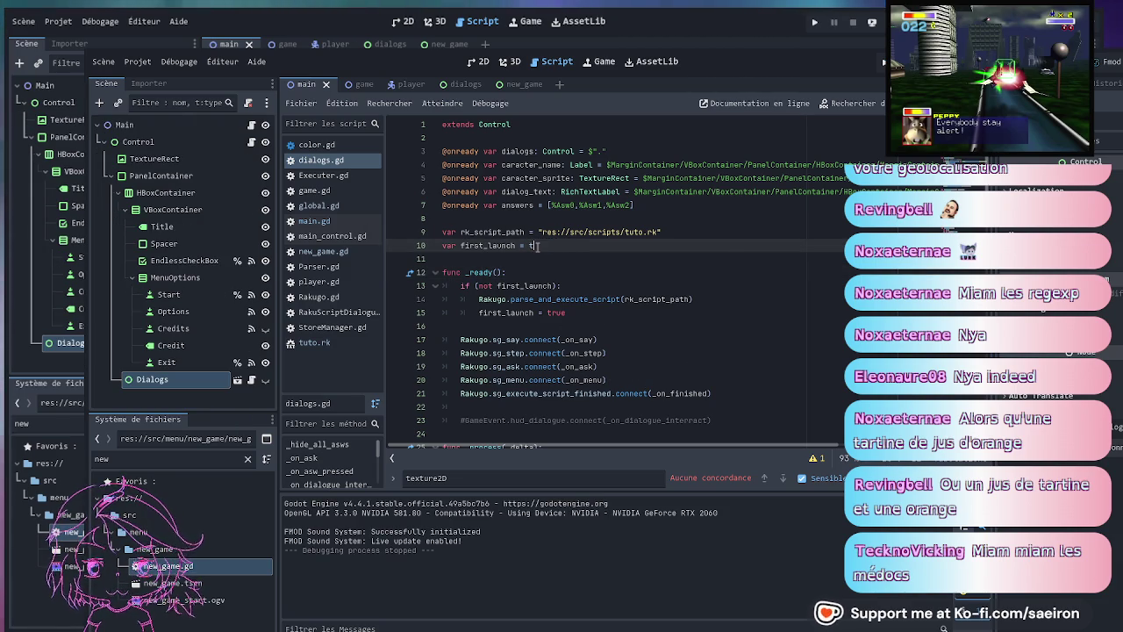
{"action": "type", "text": "rue"}
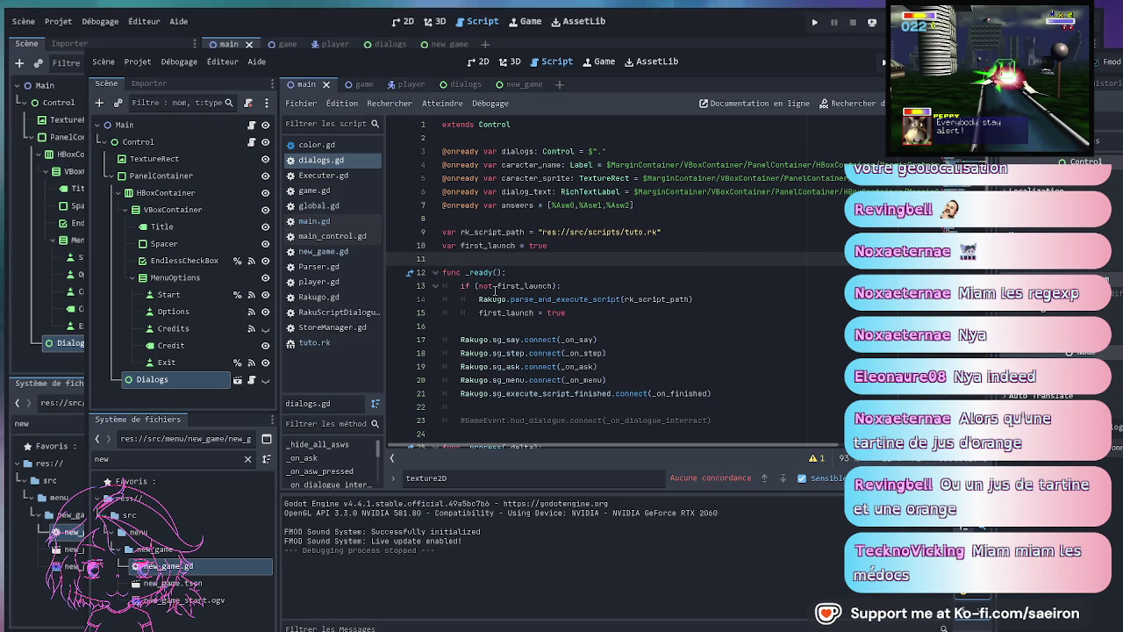
{"action": "double_click", "coordinate": [485, 286]}
{"action": "key", "text": "Delete"}
{"action": "key", "text": "Delete"}
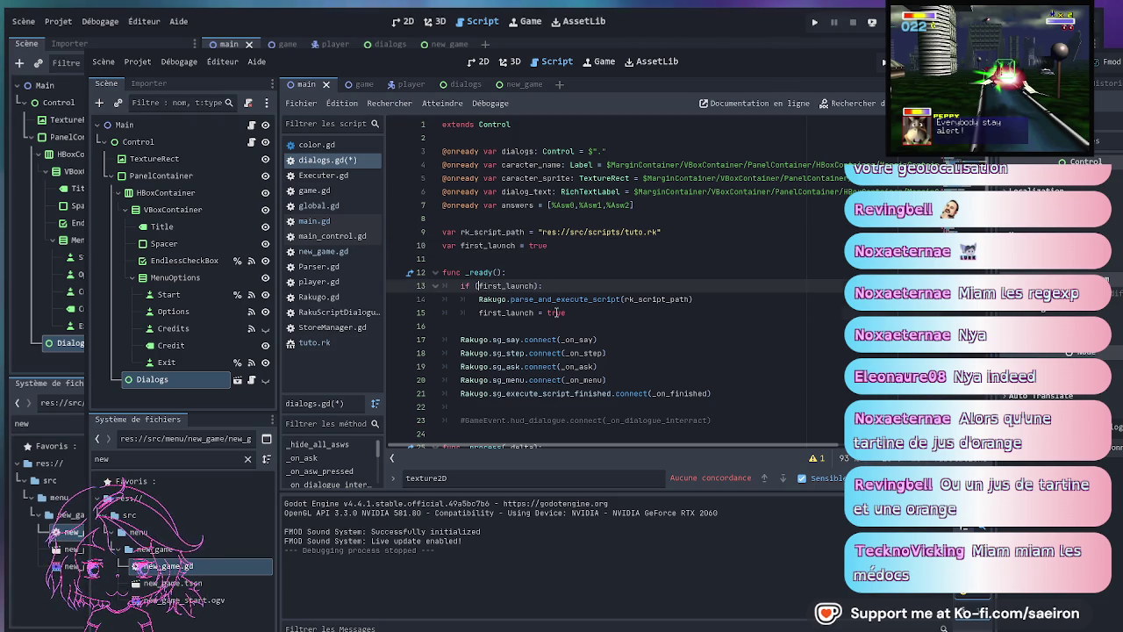
- Change the first_launch assignment on line 15 to false and save dialogs.gd
{"action": "left_click", "coordinate": [550, 313]}
{"action": "double_click", "coordinate": [553, 312]}
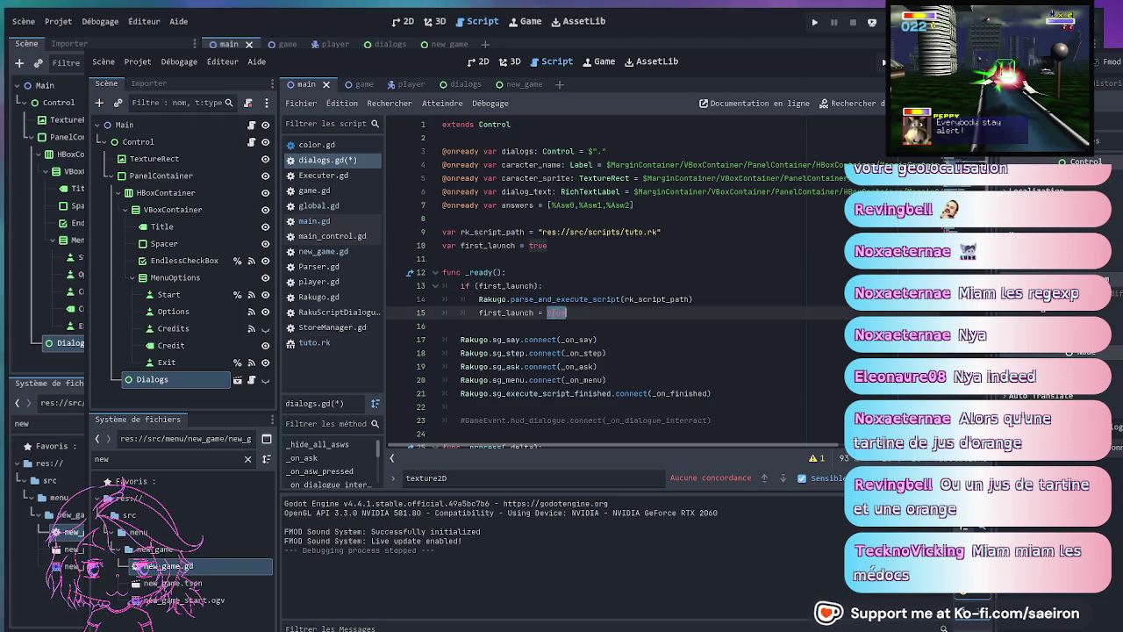
{"action": "type", "text": "fals"}
{"action": "left_click", "coordinate": [593, 299]}
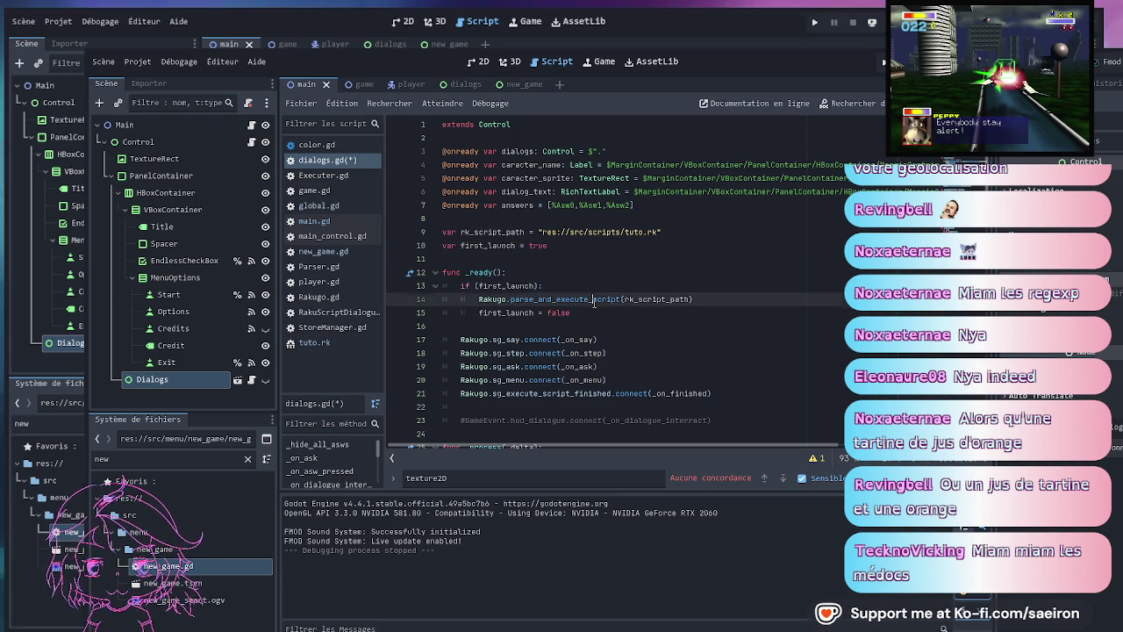
{"action": "left_click", "coordinate": [579, 289]}
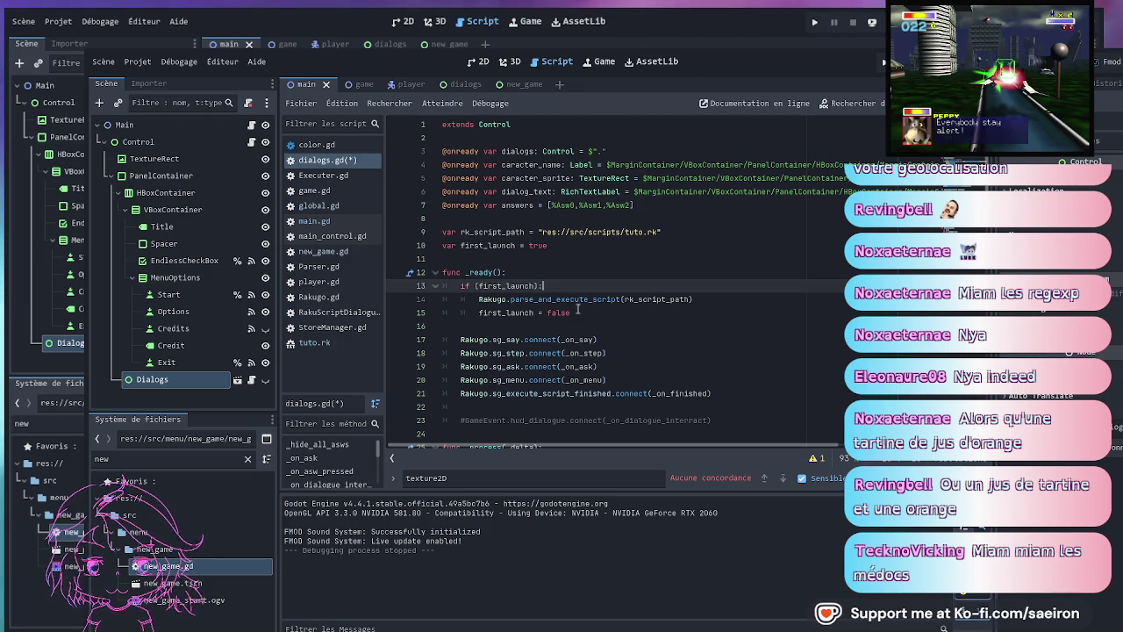
{"action": "left_click", "coordinate": [580, 313]}
{"action": "left_click", "coordinate": [611, 258]}
{"action": "key", "text": "ctrl+s"}
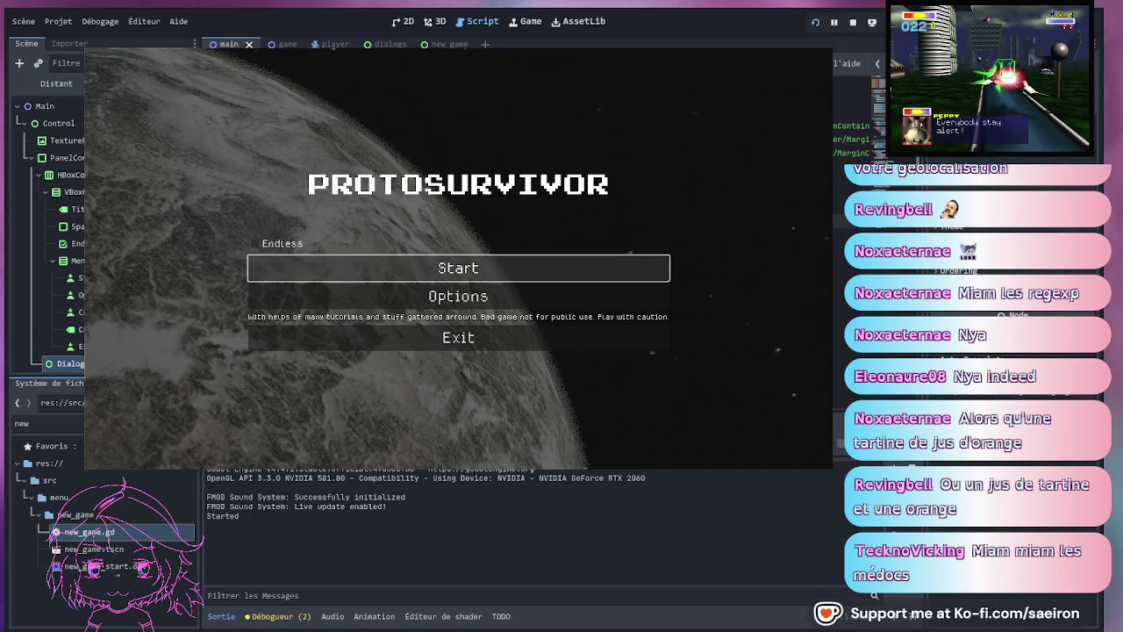
{"action": "left_click", "coordinate": [470, 262]}
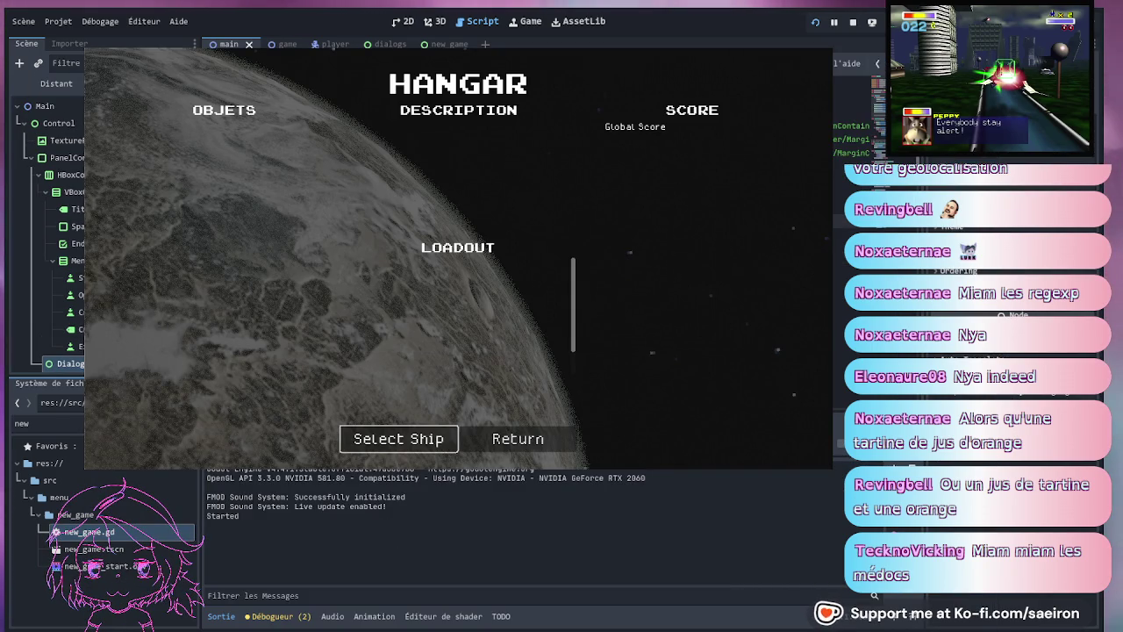
{"action": "left_click", "coordinate": [515, 441]}
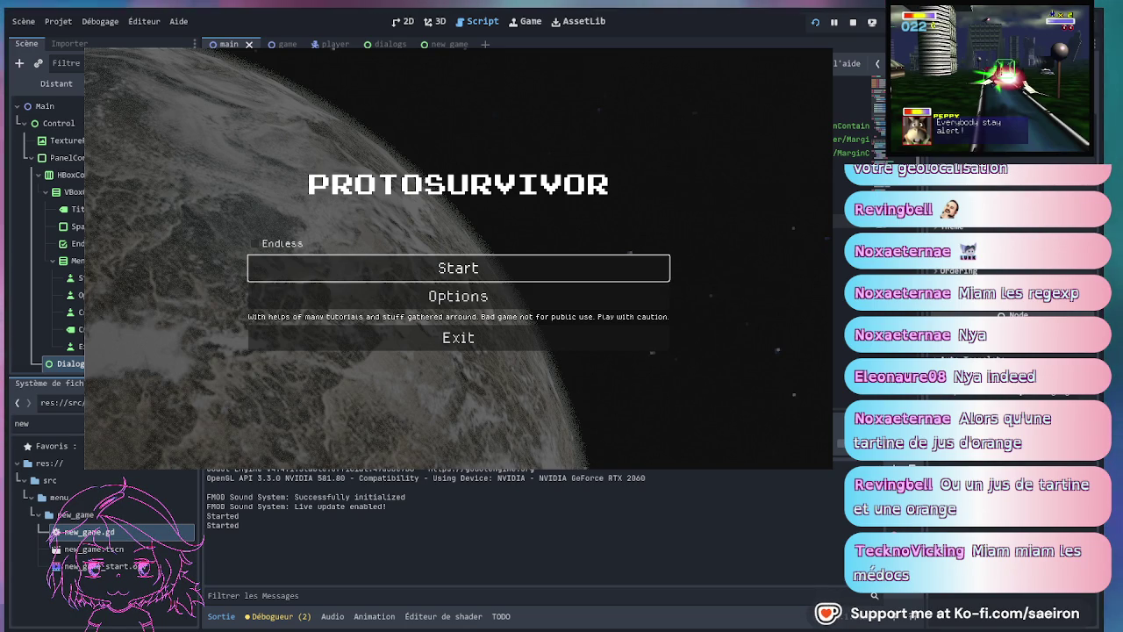
{"action": "key", "text": "F8"}
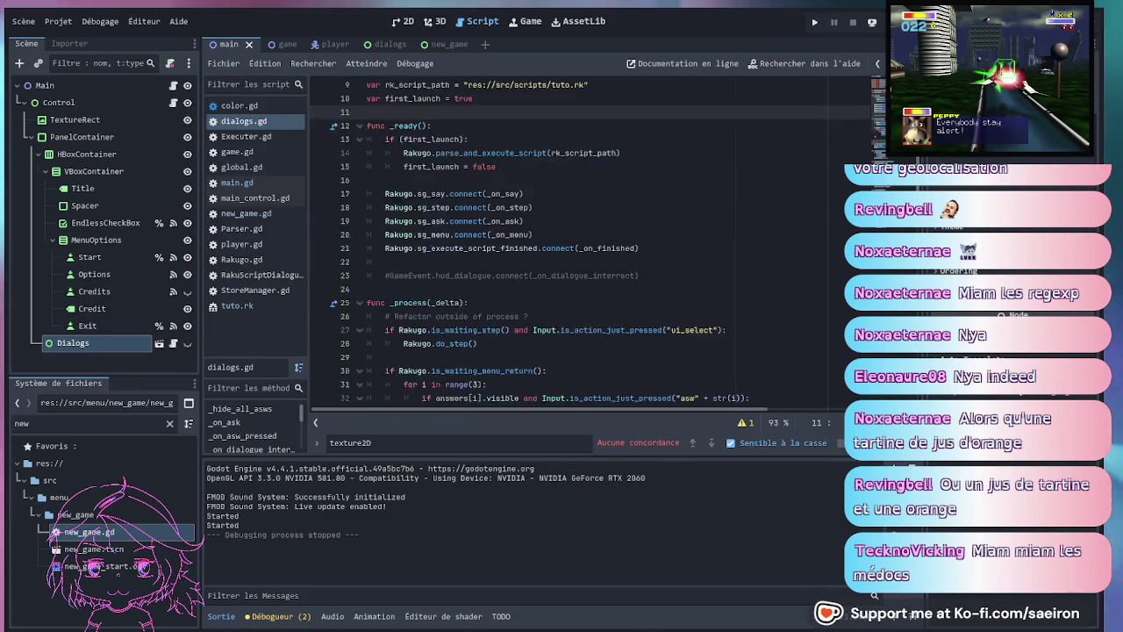
{"action": "scroll", "coordinate": [562, 263], "scroll_direction": "down", "scroll_amount": 10}
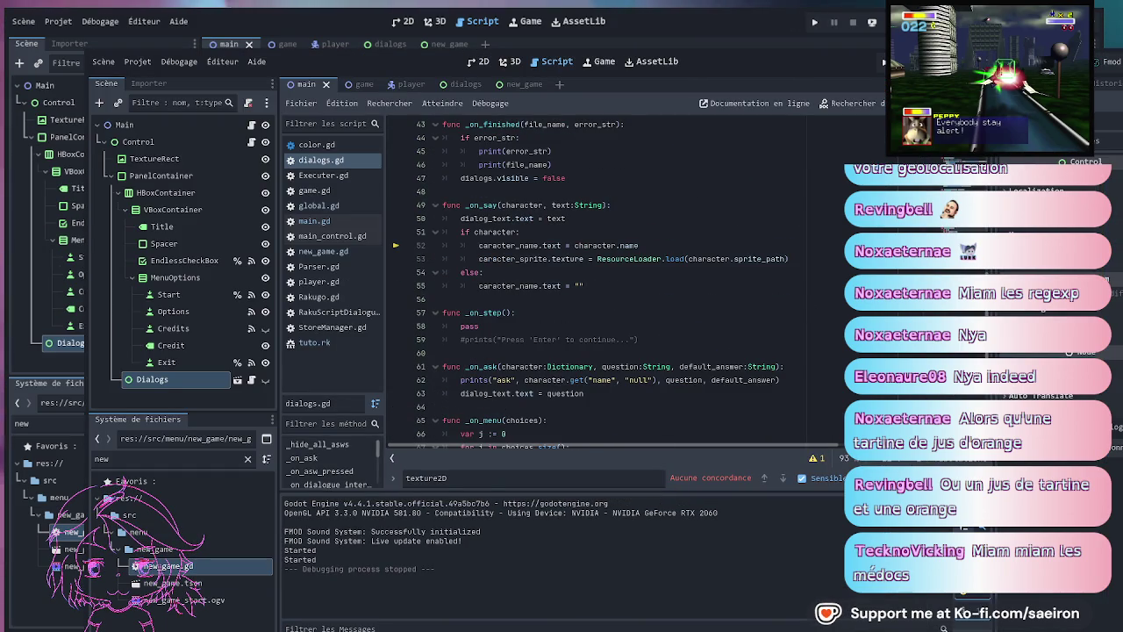
{"action": "scroll", "coordinate": [561, 281], "scroll_direction": "down", "scroll_amount": 3}
{"action": "scroll", "coordinate": [562, 281], "scroll_direction": "down", "scroll_amount": 4}
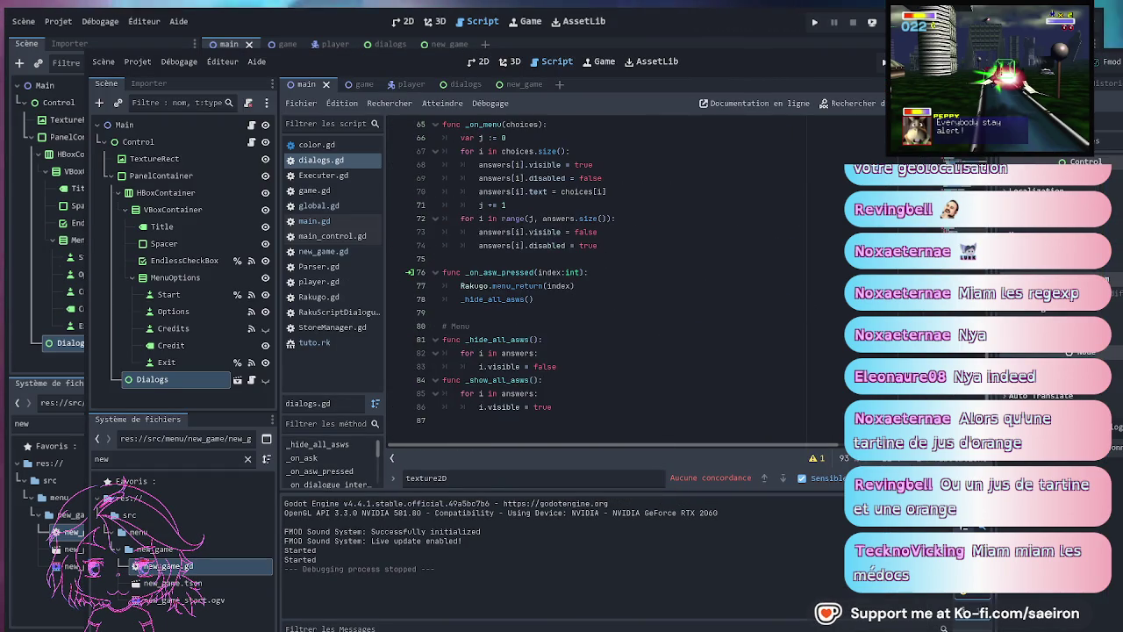
{"action": "scroll", "coordinate": [562, 281], "scroll_direction": "up", "scroll_amount": 15}
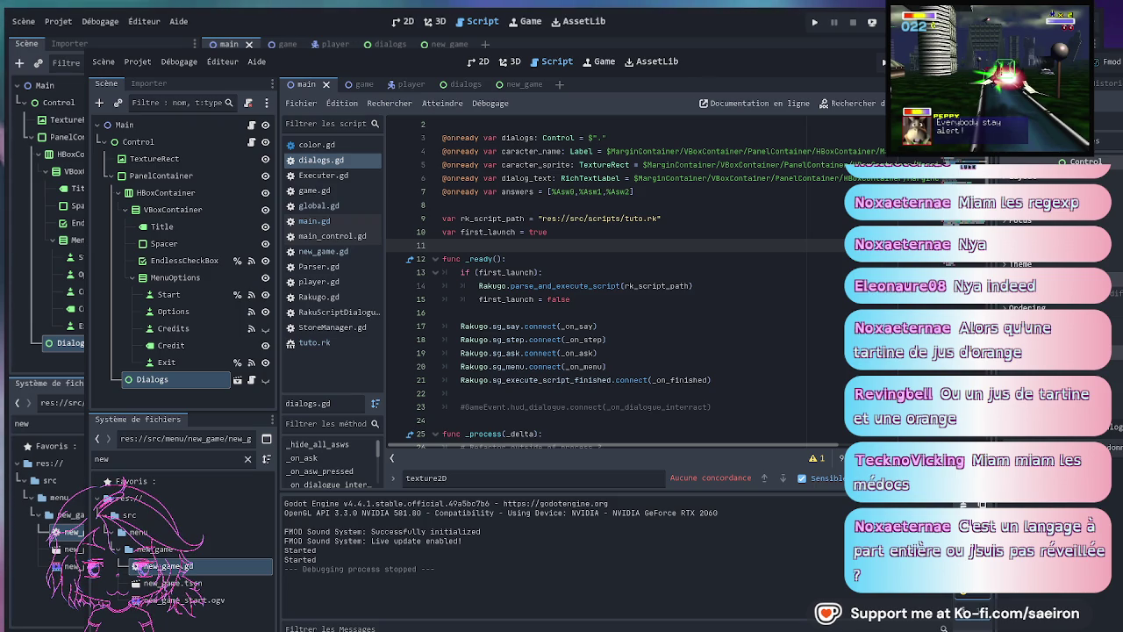
{"action": "left_click", "coordinate": [575, 270]}
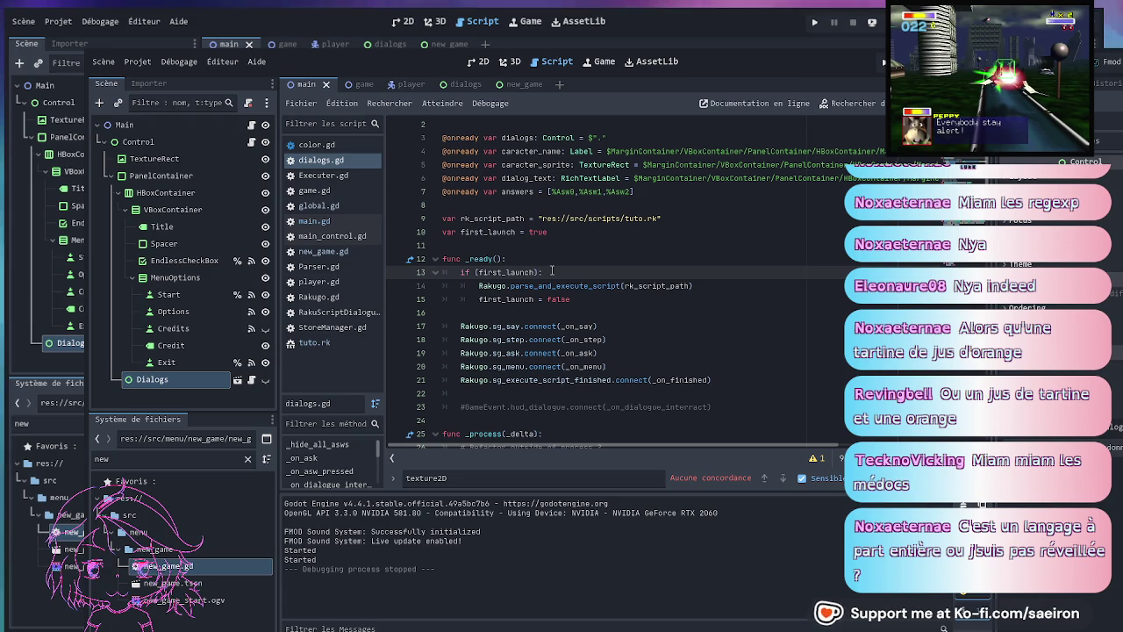
- Add 'dialogs.visible = true' inside the first_launch block and save the script
{"action": "key", "text": "Return"}
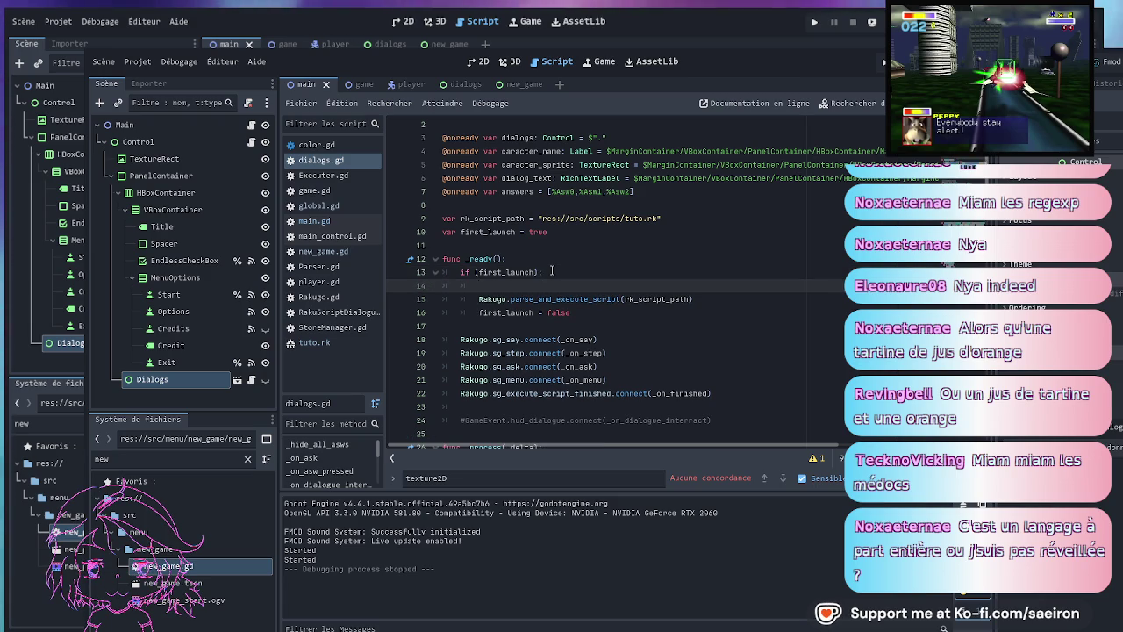
{"action": "type", "text": "dialogs."}
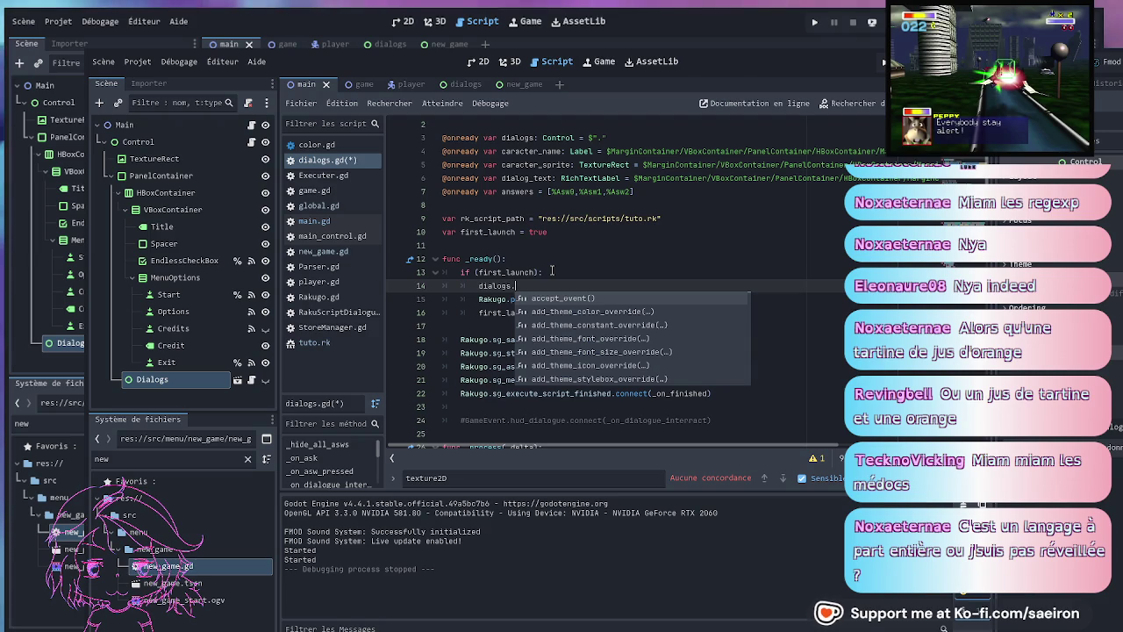
{"action": "type", "text": "visi"}
{"action": "key", "text": "Down"}
{"action": "key", "text": "Down"}
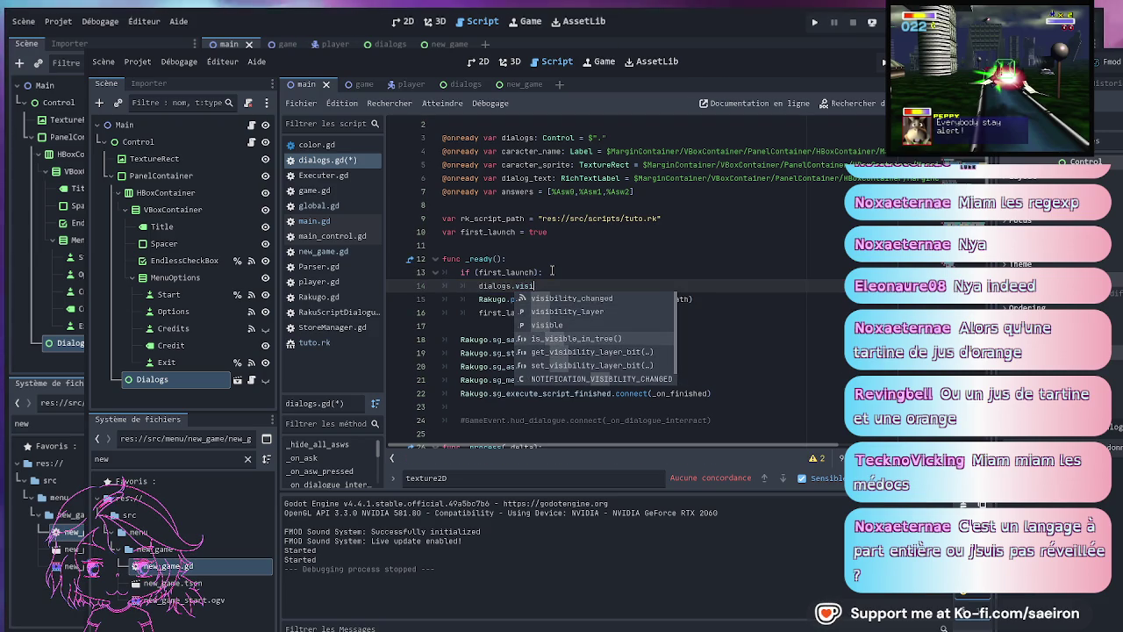
{"action": "key", "text": "Return"}
{"action": "type", "text": "= true"}
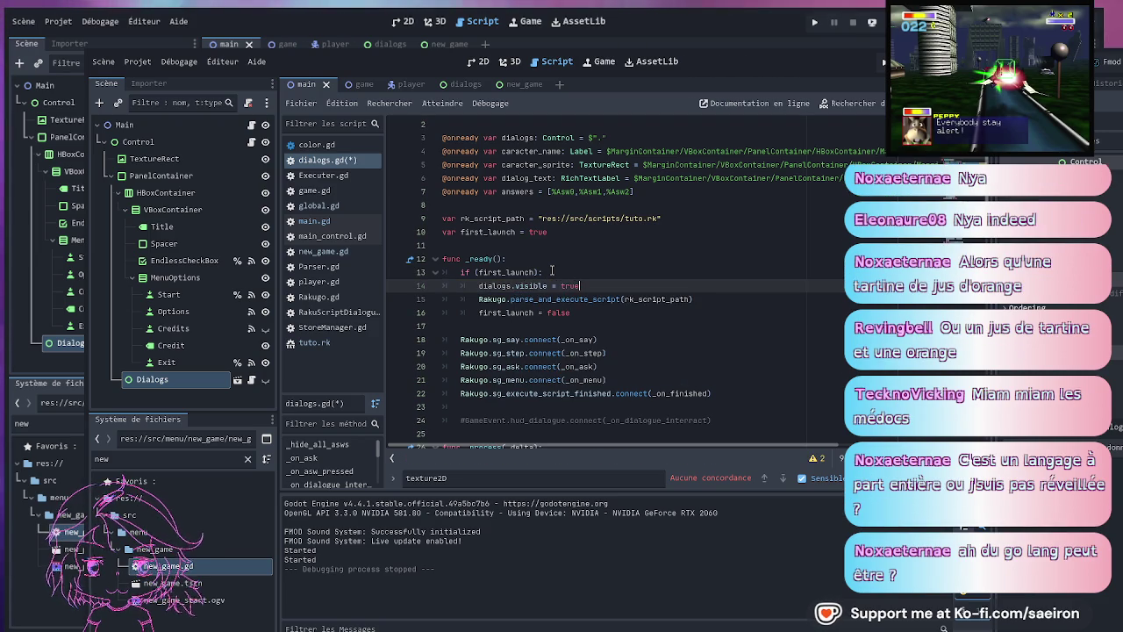
{"action": "key", "text": "ctrl+s"}
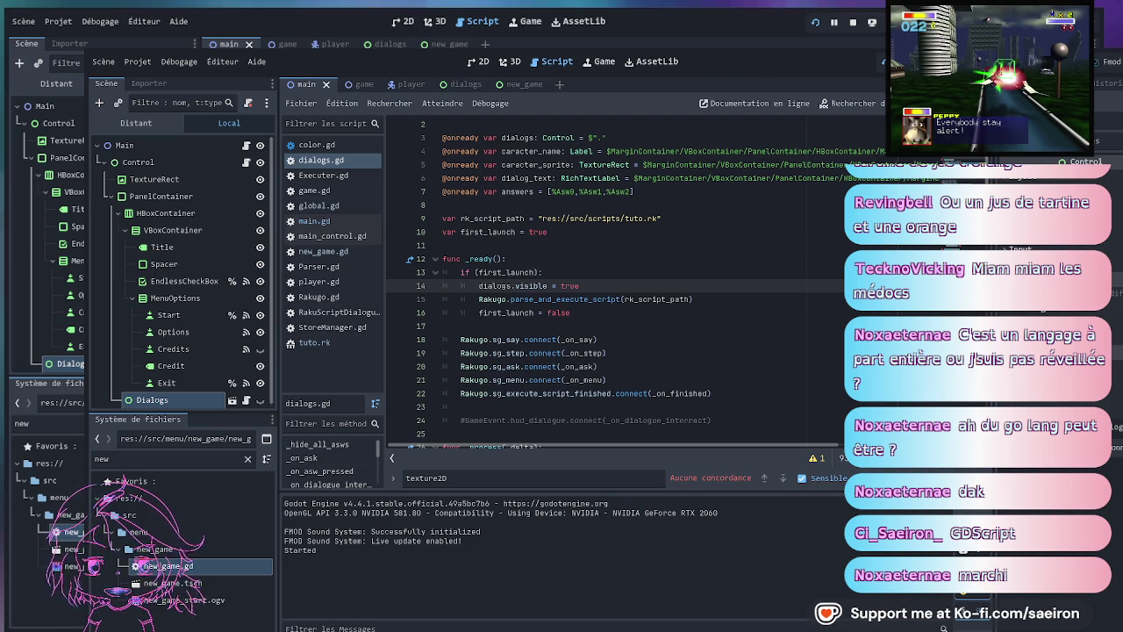
- Stop the game with F8 and put the caret at the end of line 9 in dialogs.gd
{"action": "key", "text": "F8"}
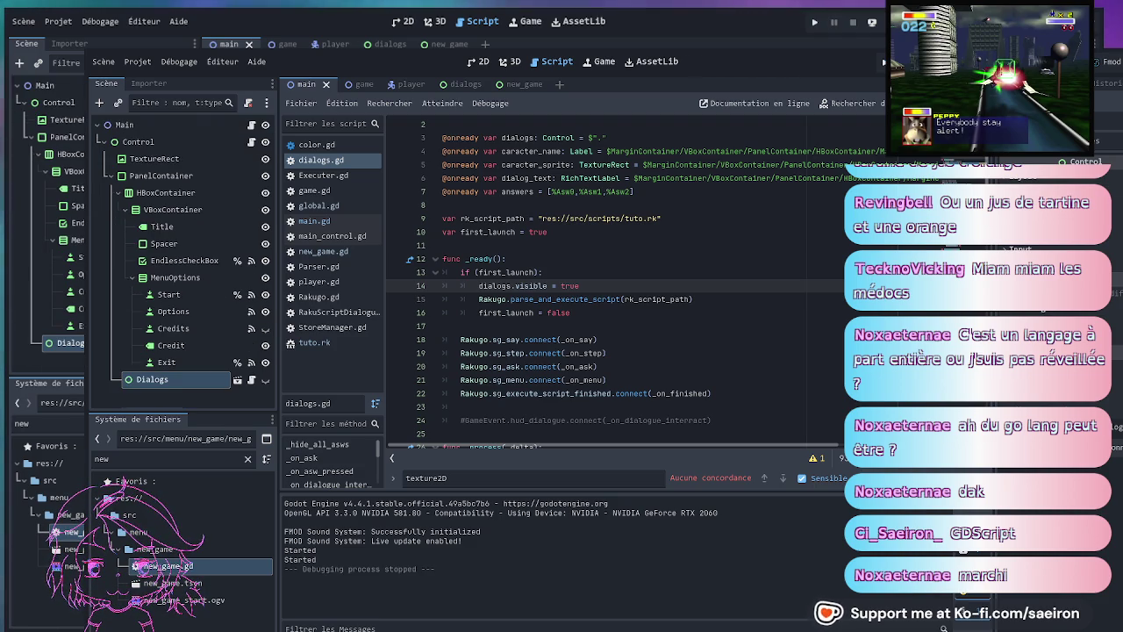
{"action": "left_click", "coordinate": [649, 267]}
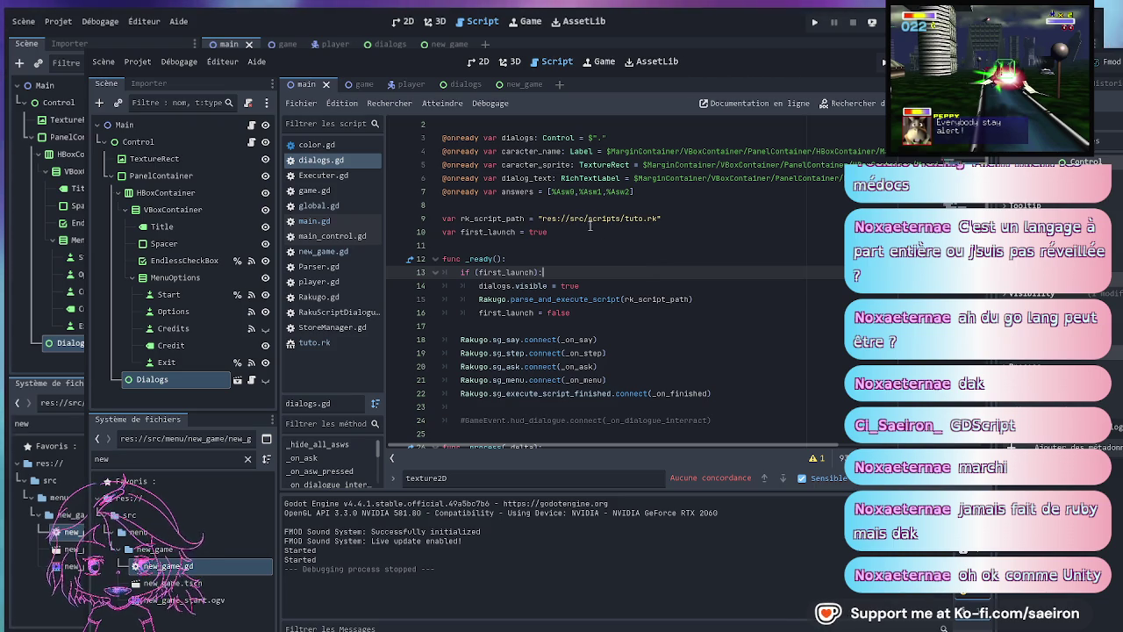
{"action": "left_click", "coordinate": [675, 221]}
- Filter the FileSystem dock by 'global' and open global.gd in the script editor
{"action": "key", "text": "shift+Down"}
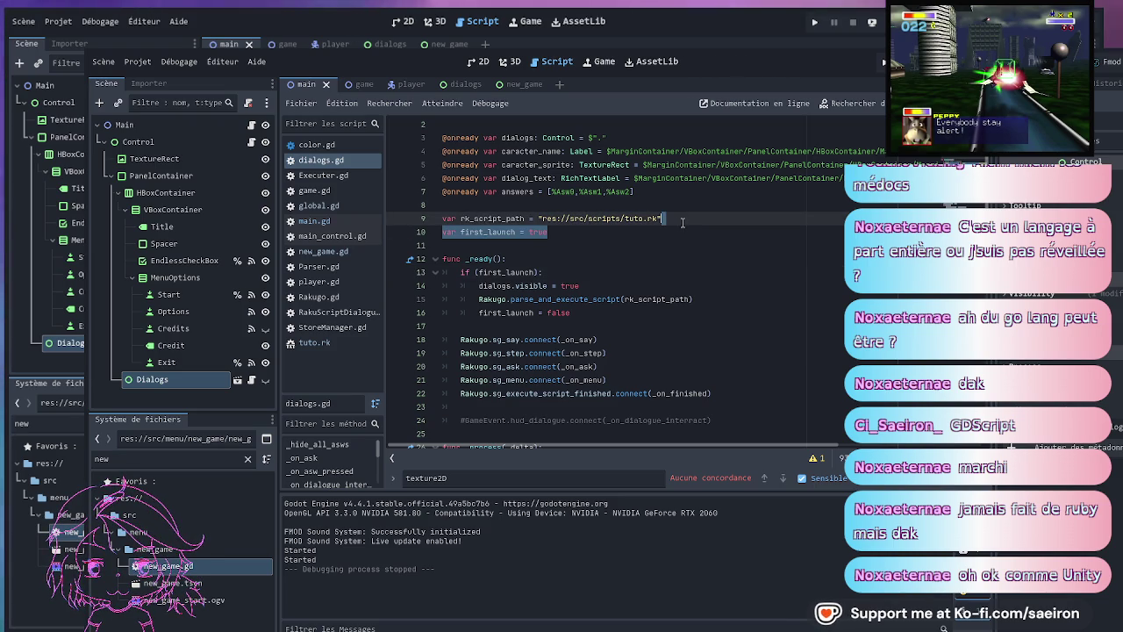
{"action": "double_click", "coordinate": [160, 463]}
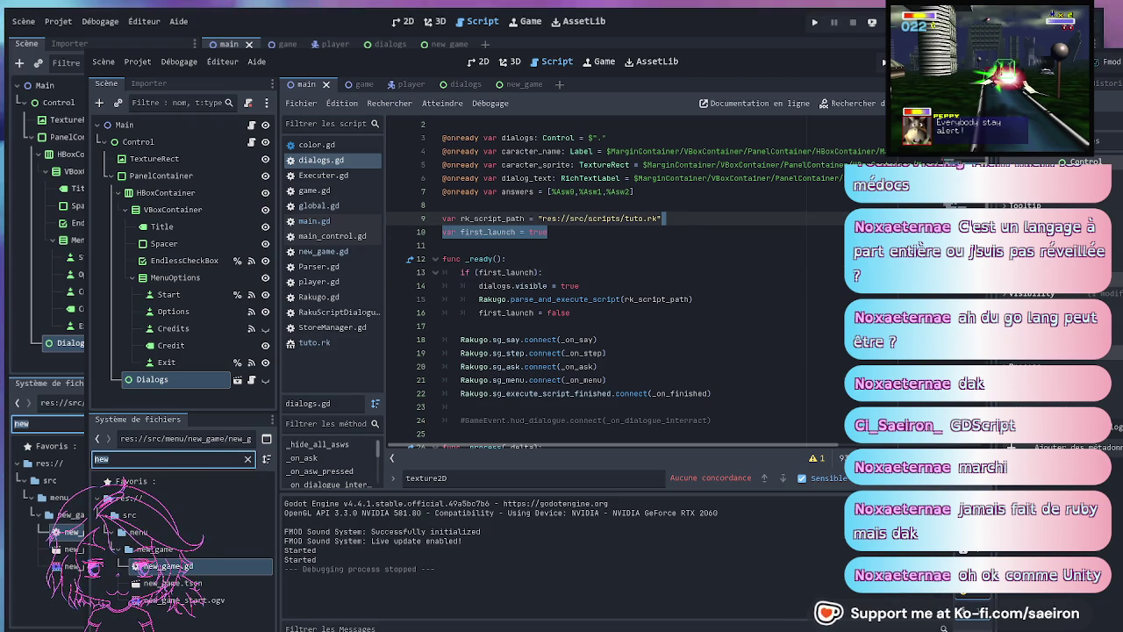
{"action": "type", "text": "global"}
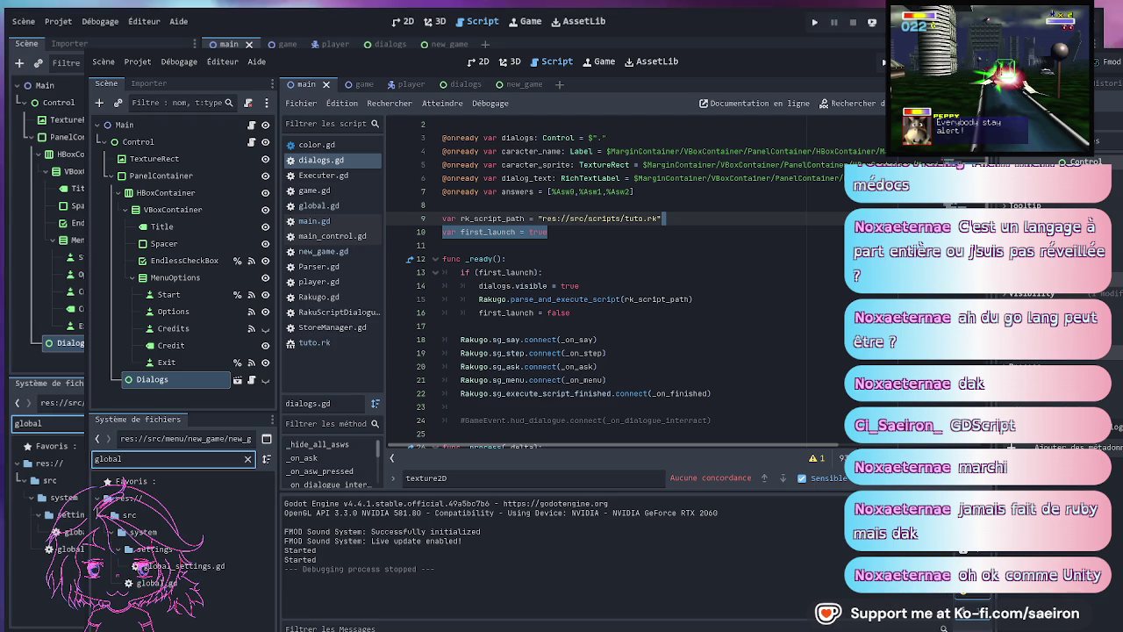
{"action": "double_click", "coordinate": [156, 583]}
{"action": "scroll", "coordinate": [566, 249], "scroll_direction": "up", "scroll_amount": 20}
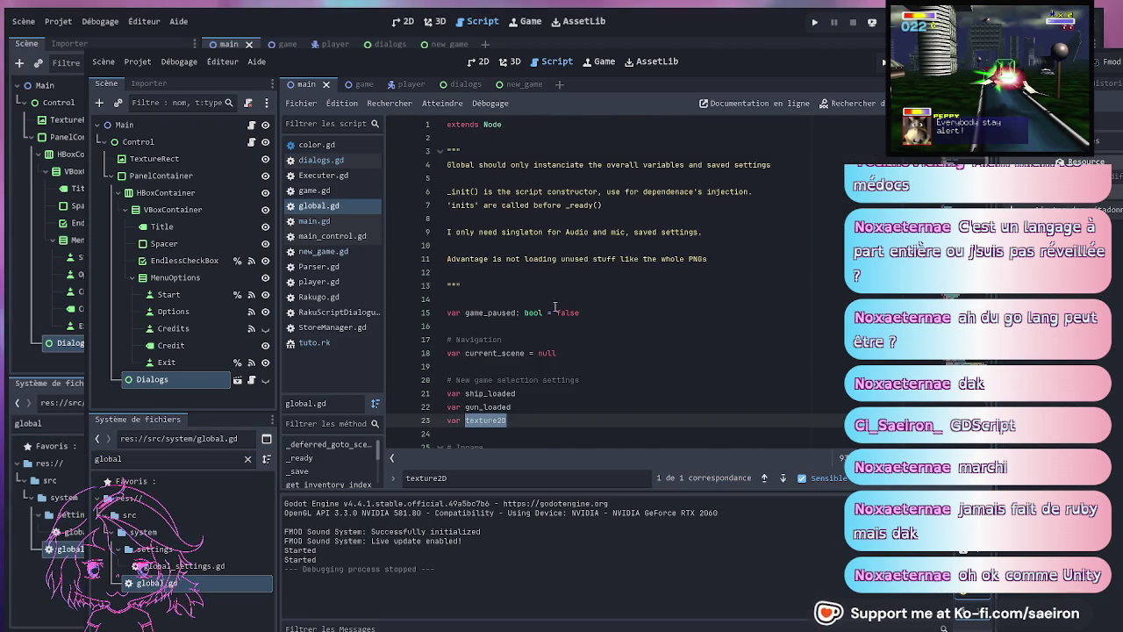
{"action": "scroll", "coordinate": [592, 364], "scroll_direction": "down", "scroll_amount": 1}
- Add 'var first_launch = true' above game_paused, save global.gd, and bring up main_control.gd
{"action": "left_click", "coordinate": [601, 258]}
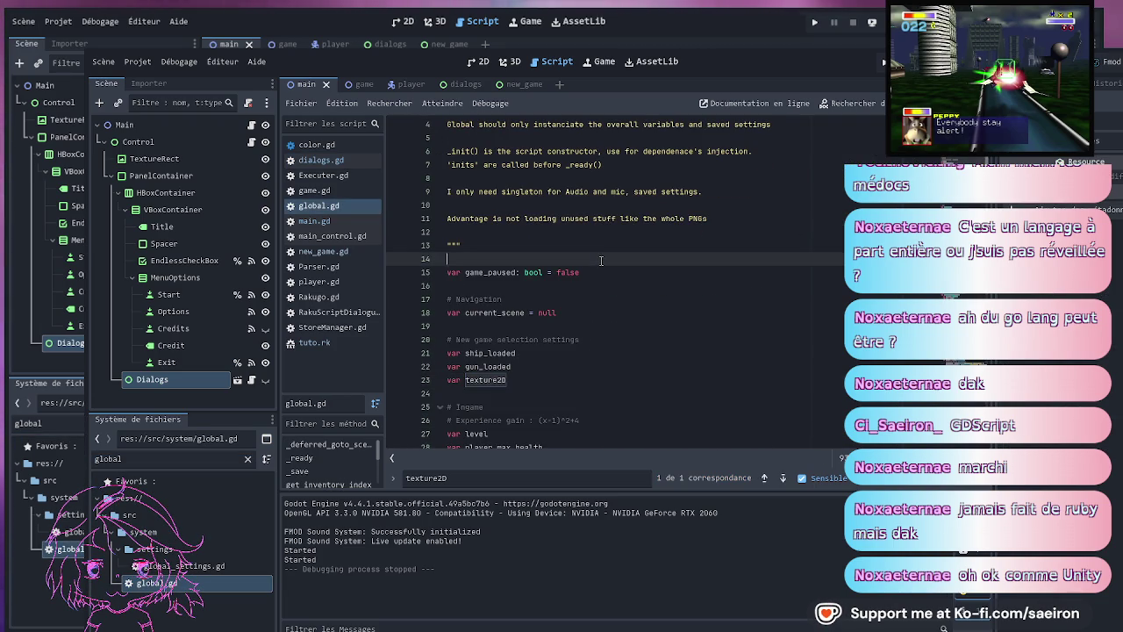
{"action": "key", "text": "Return"}
{"action": "type", "text": "var first_launch = true"}
{"action": "key", "text": "ctrl+s"}
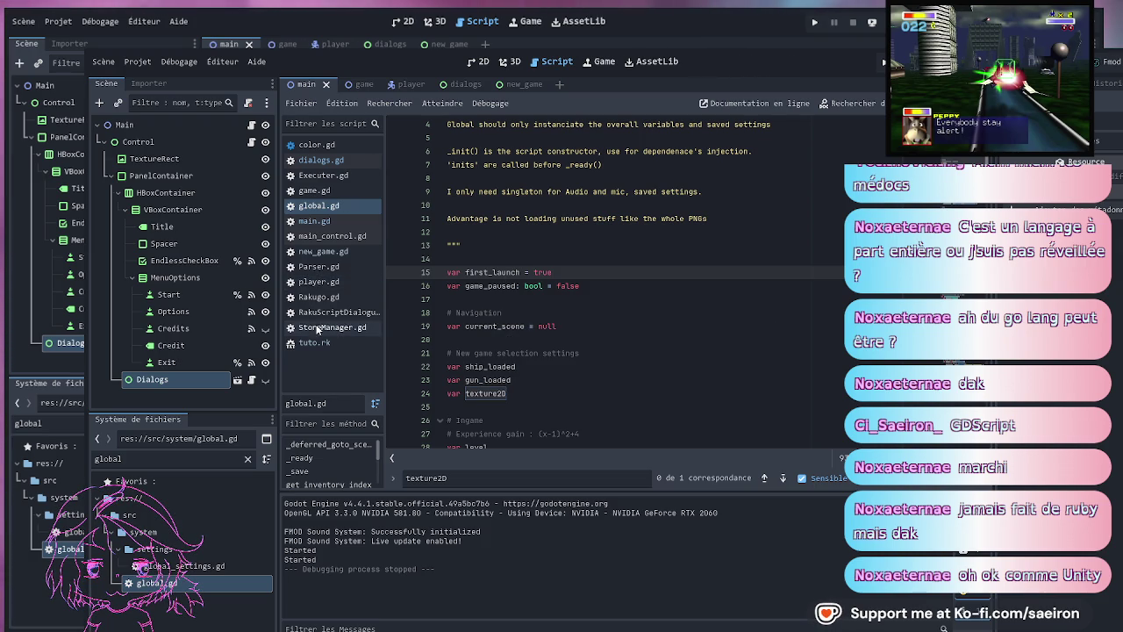
{"action": "left_click", "coordinate": [251, 124]}
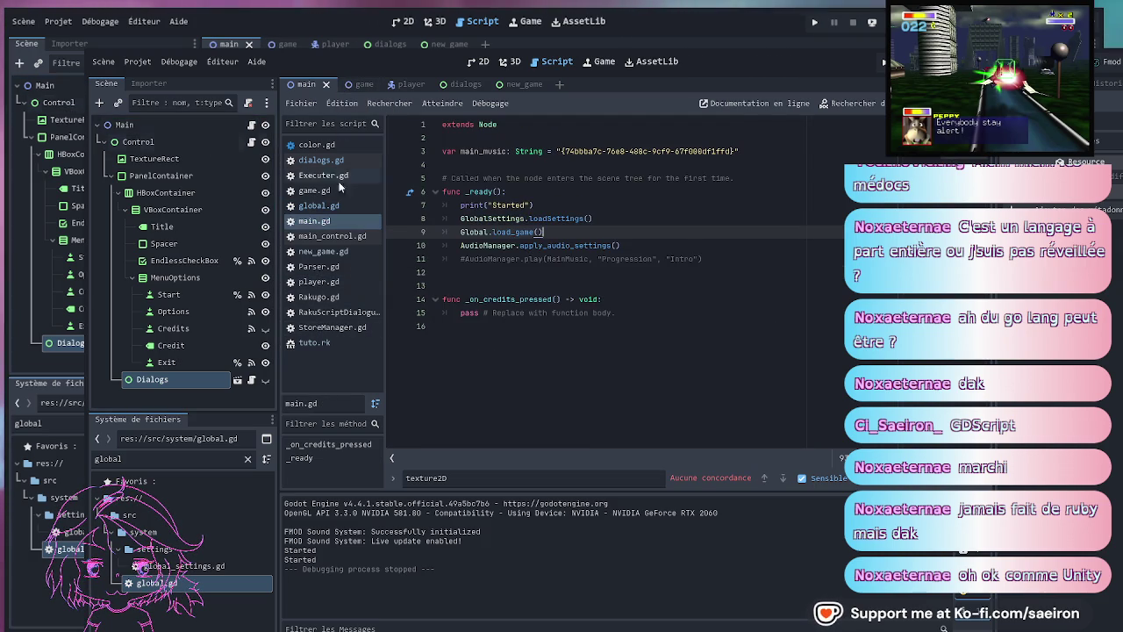
{"action": "left_click", "coordinate": [251, 142]}
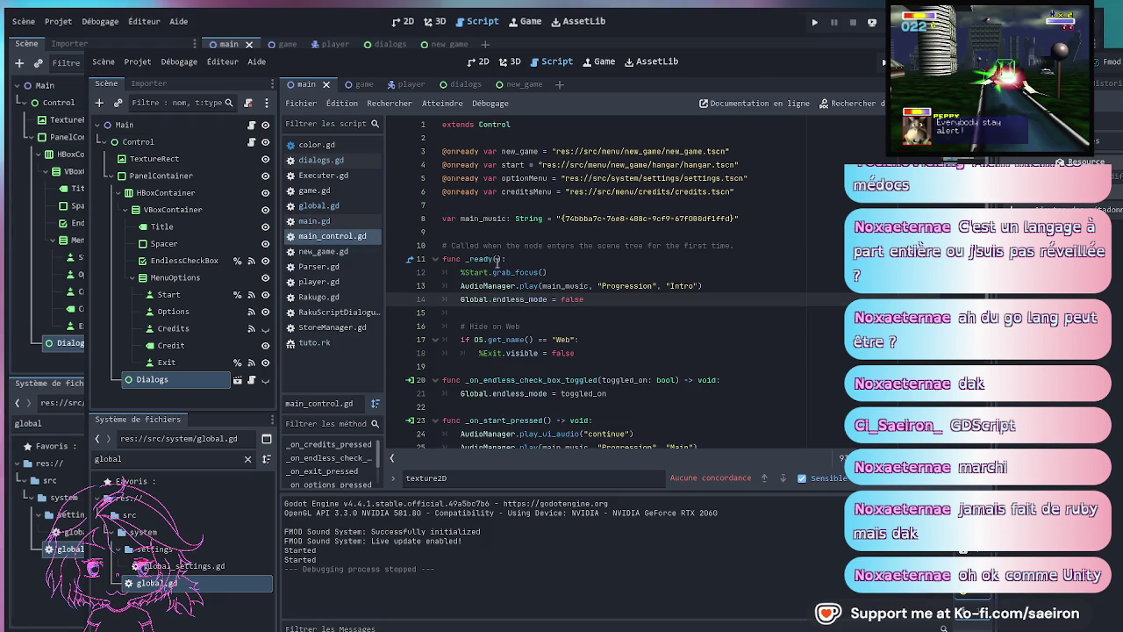
- Open the Dialogs node's dialogs.gd and delete its local 'var first_launch = true' line
{"action": "left_click", "coordinate": [252, 126]}
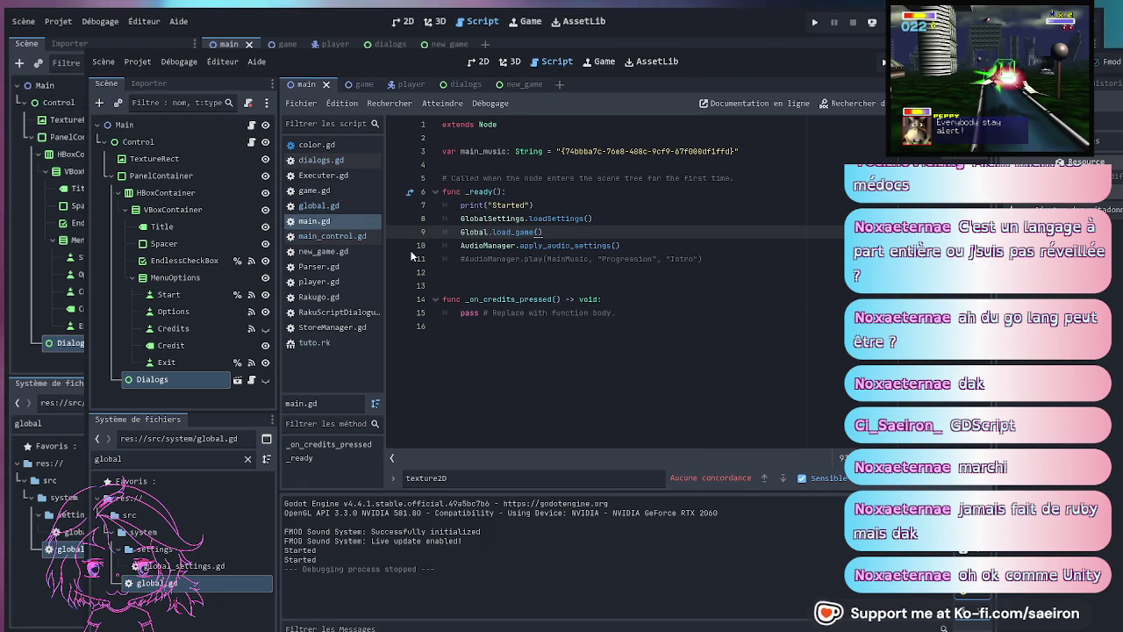
{"action": "left_click", "coordinate": [252, 142]}
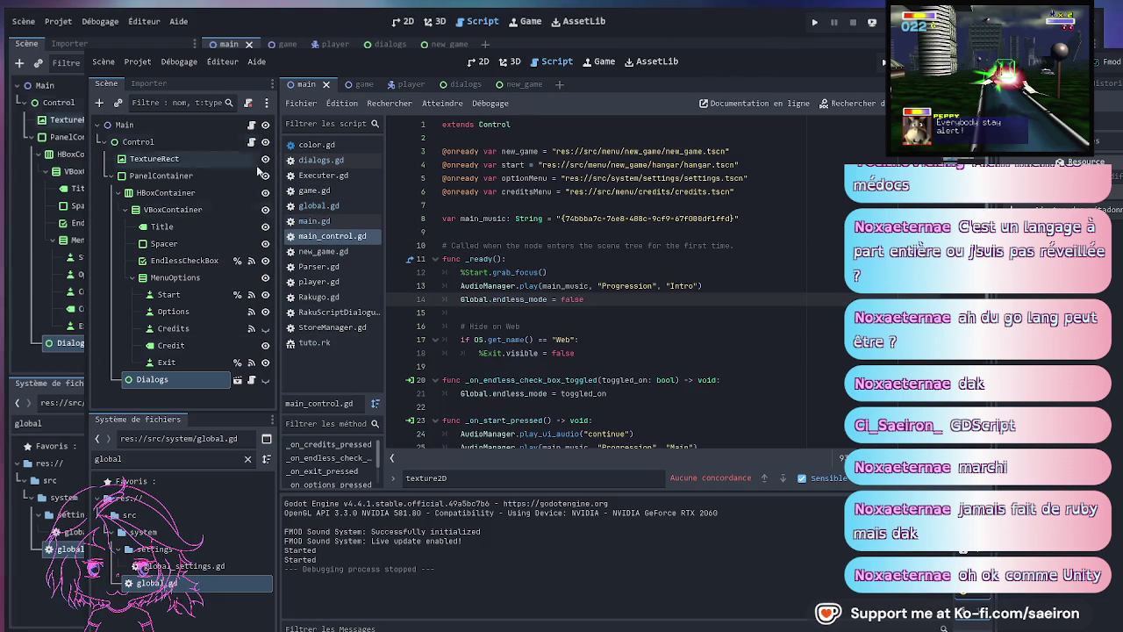
{"action": "left_click", "coordinate": [252, 380]}
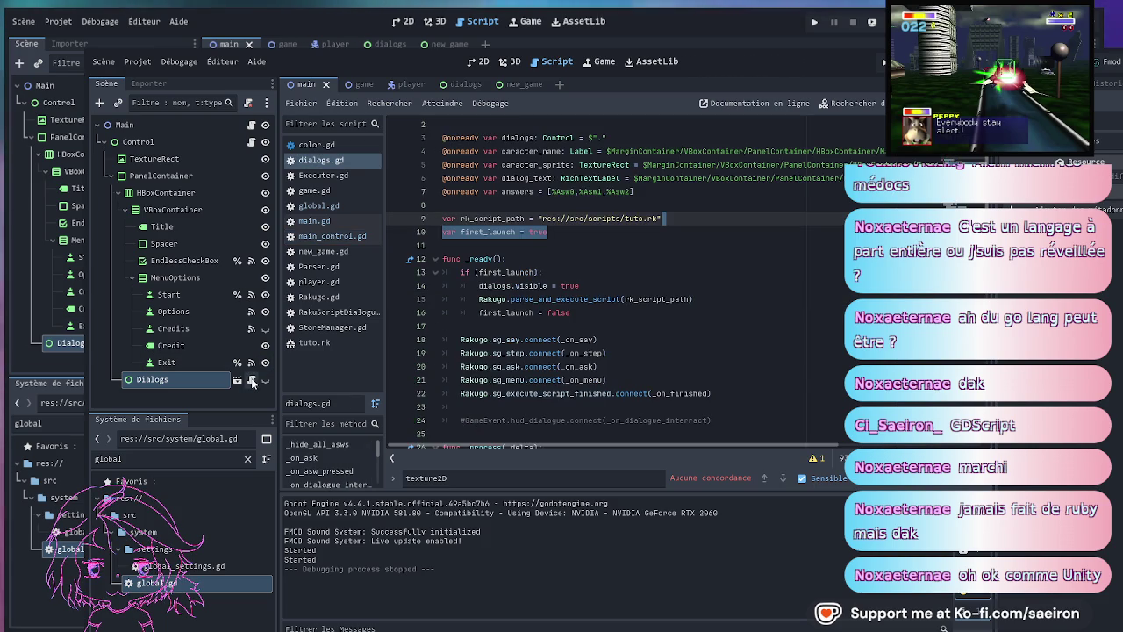
{"action": "left_click_drag", "start_coordinate": [552, 231], "coordinate": [693, 222]}
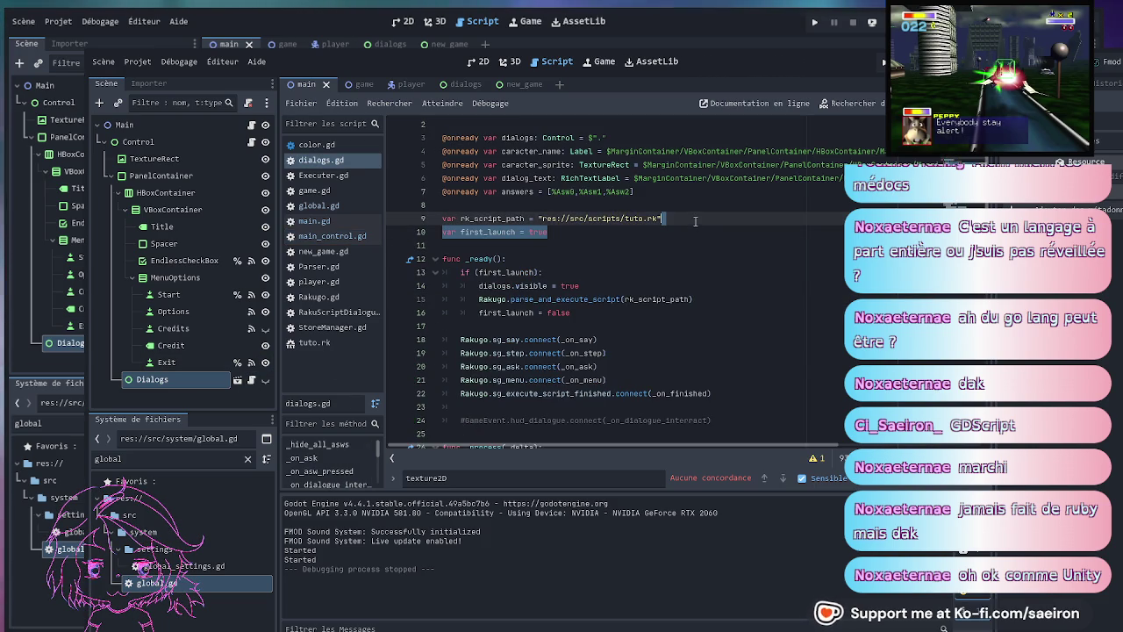
{"action": "key", "text": "BackSpace"}
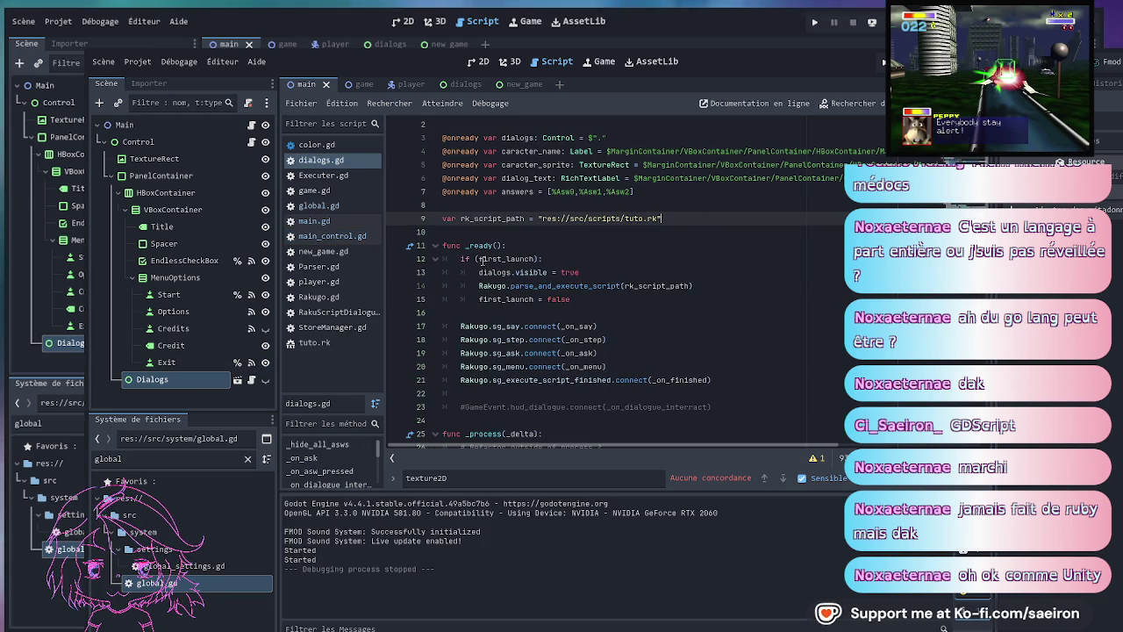
- Prefix first_launch with 'Global.' on lines 12 and 15, then save and run the game
{"action": "type", "text": "Global."}
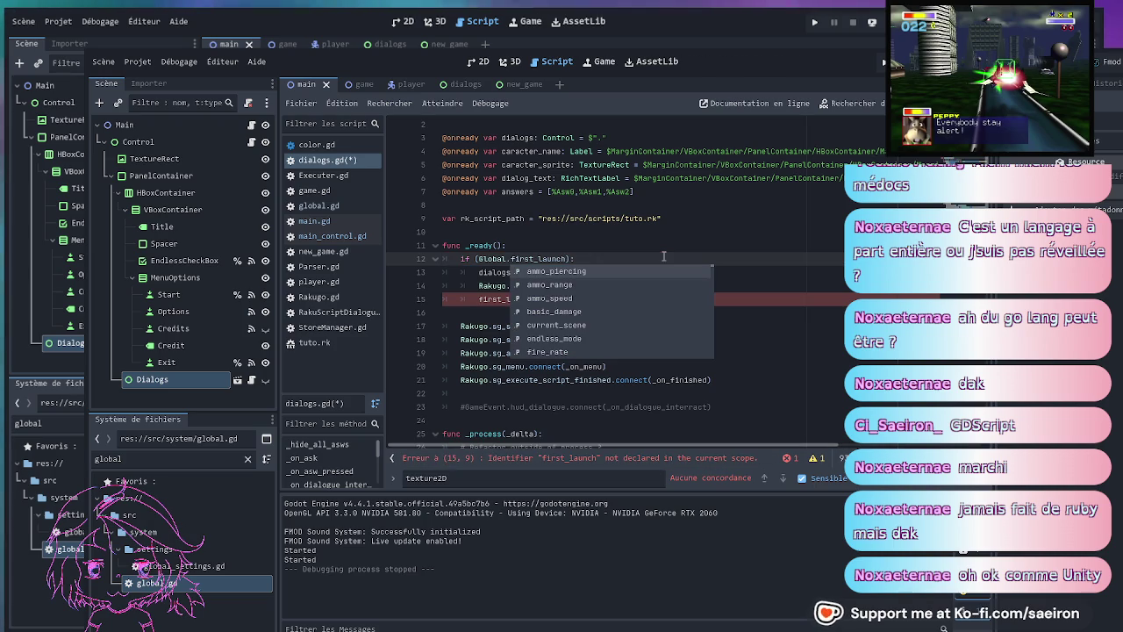
{"action": "key", "text": "shift+Left"}
{"action": "key", "text": "shift+Left"}
{"action": "key", "text": "shift+Left"}
{"action": "key", "text": "ctrl+c"}
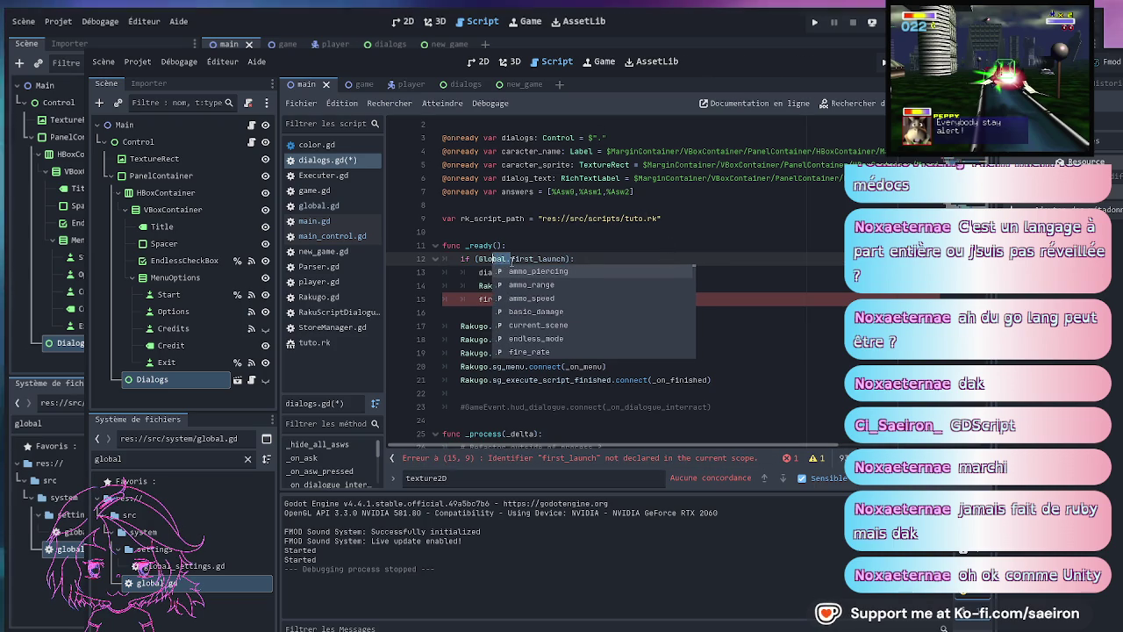
{"action": "key", "text": "Down"}
{"action": "key", "text": "Down"}
{"action": "key", "text": "Down"}
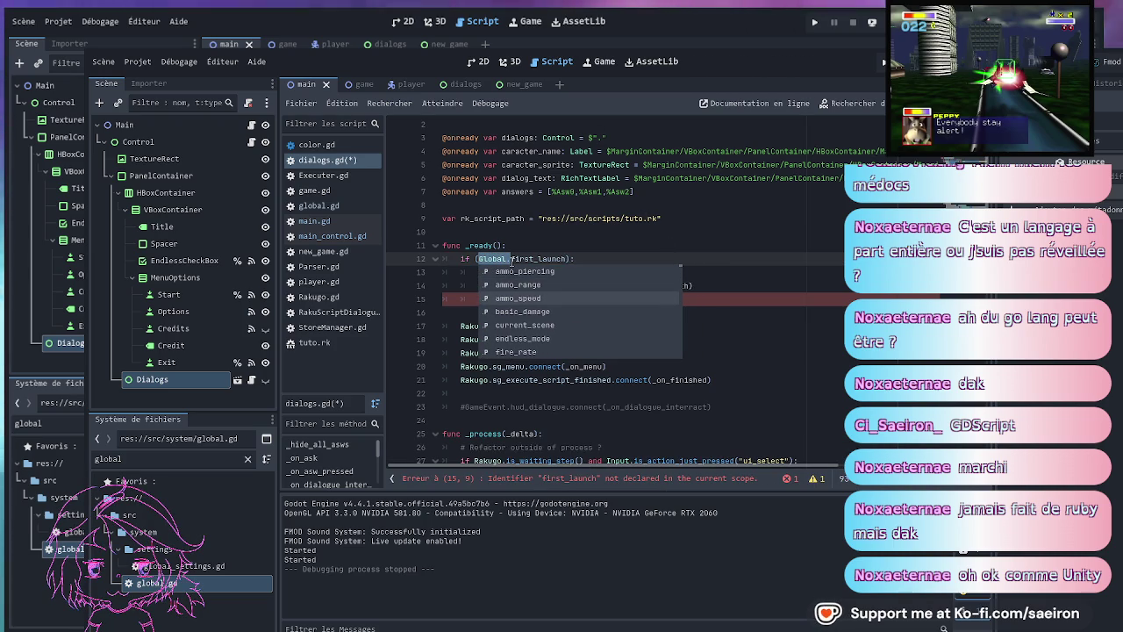
{"action": "key", "text": "Escape"}
{"action": "key", "text": "Down"}
{"action": "key", "text": "Down"}
{"action": "key", "text": "Down"}
{"action": "key", "text": "ctrl+v"}
{"action": "type", "text": "."}
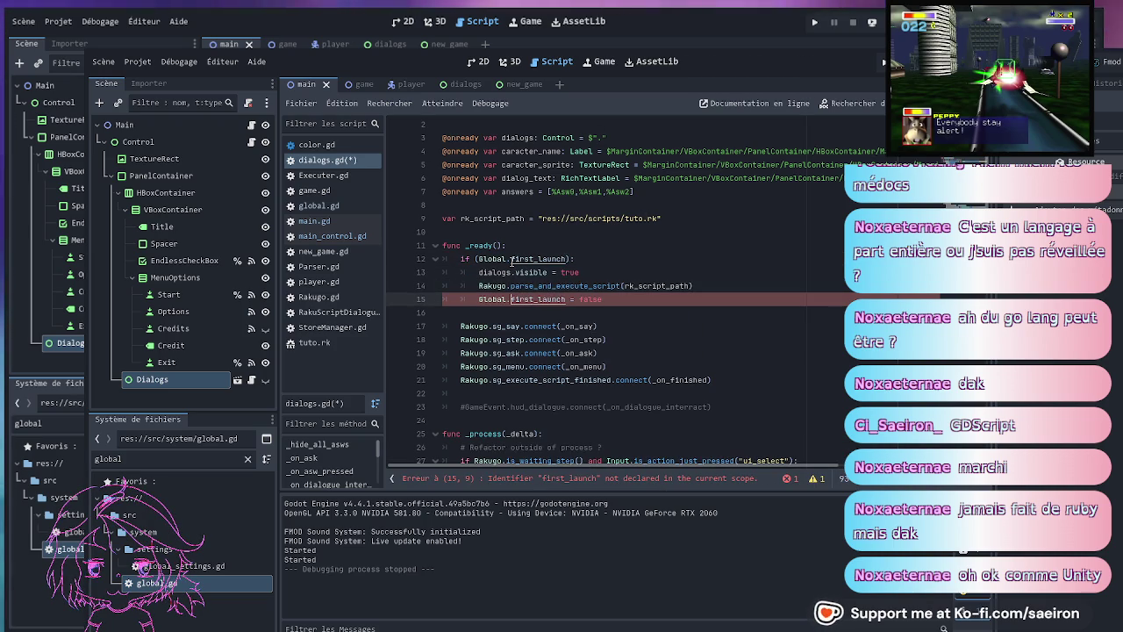
{"action": "key", "text": "ctrl+s"}
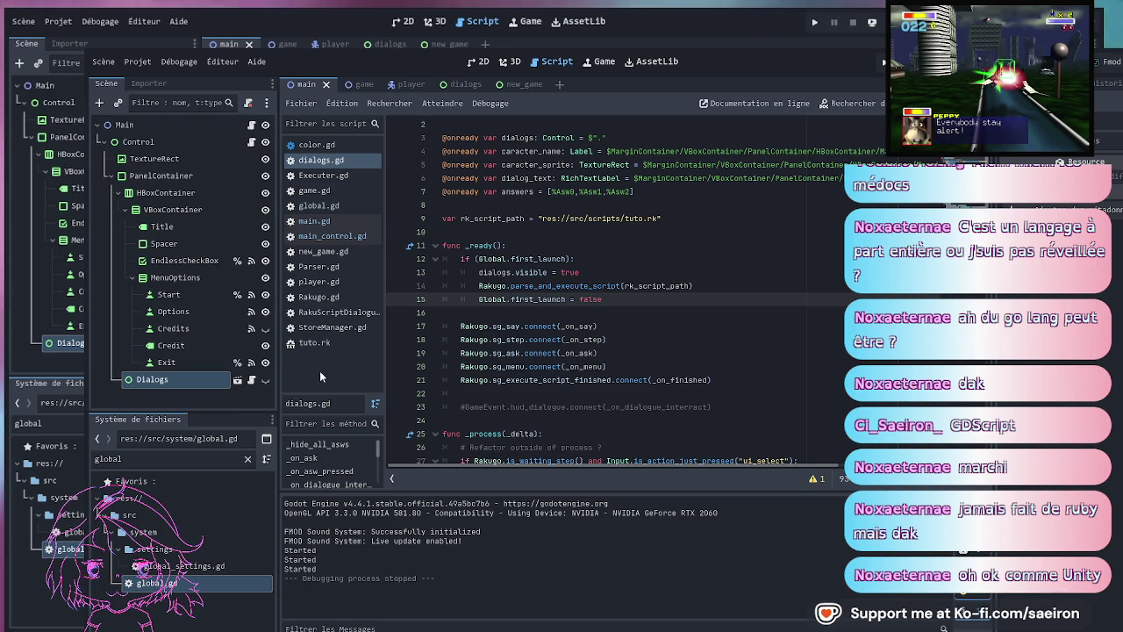
- End the debugging session with the toolbar's Stop button
{"action": "left_click", "coordinate": [667, 344]}
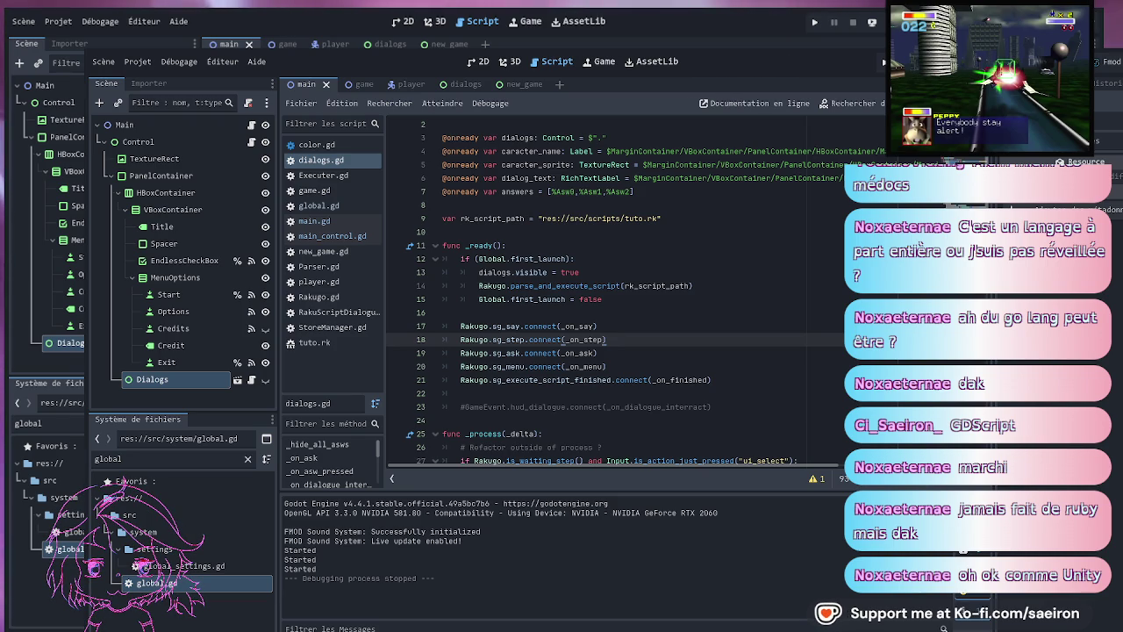
- Remove the empty line after the Rakugo signal connections in _ready()
{"action": "left_click", "coordinate": [725, 326]}
{"action": "scroll", "coordinate": [724, 353], "scroll_direction": "down", "scroll_amount": 3}
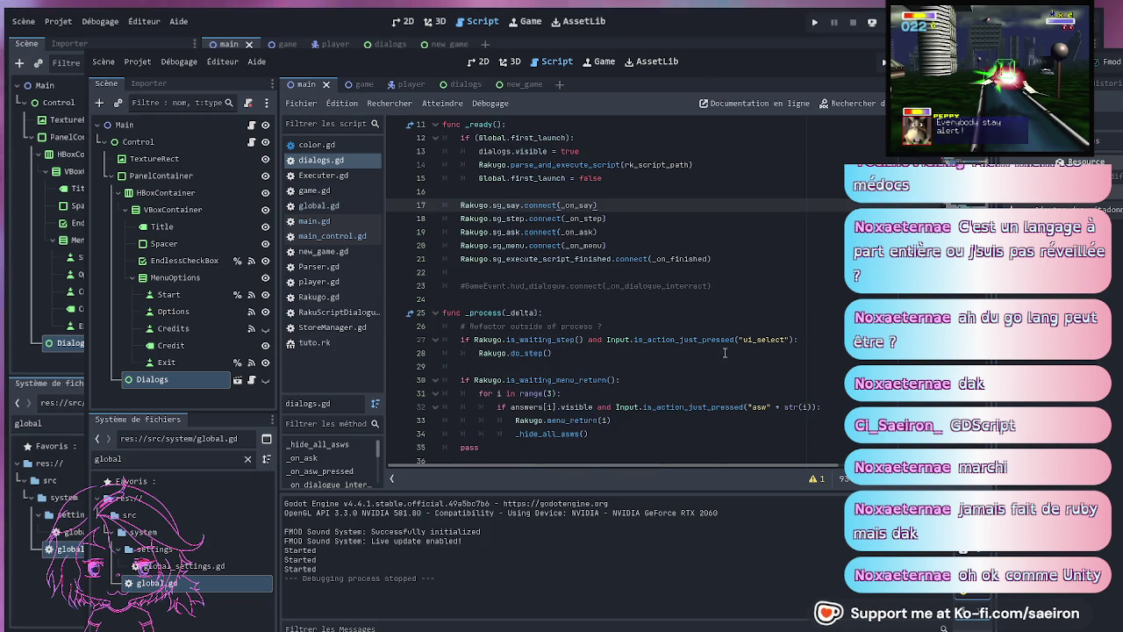
{"action": "left_click_drag", "start_coordinate": [728, 286], "coordinate": [743, 260]}
{"action": "left_click", "coordinate": [743, 259]}
{"action": "scroll", "coordinate": [708, 299], "scroll_direction": "up", "scroll_amount": 4}
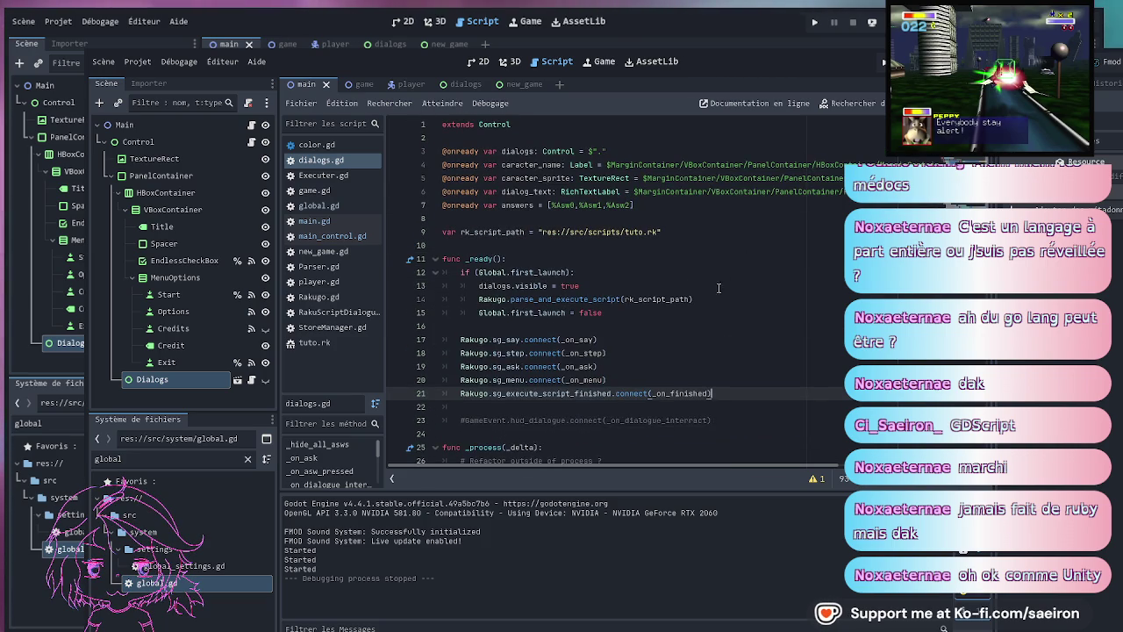
{"action": "key", "text": "Delete"}
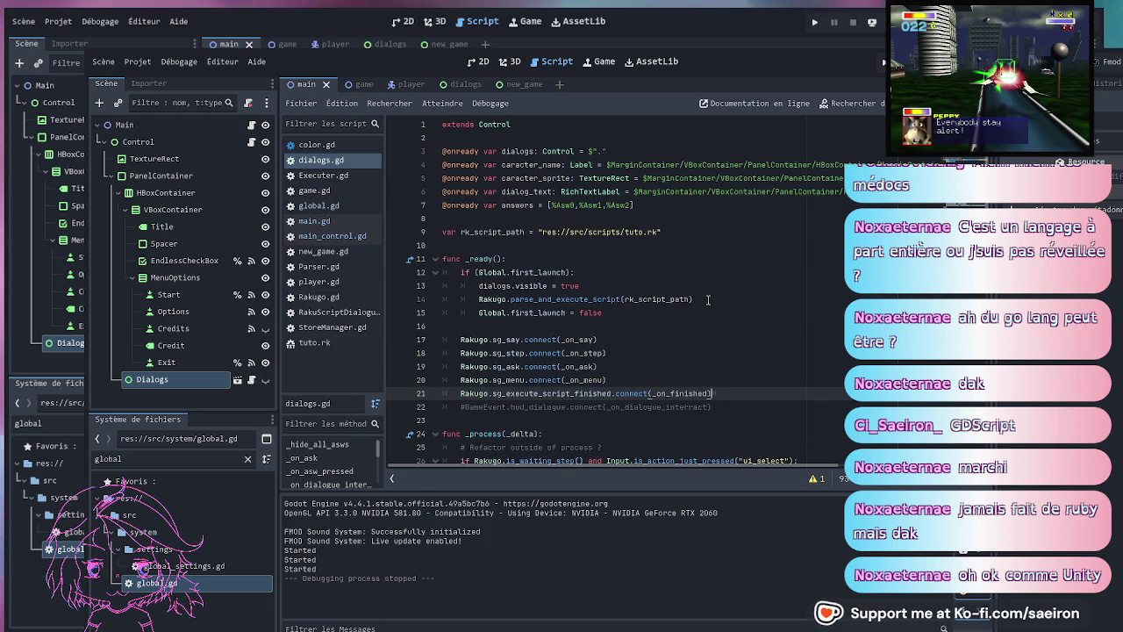
- Move the 'if Global.first_launch' block (lines 12–15) below the #GameEvent comment and save
{"action": "left_click", "coordinate": [611, 313]}
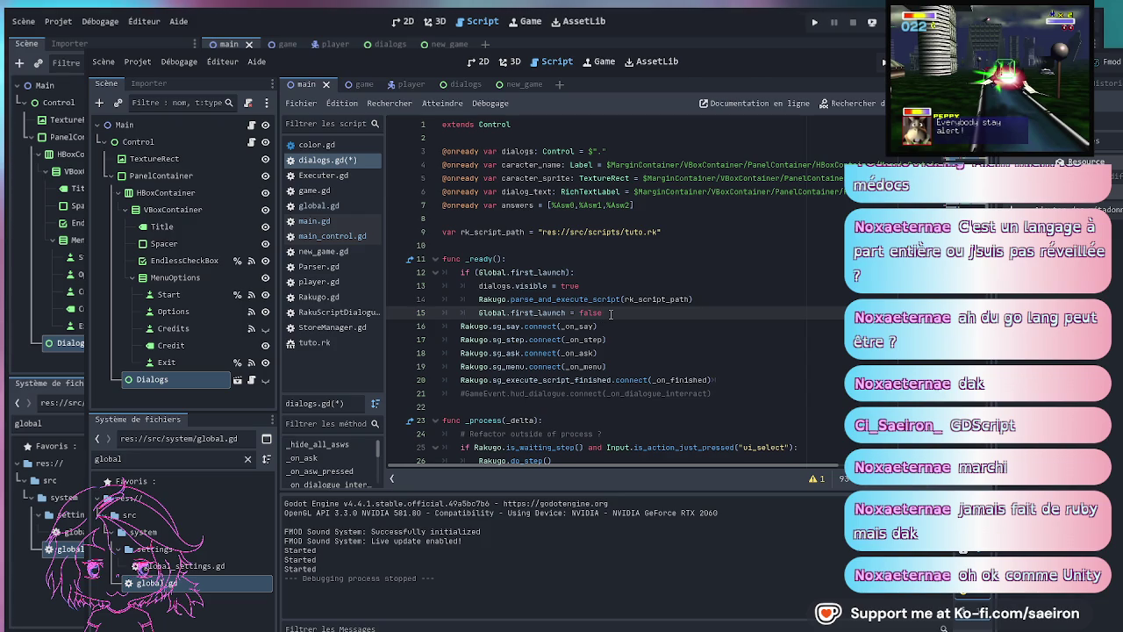
{"action": "left_click", "coordinate": [686, 275]}
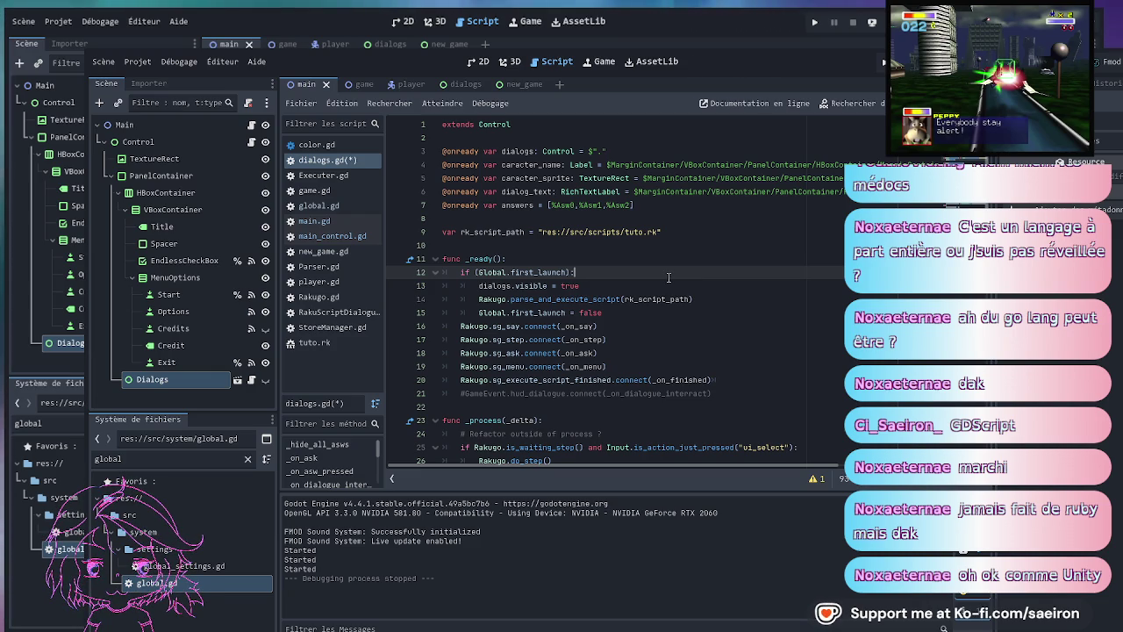
{"action": "left_click_drag", "start_coordinate": [614, 311], "coordinate": [508, 258]}
{"action": "key", "text": "BackSpace"}
{"action": "left_click", "coordinate": [719, 339]}
{"action": "type", "text": "if (Global.first_launch): \t\tdialogs.visible = true \t\tRakugo.parse_and_execute_script(rk_script_path) \t\tGlobal.first_launch = false"}
{"action": "left_click", "coordinate": [714, 325]}
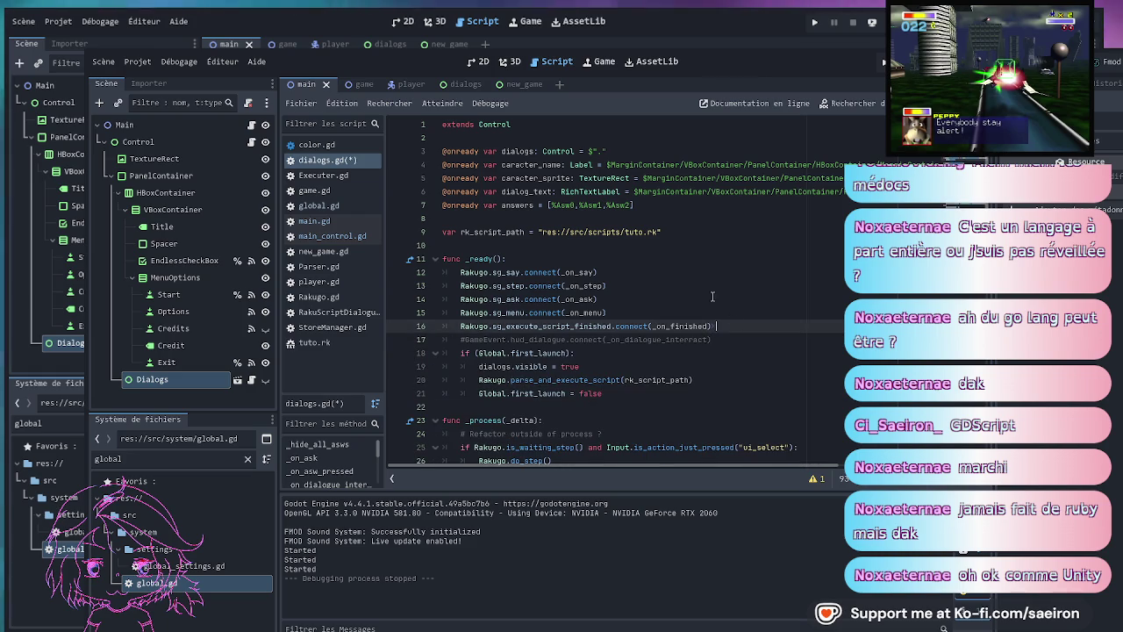
{"action": "left_click", "coordinate": [591, 250]}
{"action": "key", "text": "ctrl+s"}
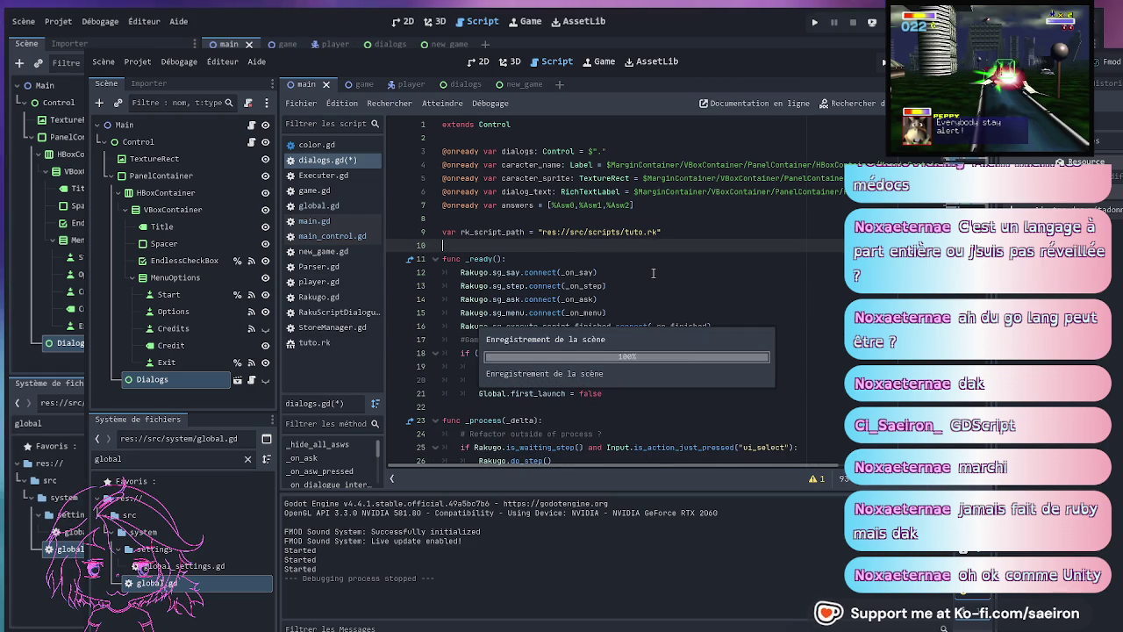
{"action": "scroll", "coordinate": [646, 334], "scroll_direction": "down", "scroll_amount": 5}
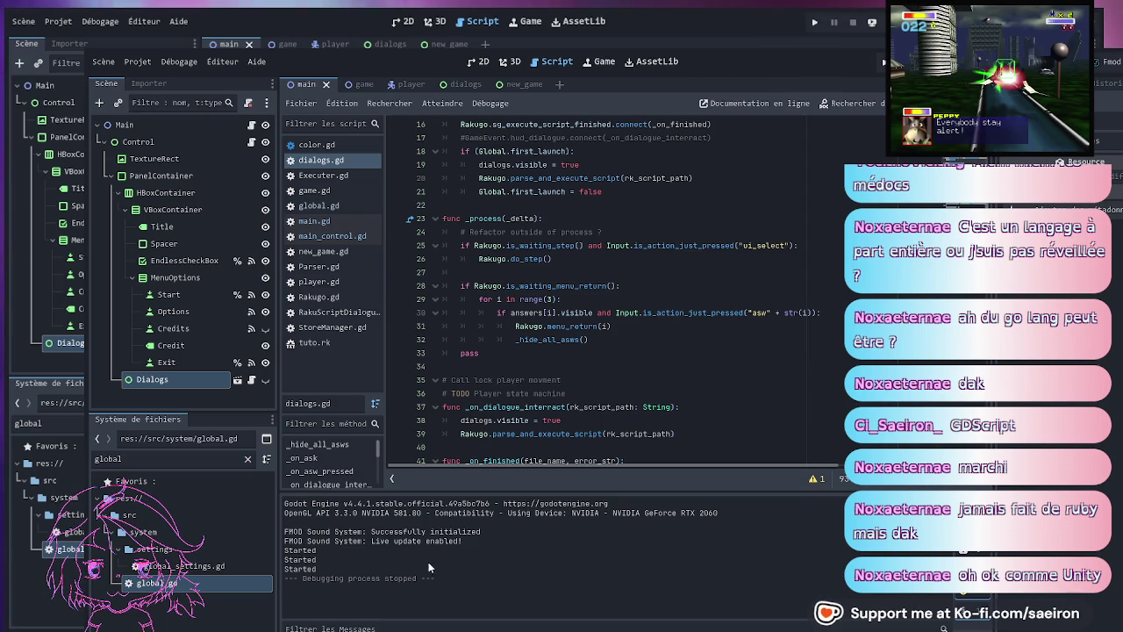
- Check the two reported Debugger warnings, then collapse the bottom panel
{"action": "left_click", "coordinate": [367, 625]}
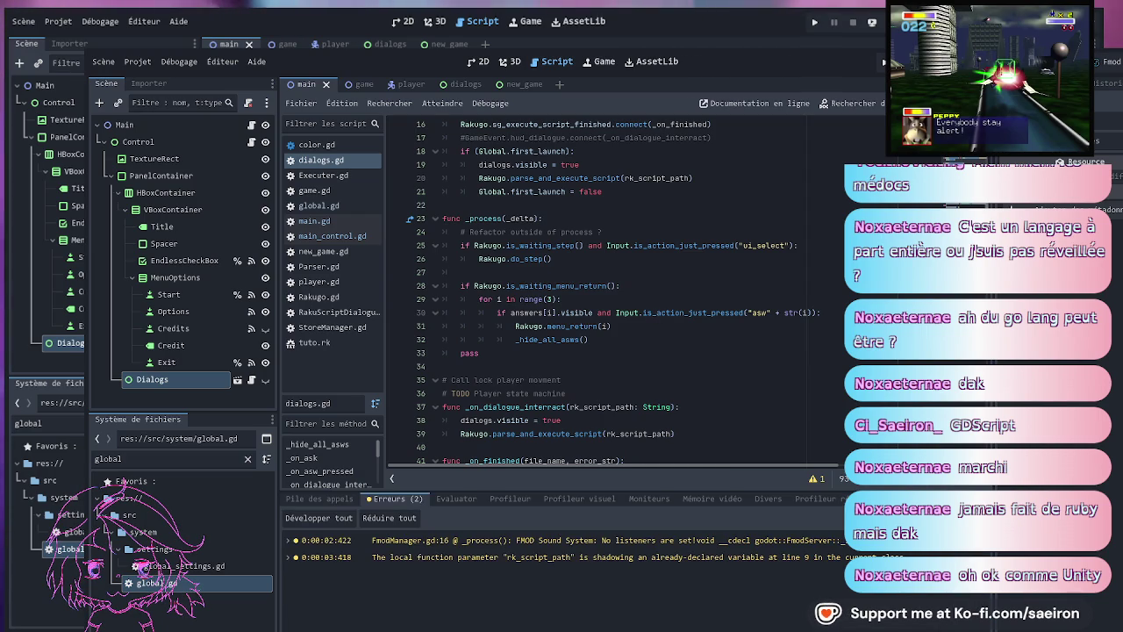
{"action": "left_click", "coordinate": [367, 618]}
{"action": "left_click", "coordinate": [669, 360]}
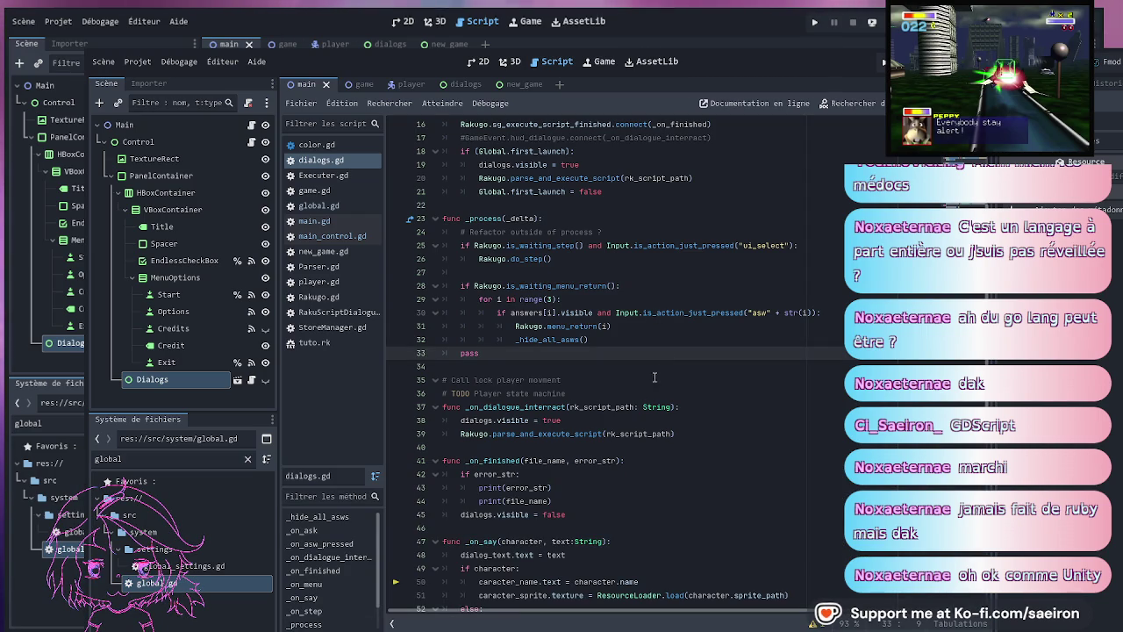
- Append ':alive:' to the Player state machine TODO comment on line 36 and save
{"action": "left_click", "coordinate": [623, 391]}
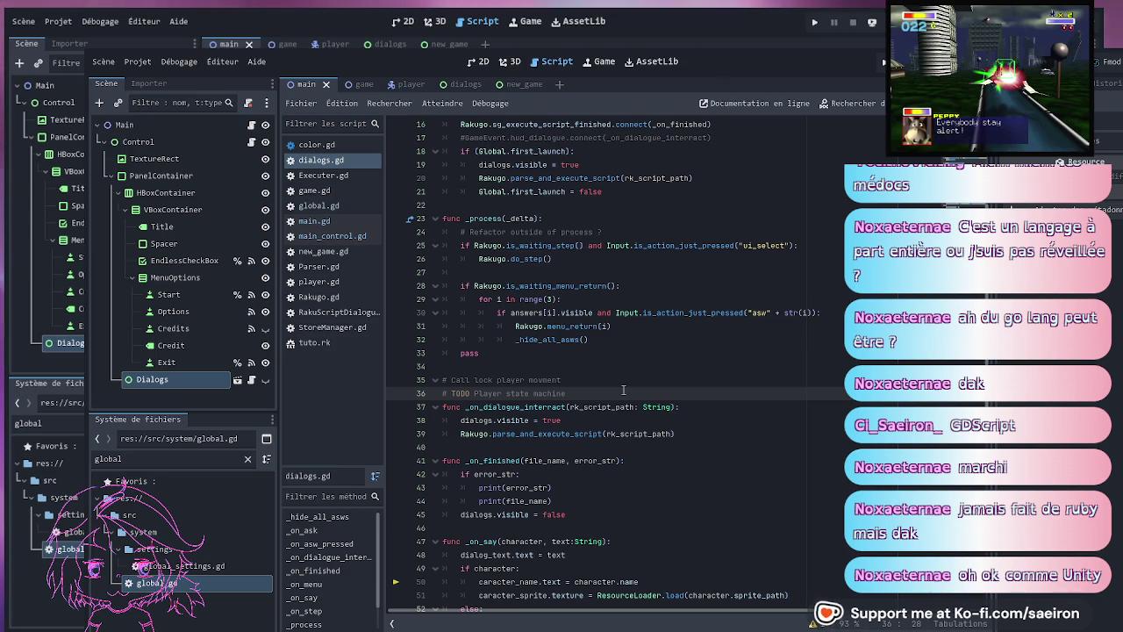
{"action": "type", "text": " :alive:"}
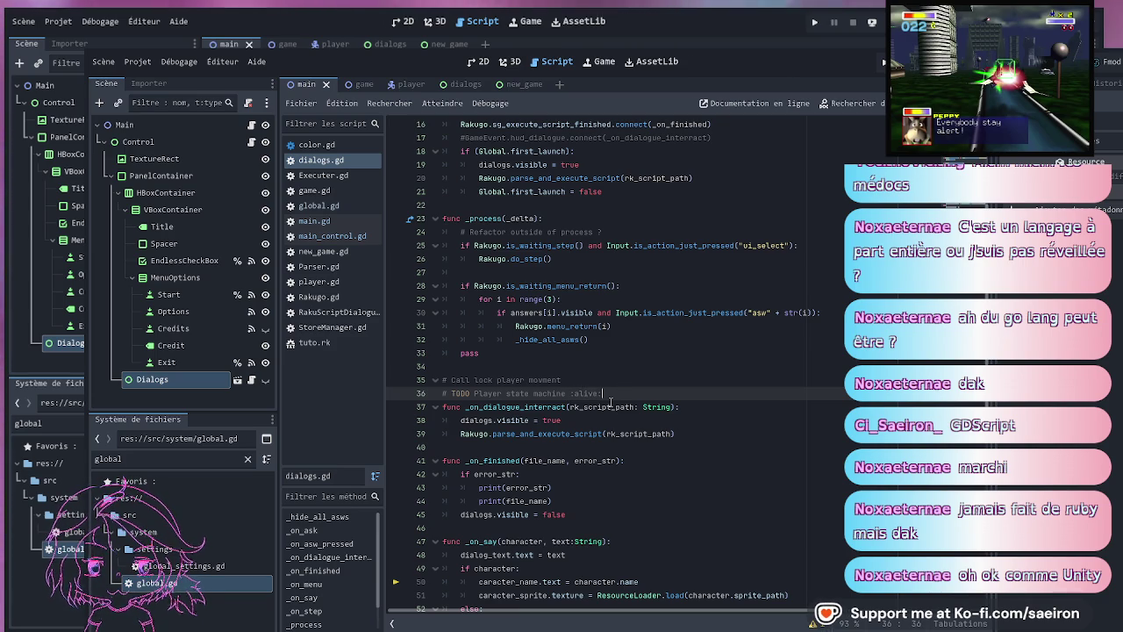
{"action": "type", "text": "all:"}
{"action": "key", "text": "Up"}
{"action": "scroll", "coordinate": [754, 357], "scroll_direction": "up", "scroll_amount": 1}
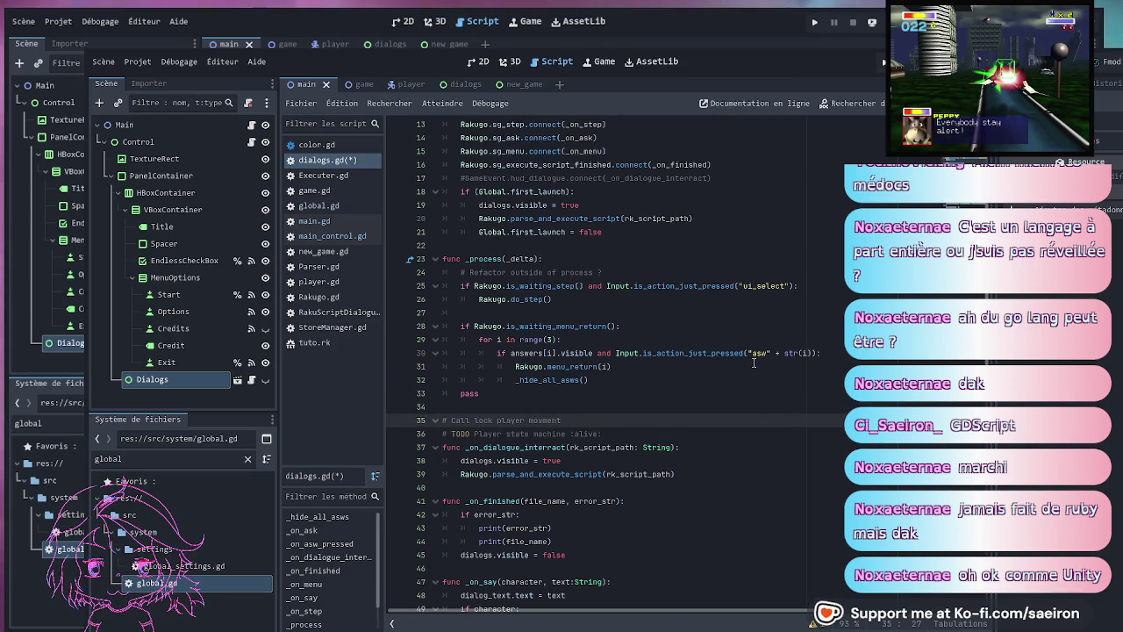
{"action": "scroll", "coordinate": [746, 368], "scroll_direction": "down", "scroll_amount": 5}
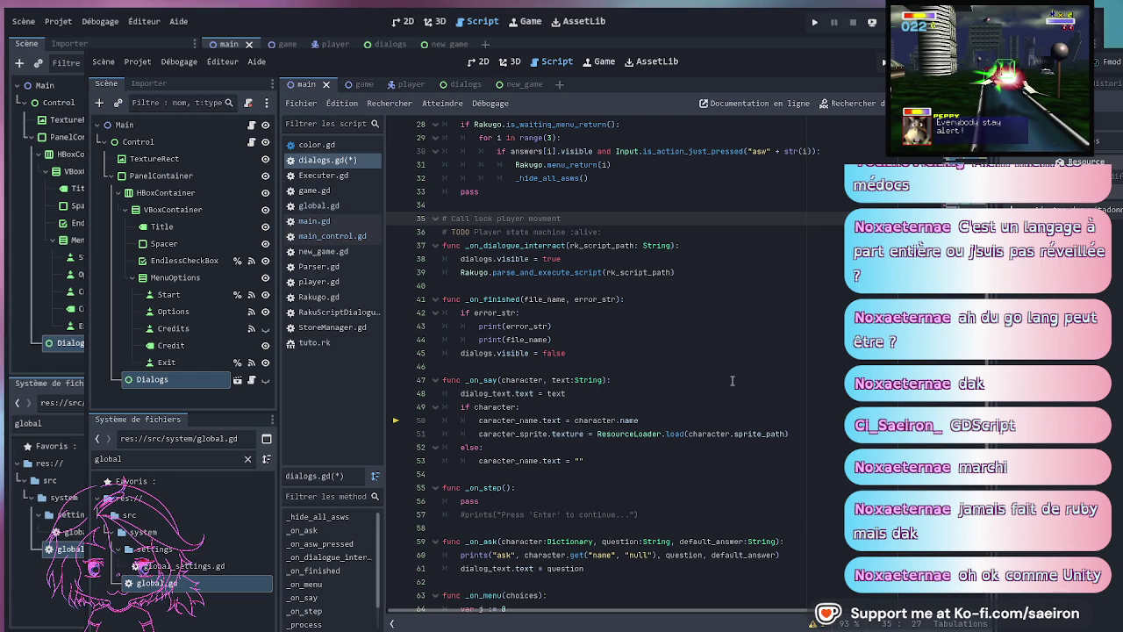
{"action": "scroll", "coordinate": [738, 380], "scroll_direction": "up", "scroll_amount": 9}
{"action": "key", "text": "ctrl+s"}
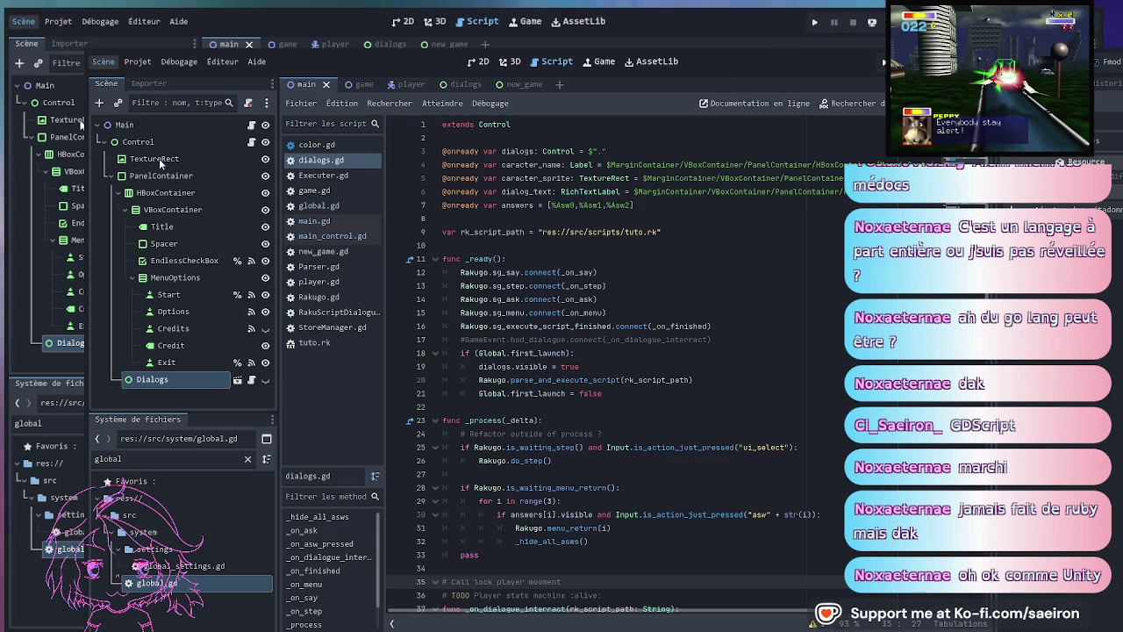
- Save dialogs.gd and launch PROTOSURVIVOR, which opens on Triss's 'Ho, you there !' line
{"action": "key", "text": "ctrl+s"}
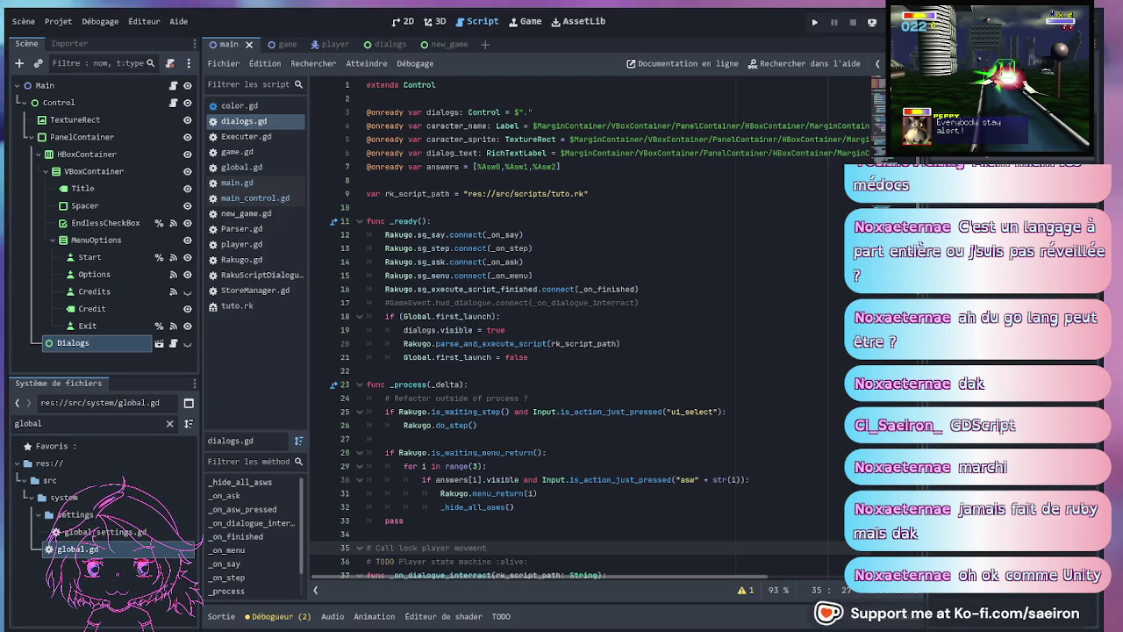
{"action": "left_click", "coordinate": [462, 275]}
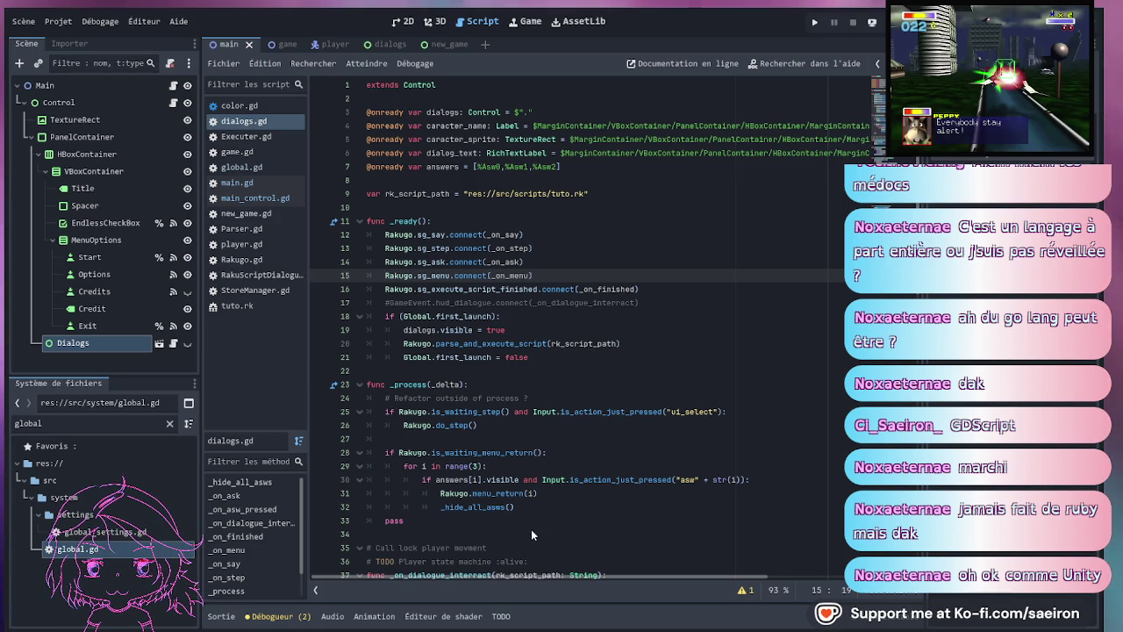
{"action": "left_click", "coordinate": [527, 234]}
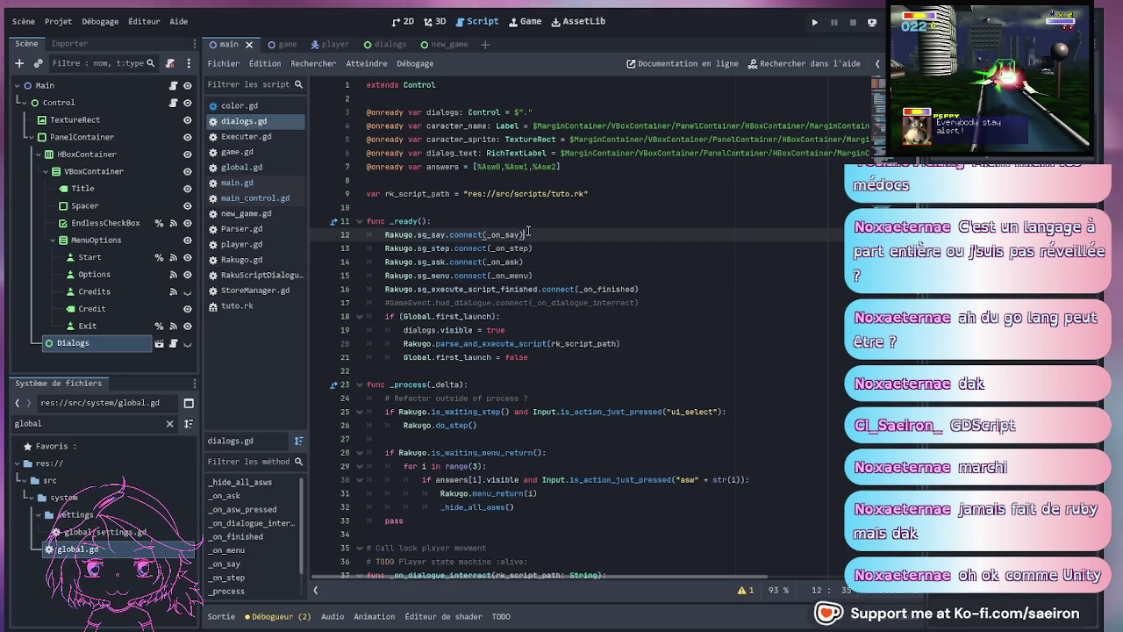
{"action": "key", "text": "ctrl+s"}
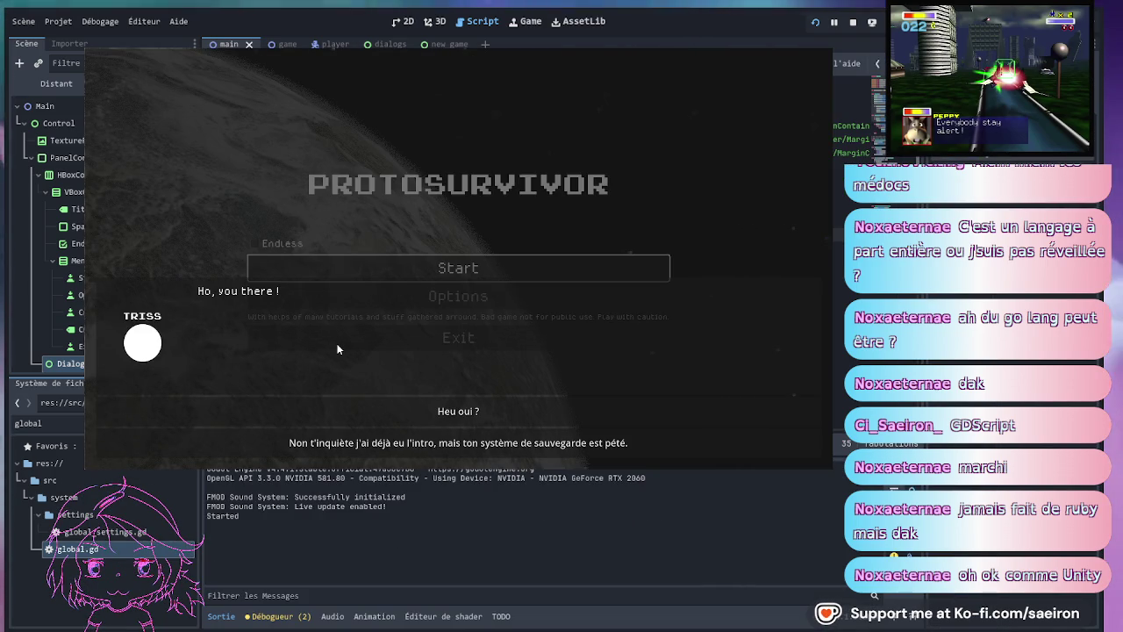
- Choose the 'Heu oui ?' reply, click through Triss's dialog until it closes, then open Options
{"action": "left_click", "coordinate": [324, 414]}
{"action": "left_click", "coordinate": [329, 375]}
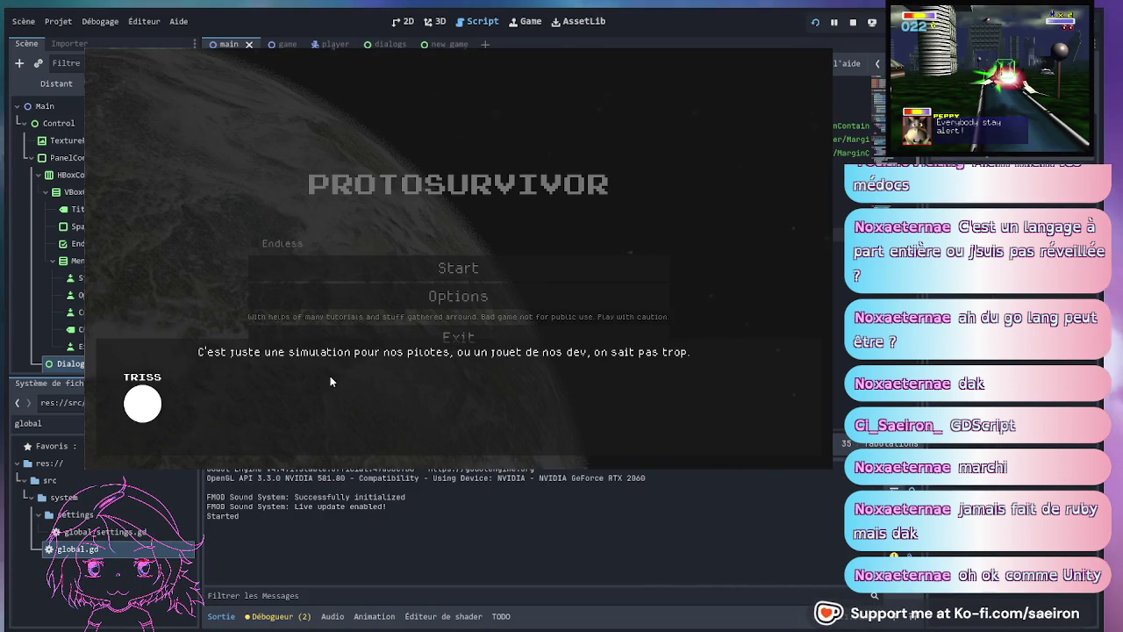
{"action": "left_click", "coordinate": [444, 266]}
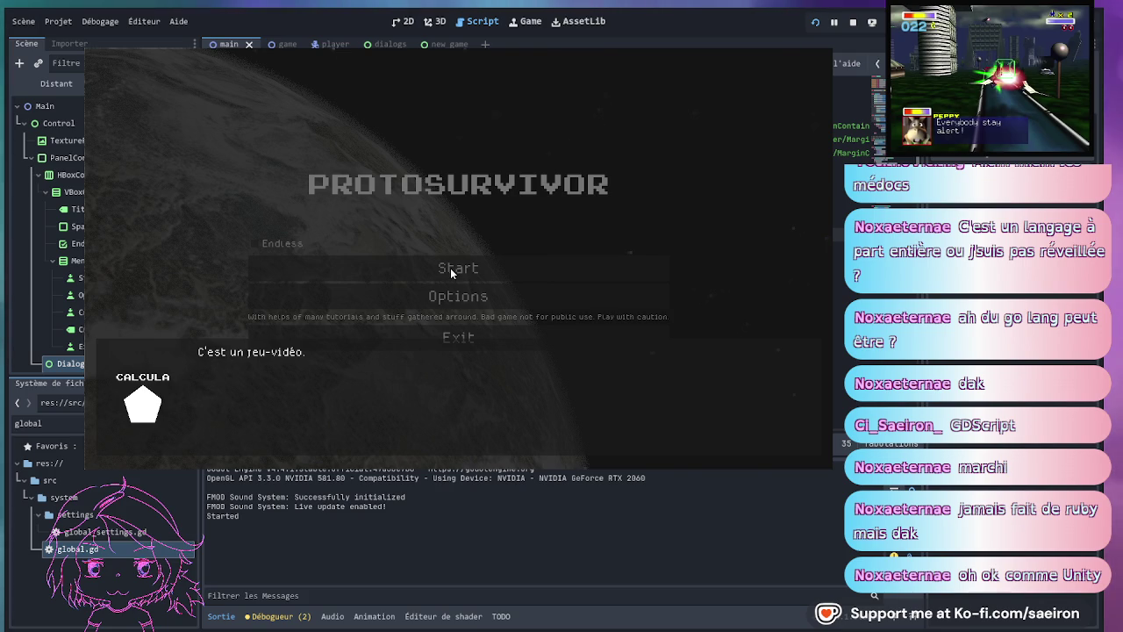
{"action": "left_click", "coordinate": [433, 375]}
{"action": "left_click", "coordinate": [442, 381]}
{"action": "left_click", "coordinate": [441, 383]}
{"action": "left_click", "coordinate": [441, 384]}
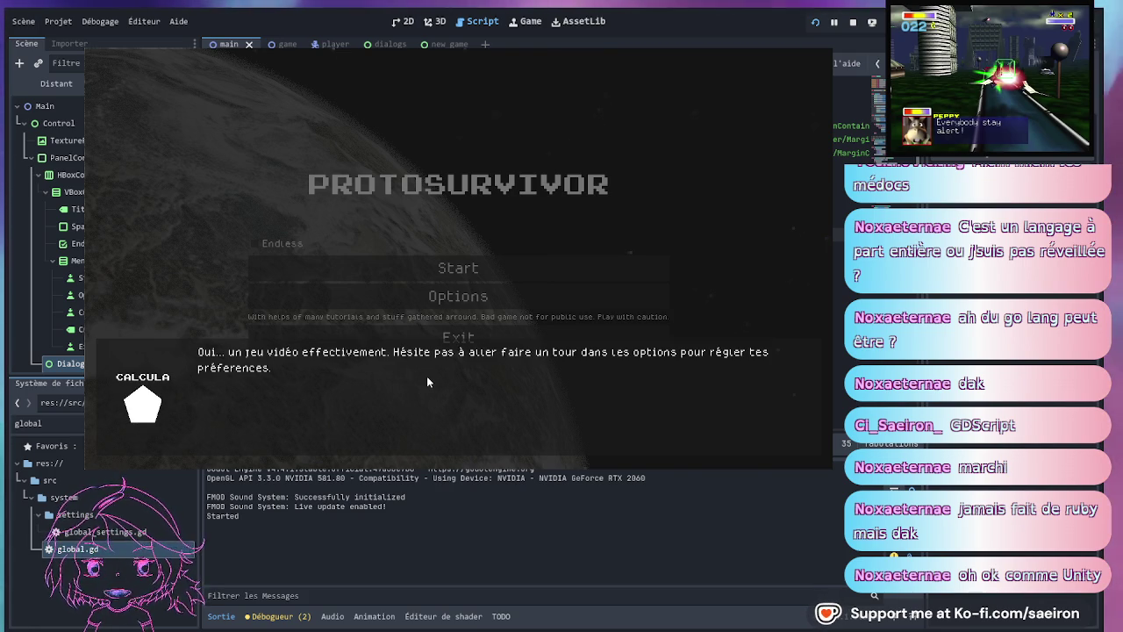
{"action": "left_click", "coordinate": [427, 378]}
{"action": "left_click", "coordinate": [427, 378]}
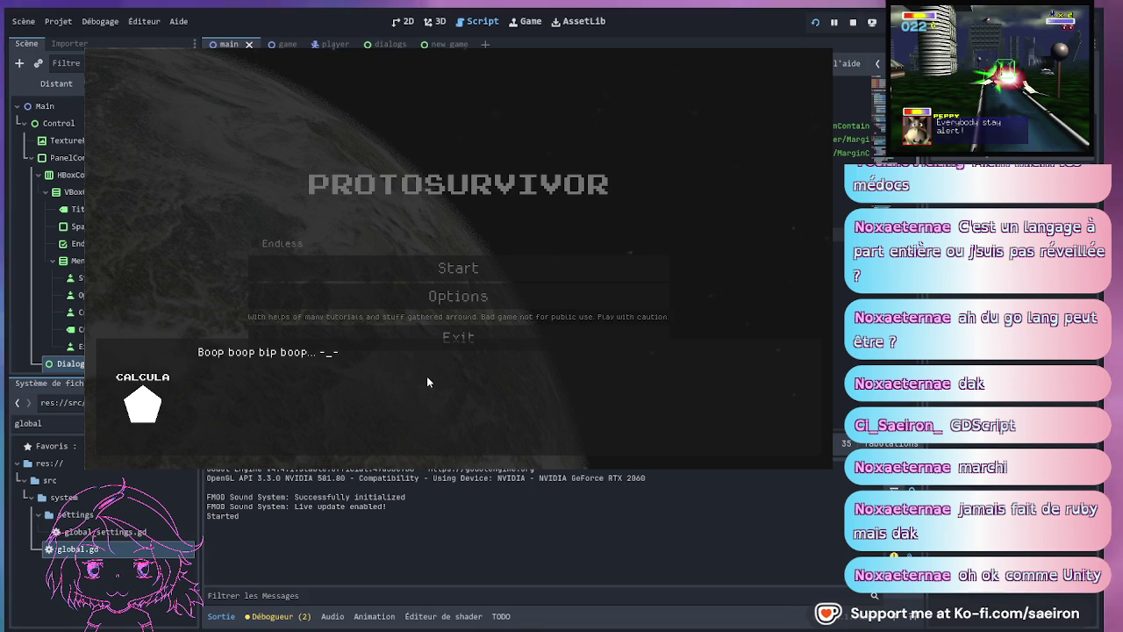
{"action": "left_click", "coordinate": [427, 378]}
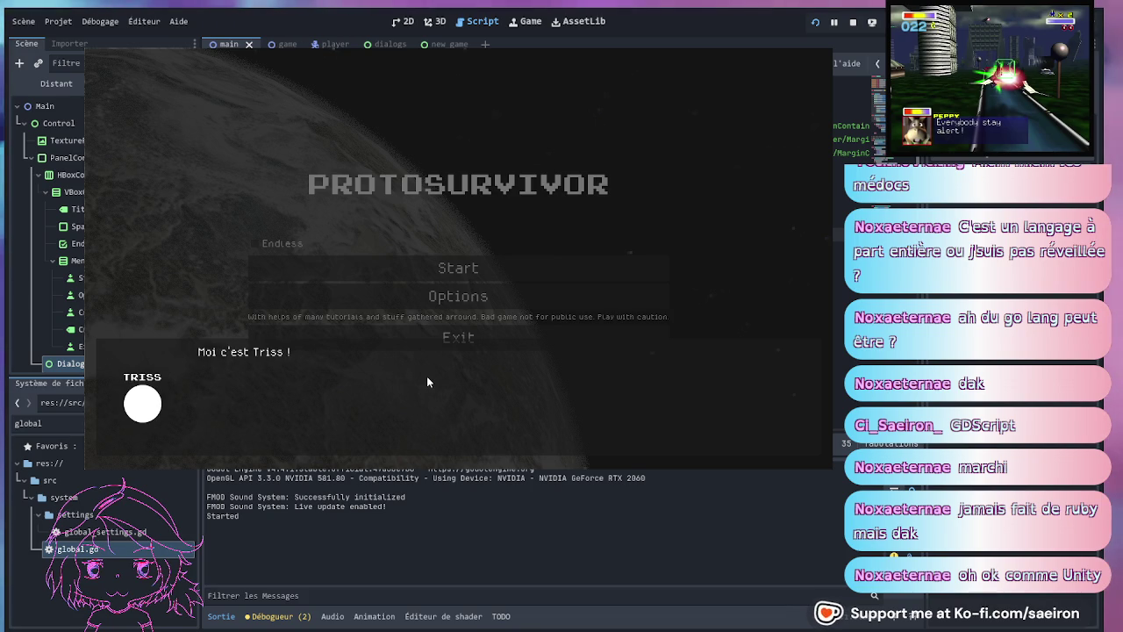
{"action": "left_click", "coordinate": [427, 382]}
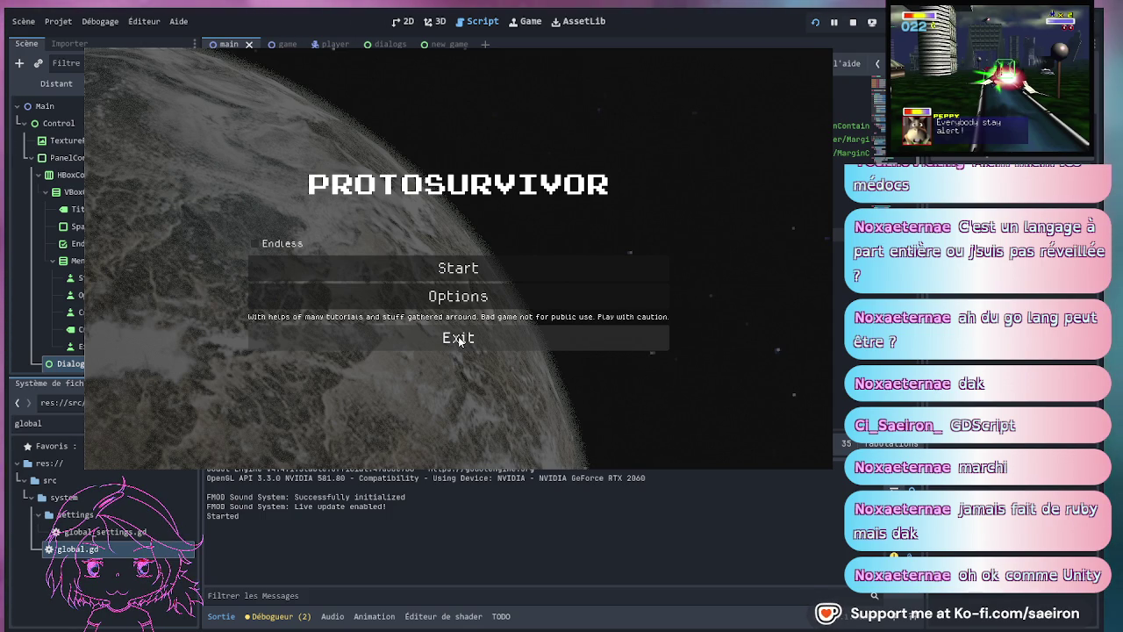
{"action": "left_click", "coordinate": [465, 297]}
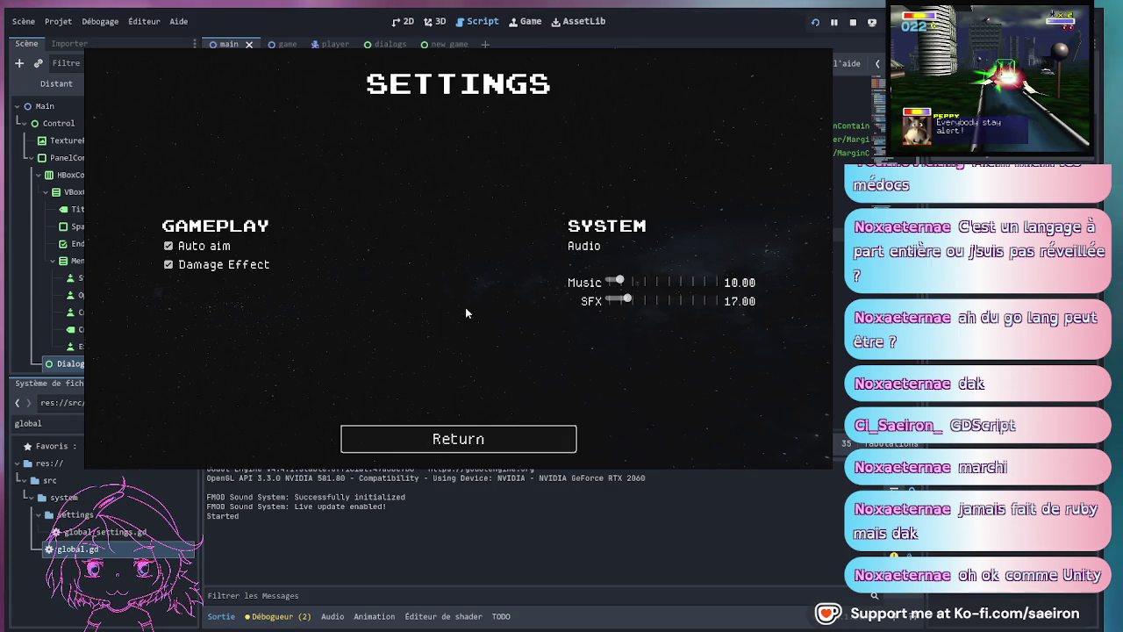
- Return from Settings to the main menu and choose Exit to stop the game
{"action": "left_click", "coordinate": [467, 436]}
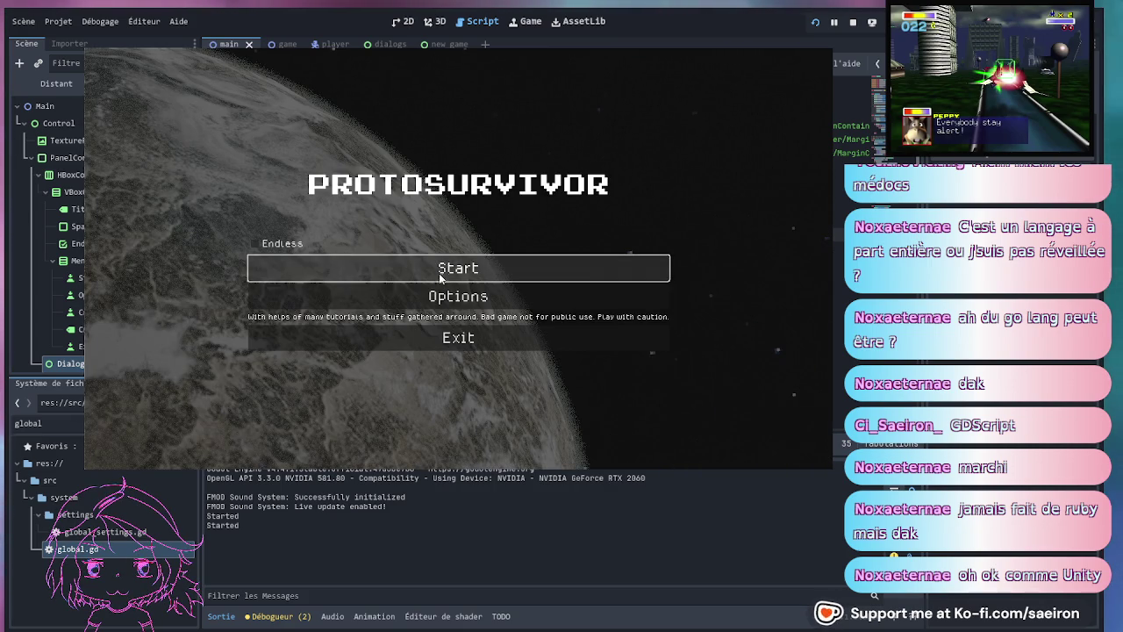
{"action": "left_click", "coordinate": [457, 340]}
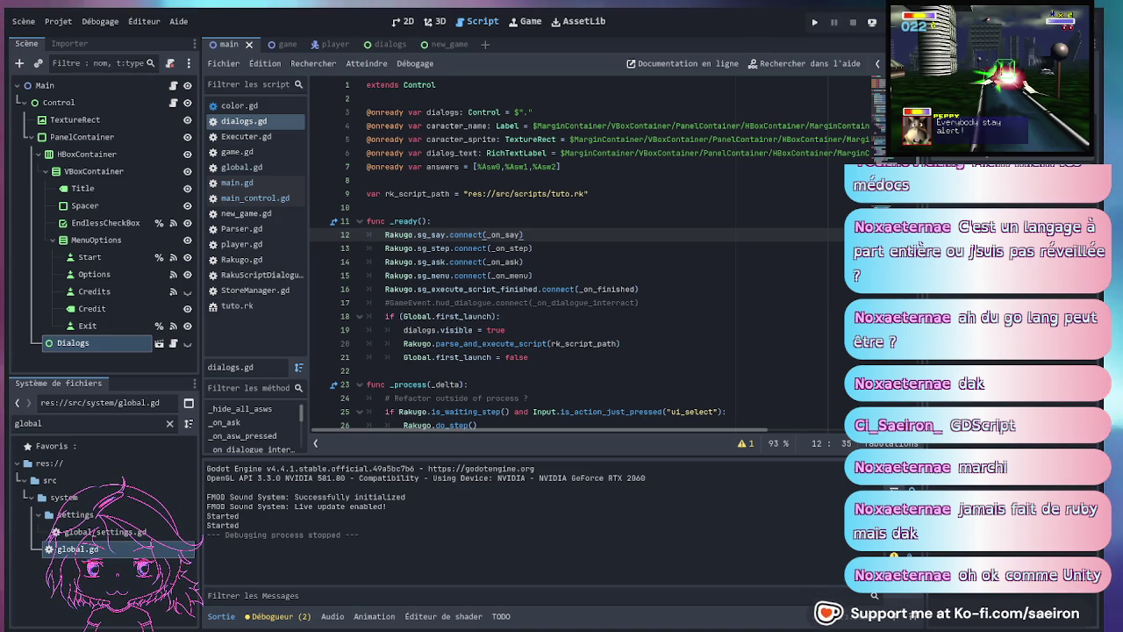
- Browse dialogs.gd to review the _process() code advancing Rakugo steps and returning menu answers
{"action": "left_click", "coordinate": [579, 248]}
{"action": "left_click", "coordinate": [574, 193]}
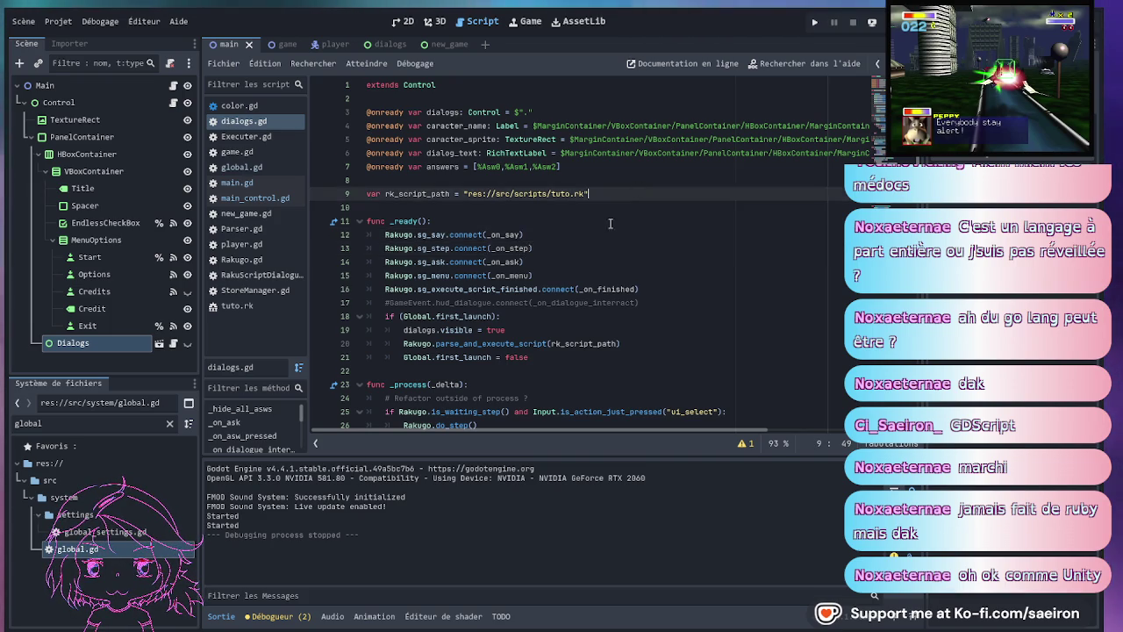
{"action": "scroll", "coordinate": [605, 237], "scroll_direction": "down", "scroll_amount": 10}
{"action": "scroll", "coordinate": [607, 239], "scroll_direction": "up", "scroll_amount": 4}
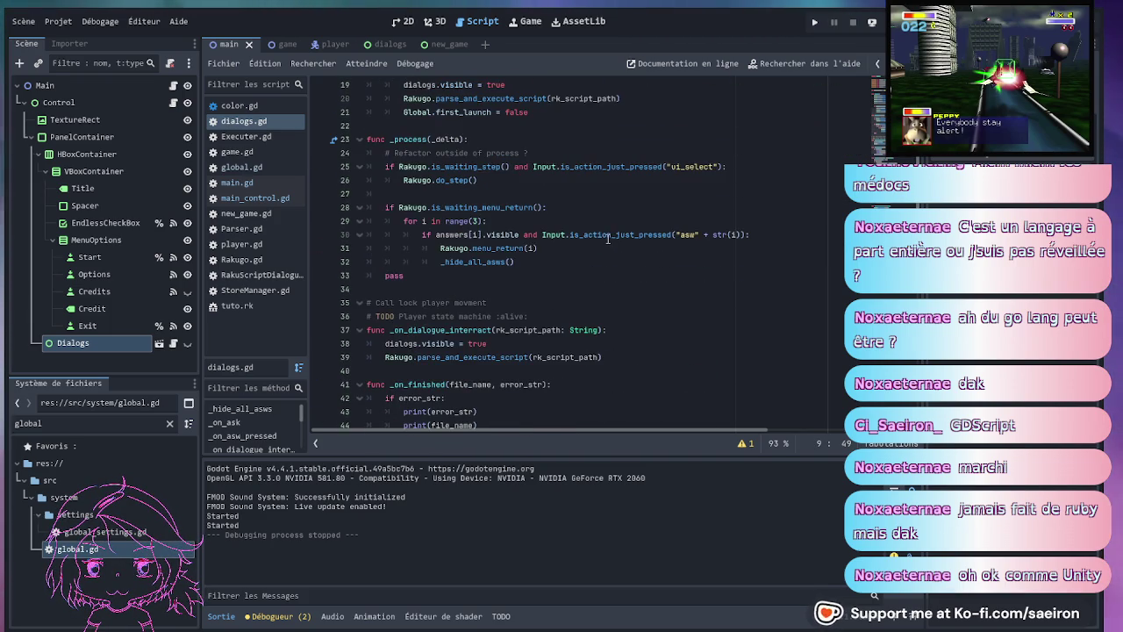
{"action": "left_click", "coordinate": [614, 247]}
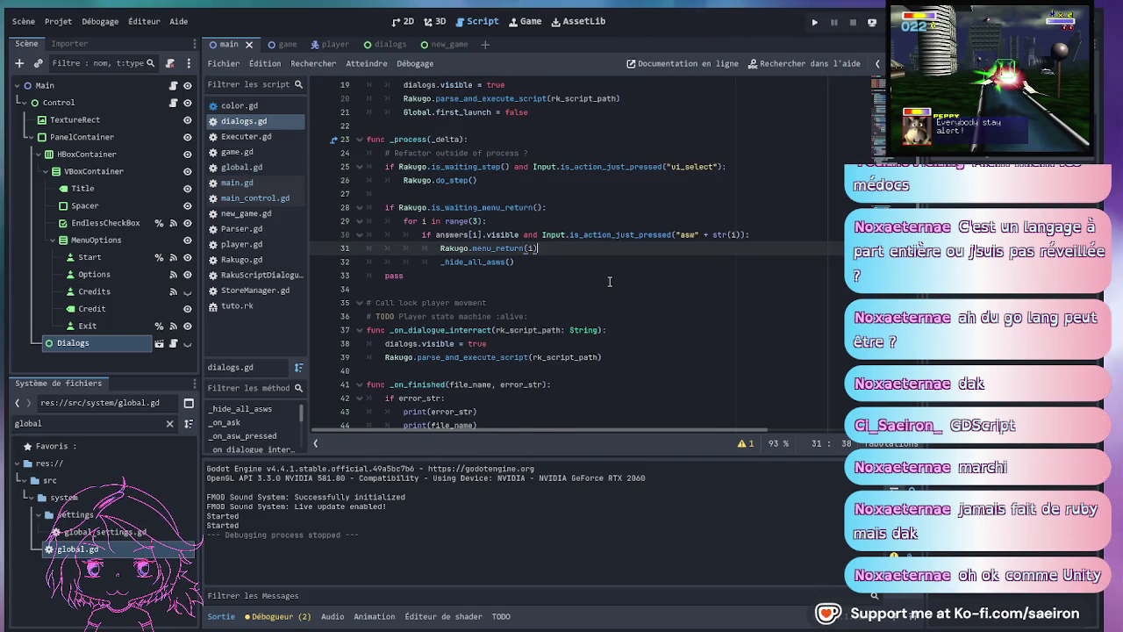
{"action": "scroll", "coordinate": [604, 290], "scroll_direction": "down", "scroll_amount": 5}
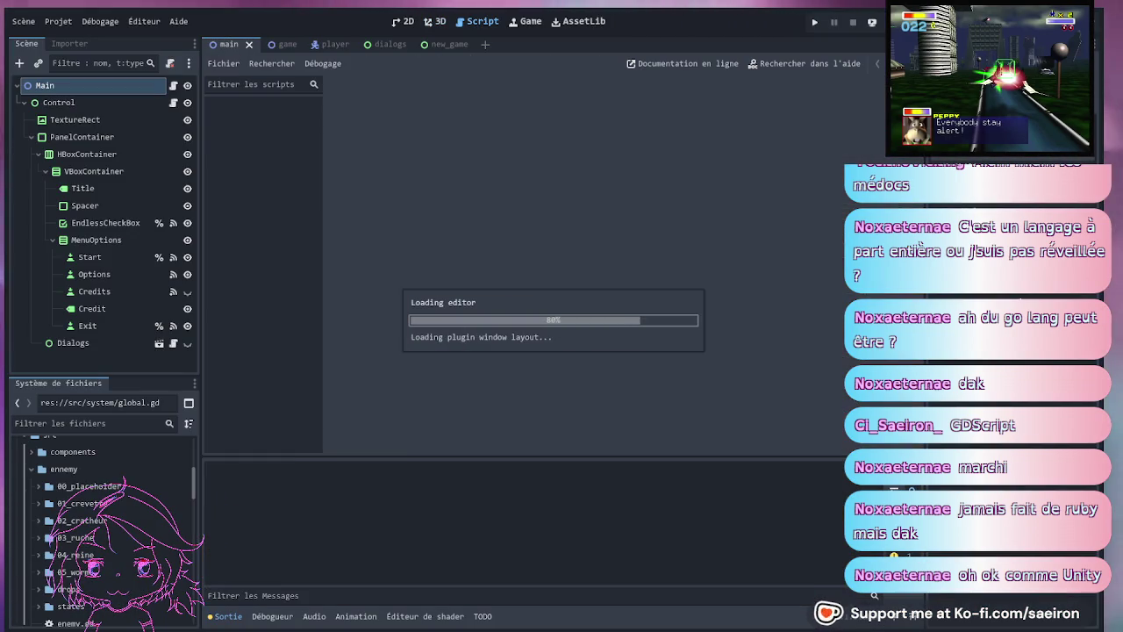
- Collapse the Sortie output panel and open the tuto.rk dialog script
{"action": "scroll", "coordinate": [527, 316], "scroll_direction": "down", "scroll_amount": 1}
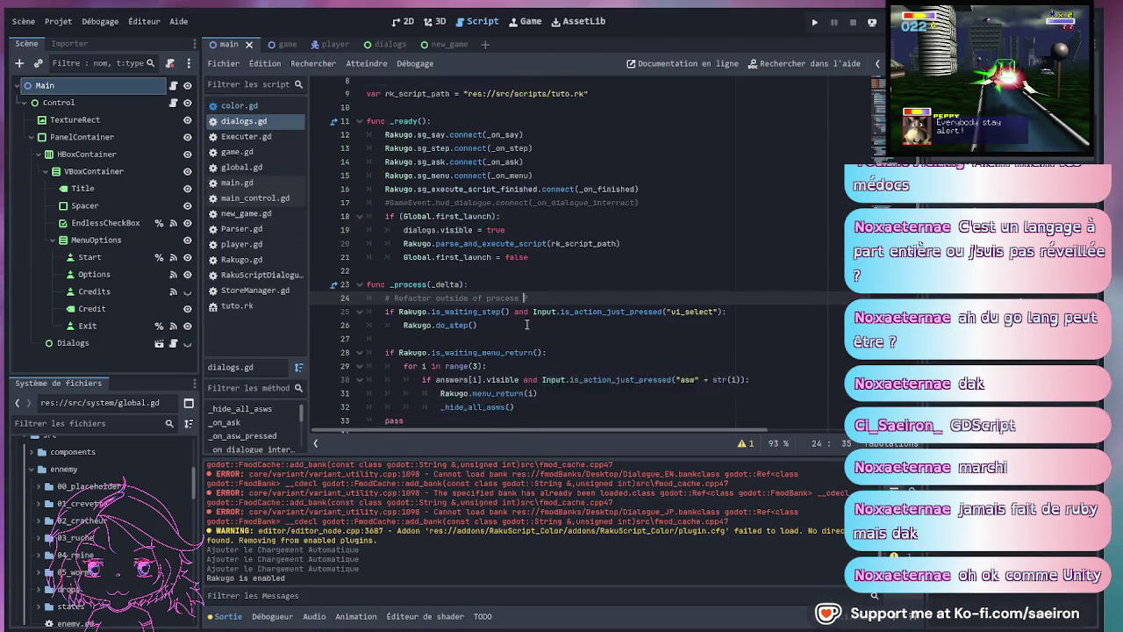
{"action": "left_click", "coordinate": [529, 275]}
{"action": "scroll", "coordinate": [460, 507], "scroll_direction": "up", "scroll_amount": 3}
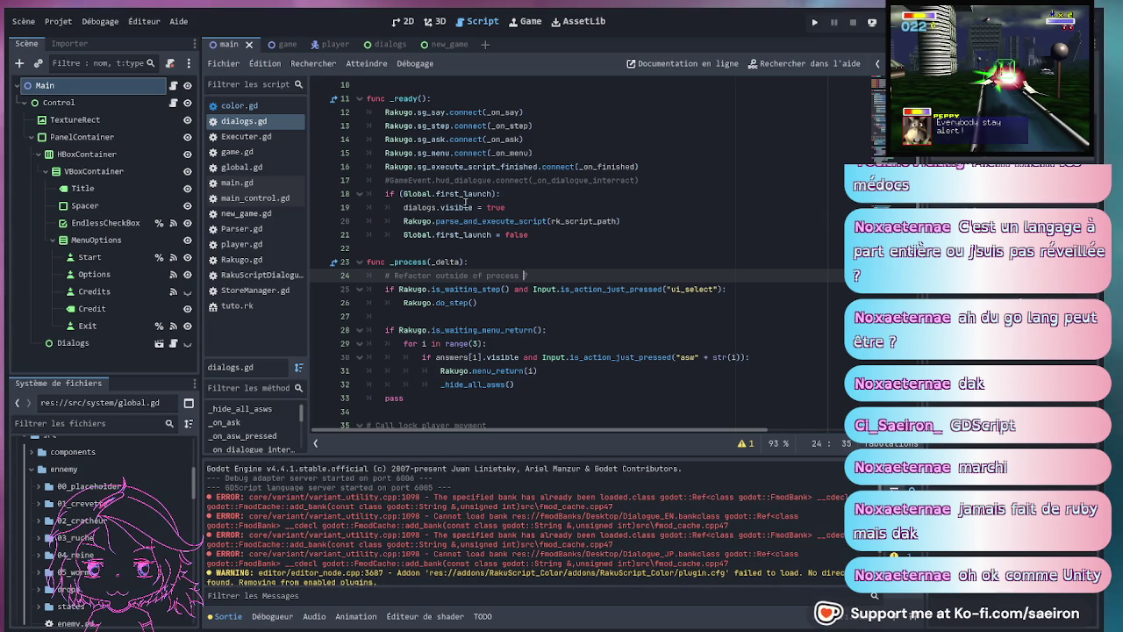
{"action": "left_click", "coordinate": [228, 617]}
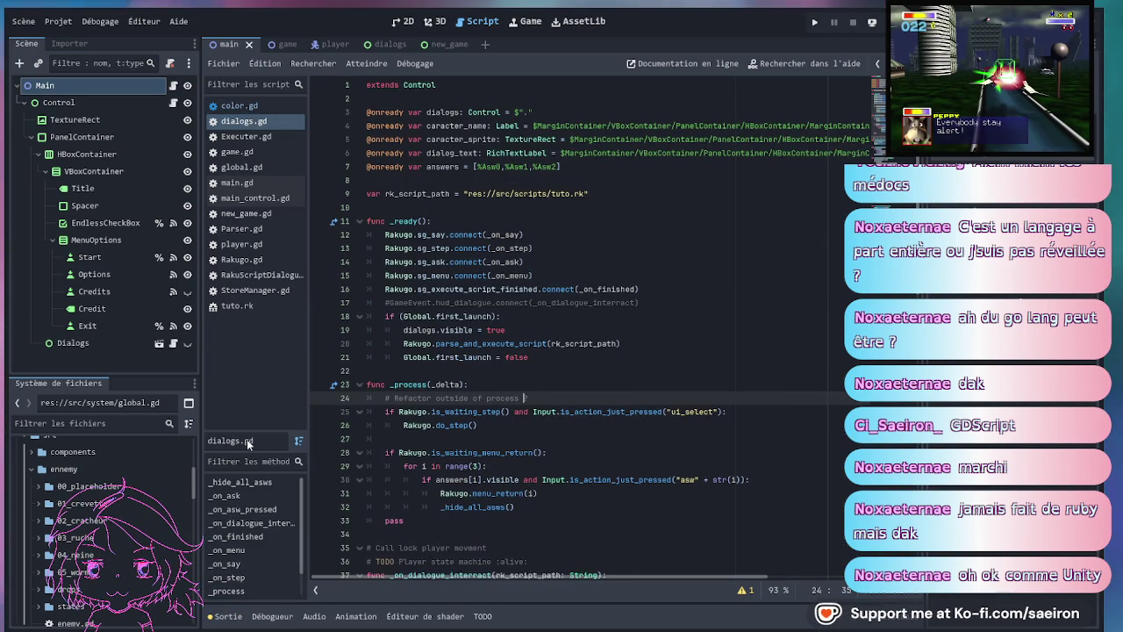
{"action": "left_click", "coordinate": [267, 308]}
- Select the pass_intro label near the top of the tuto.rk script
{"action": "left_click", "coordinate": [481, 217]}
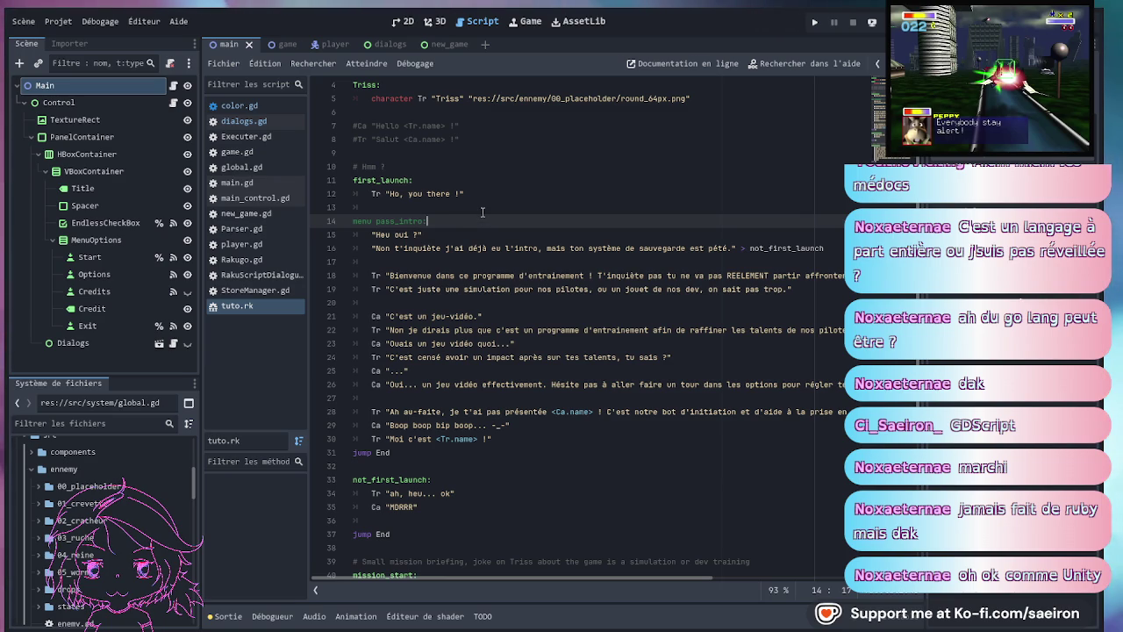
{"action": "double_click", "coordinate": [433, 222]}
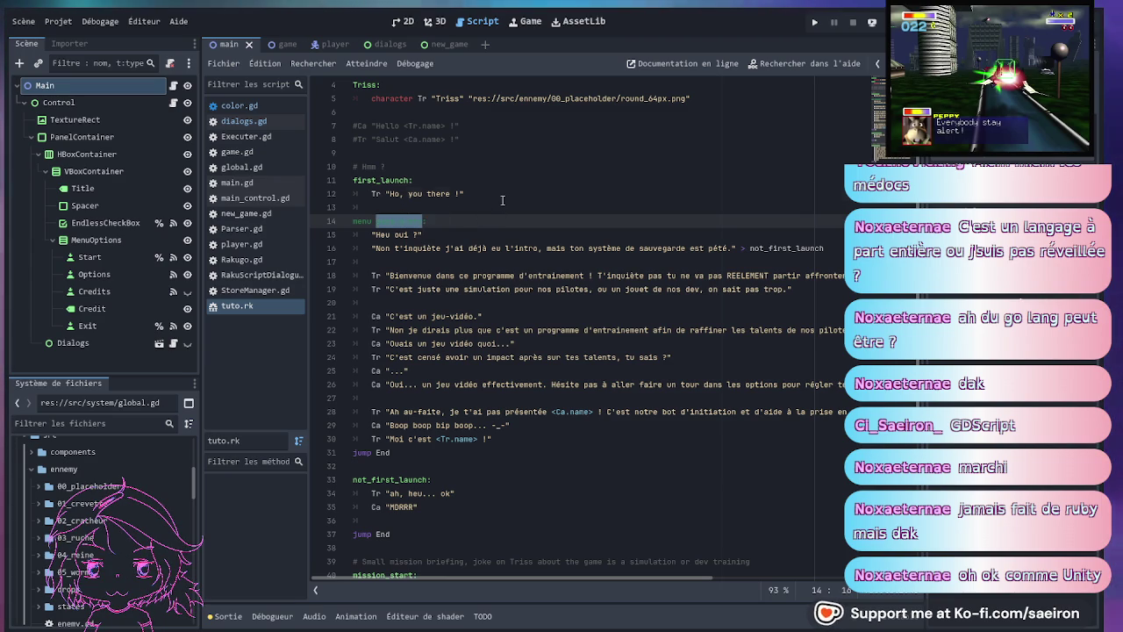
{"action": "left_click", "coordinate": [503, 200]}
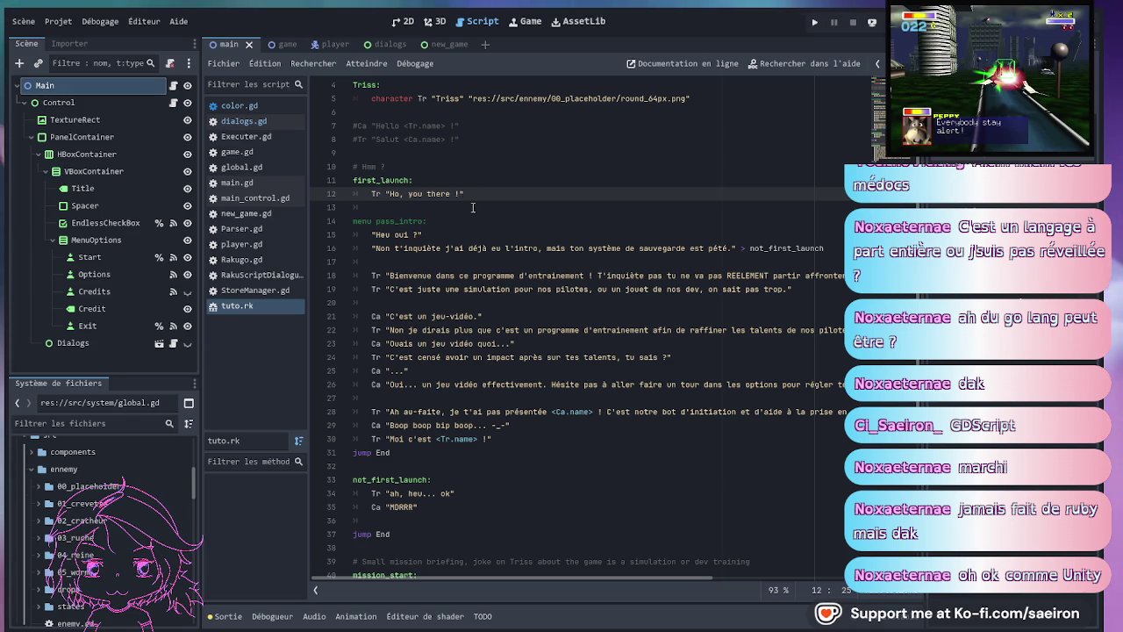
- Scroll to the bottom of tuto.rk and put the caret at the end of the End: line
{"action": "scroll", "coordinate": [464, 207], "scroll_direction": "down", "scroll_amount": 1}
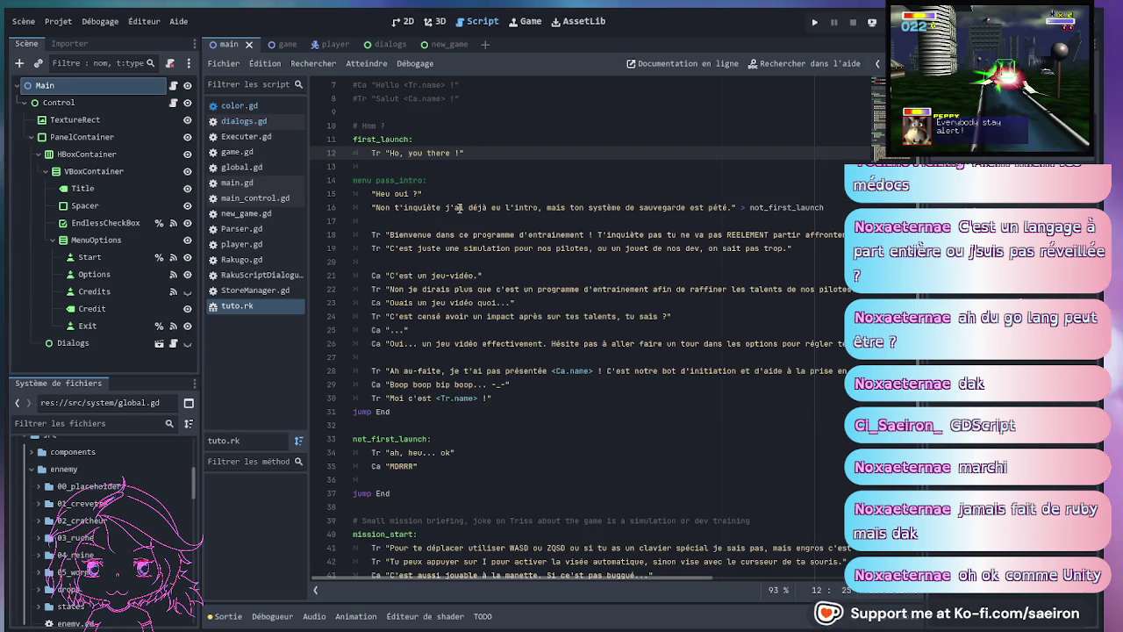
{"action": "scroll", "coordinate": [458, 207], "scroll_direction": "down", "scroll_amount": 5}
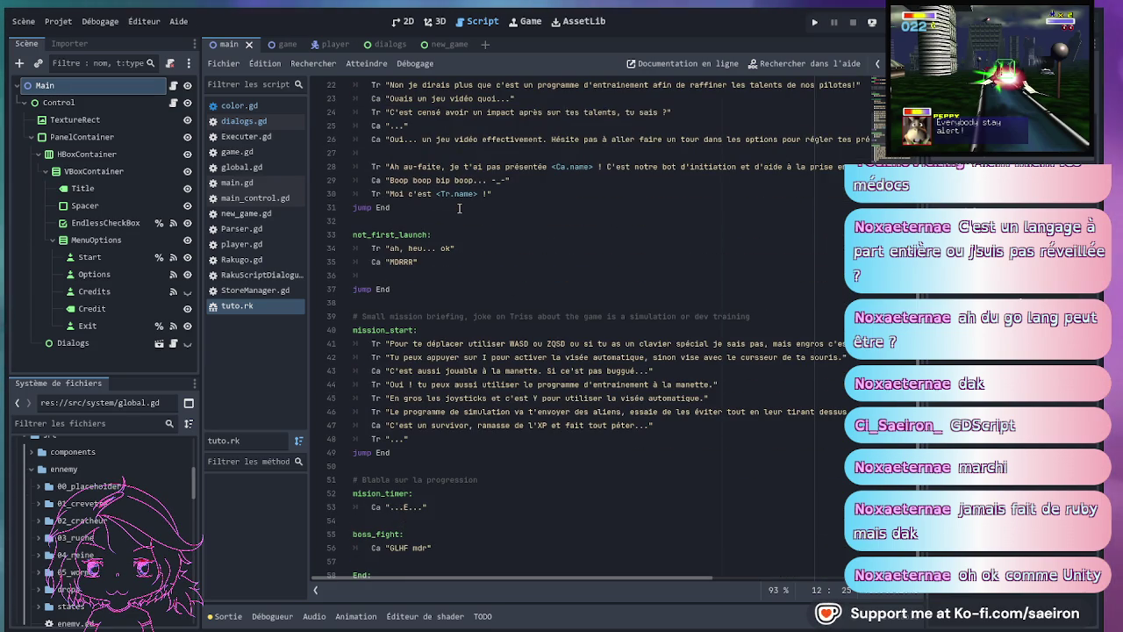
{"action": "scroll", "coordinate": [458, 207], "scroll_direction": "down", "scroll_amount": 1}
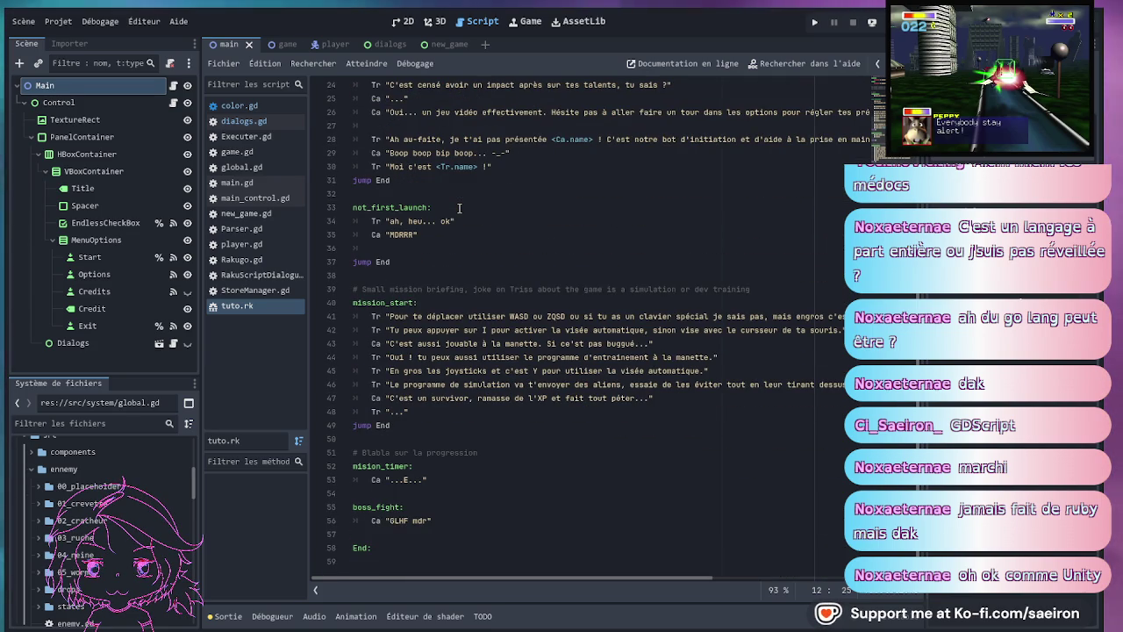
{"action": "left_click", "coordinate": [453, 531]}
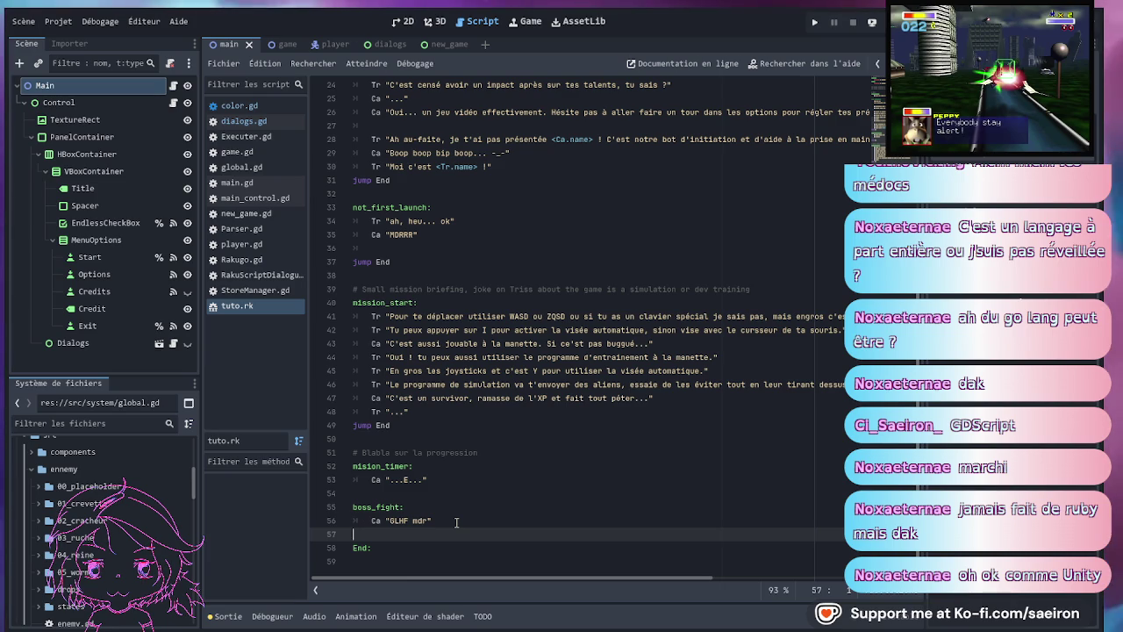
{"action": "key", "text": "Down"}
{"action": "key", "text": "End"}
- Add an indented Tr line below End: and trim back the trial text 'Oui enfi'
{"action": "key", "text": "Return"}
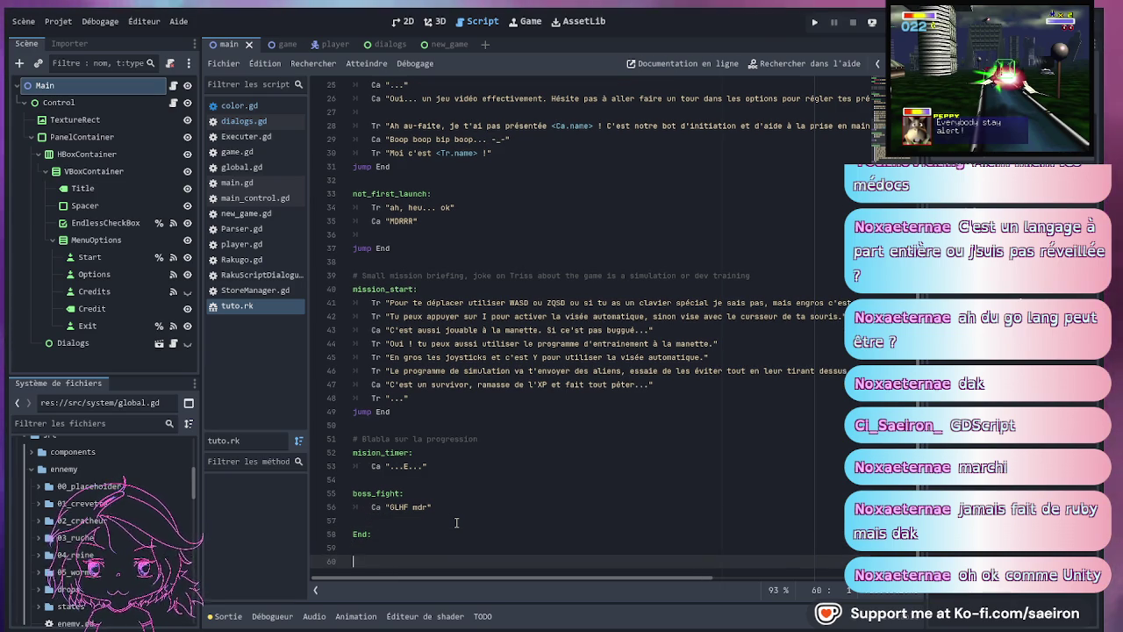
{"action": "key", "text": "Tab"}
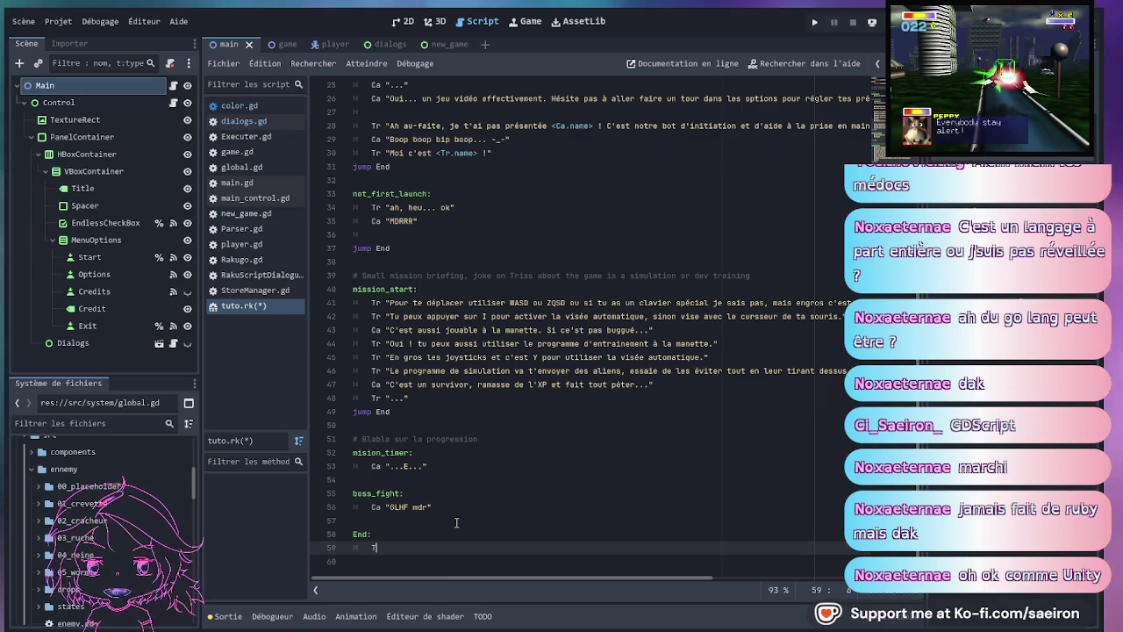
{"action": "type", "text": "Tr"}
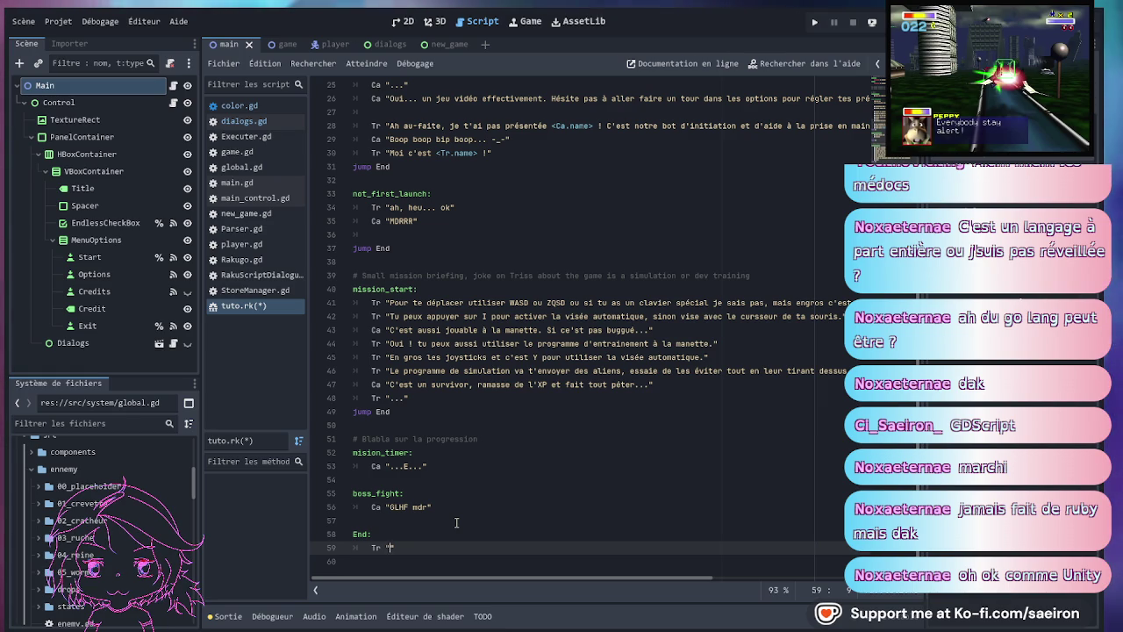
{"action": "type", "text": "Oui enfi"}
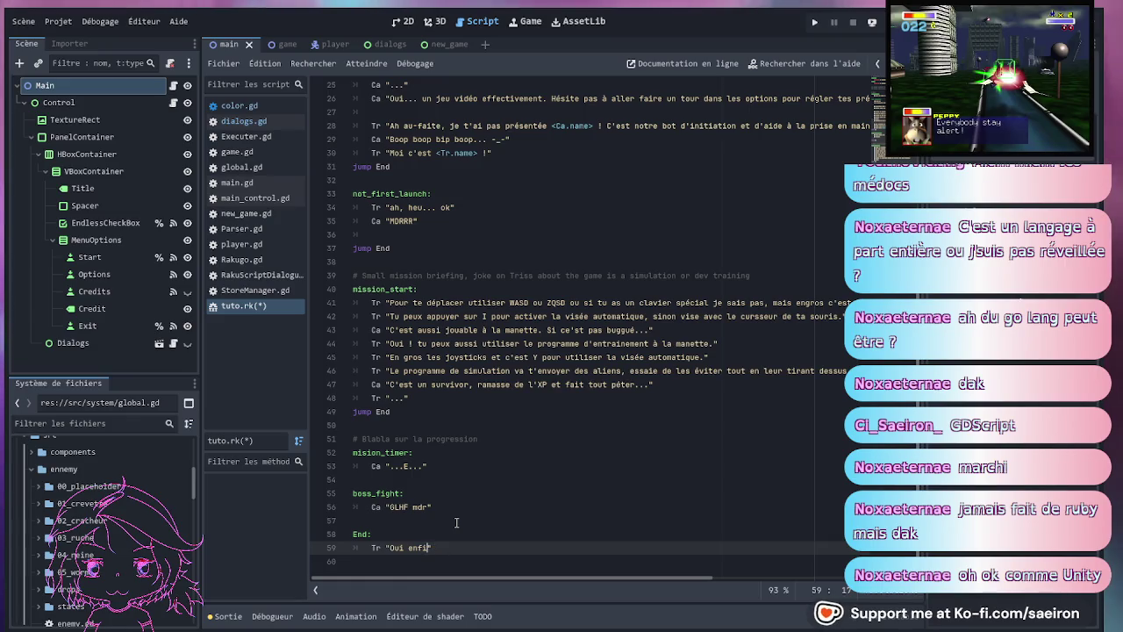
{"action": "key", "text": "BackSpace"}
{"action": "key", "text": "BackSpace"}
{"action": "key", "text": "BackSpace"}
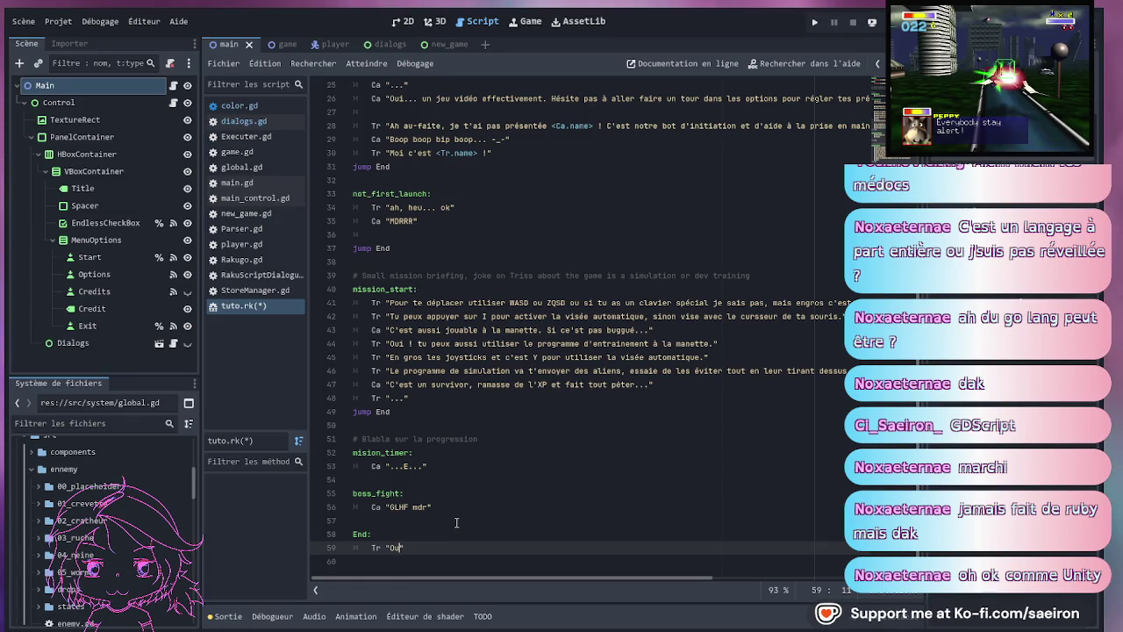
{"action": "key", "text": "BackSpace"}
{"action": "key", "text": "BackSpace"}
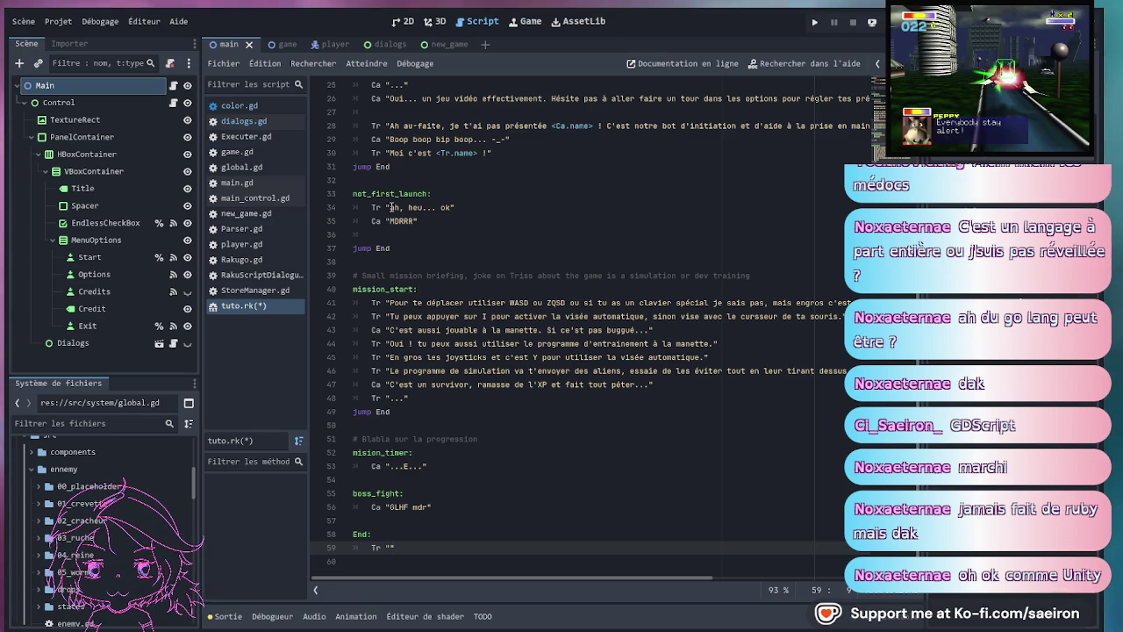
- Return the caret to the empty Tr quotes under End: on line 59 of tuto.rk
{"action": "left_click", "coordinate": [394, 207]}
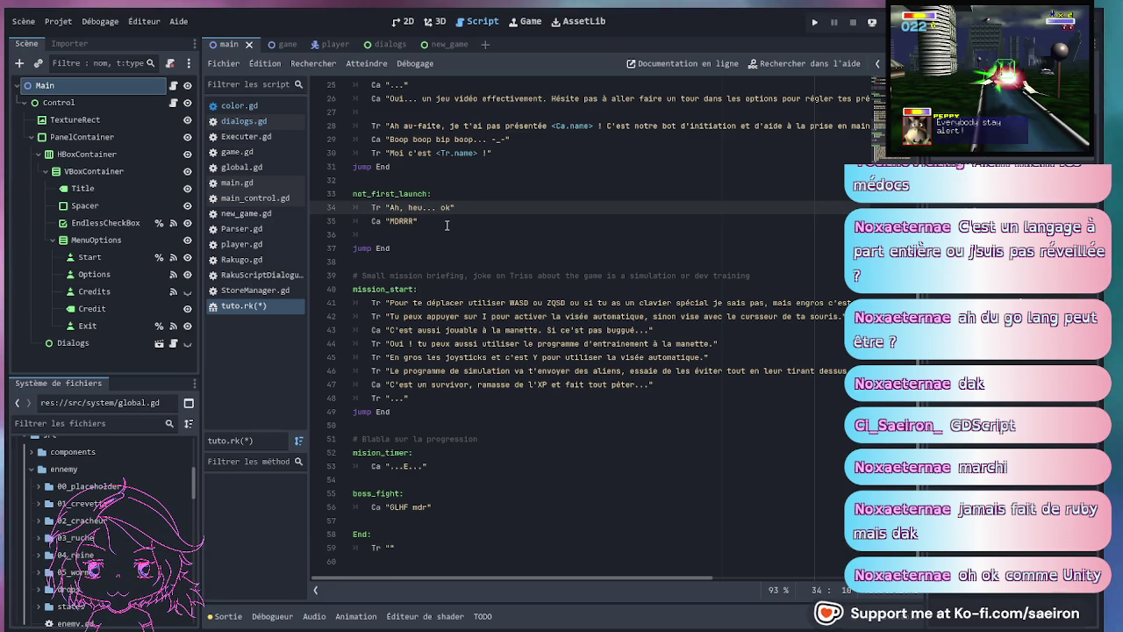
{"action": "scroll", "coordinate": [465, 290], "scroll_direction": "up", "scroll_amount": 1}
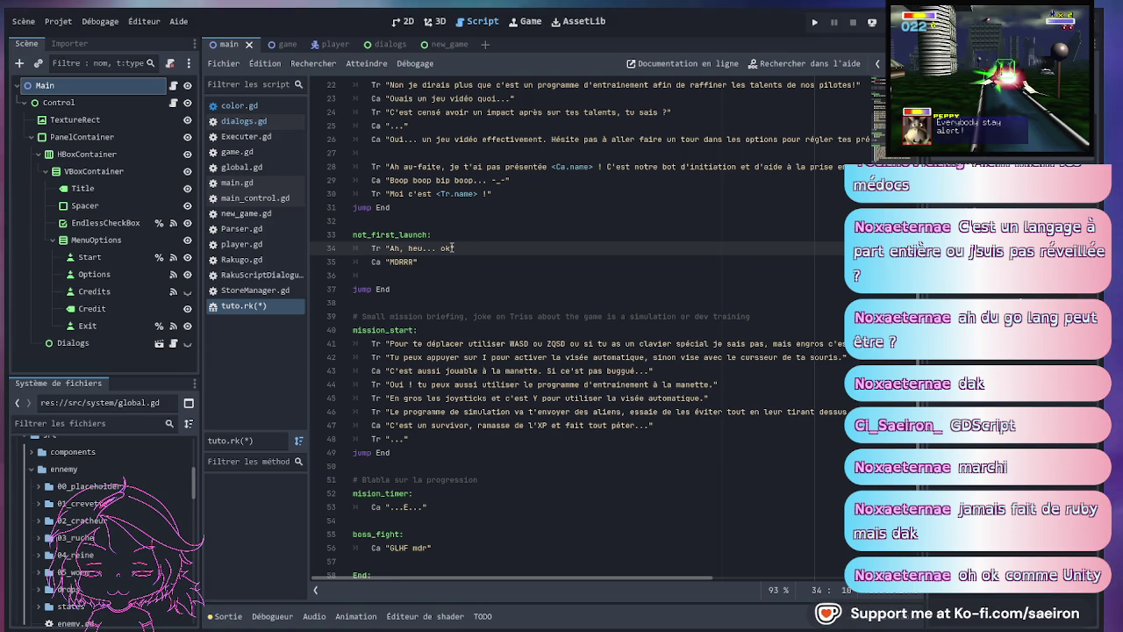
{"action": "left_click", "coordinate": [392, 248]}
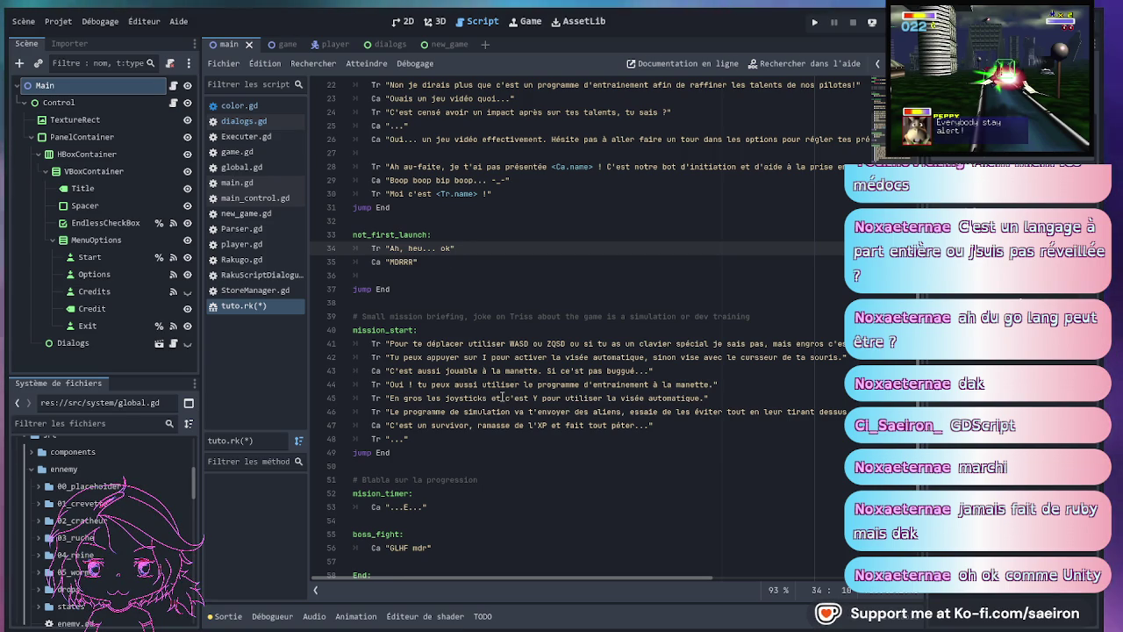
{"action": "scroll", "coordinate": [502, 398], "scroll_direction": "down", "scroll_amount": 1}
{"action": "left_click", "coordinate": [465, 453]}
{"action": "left_click", "coordinate": [413, 533]}
{"action": "left_click", "coordinate": [420, 548]}
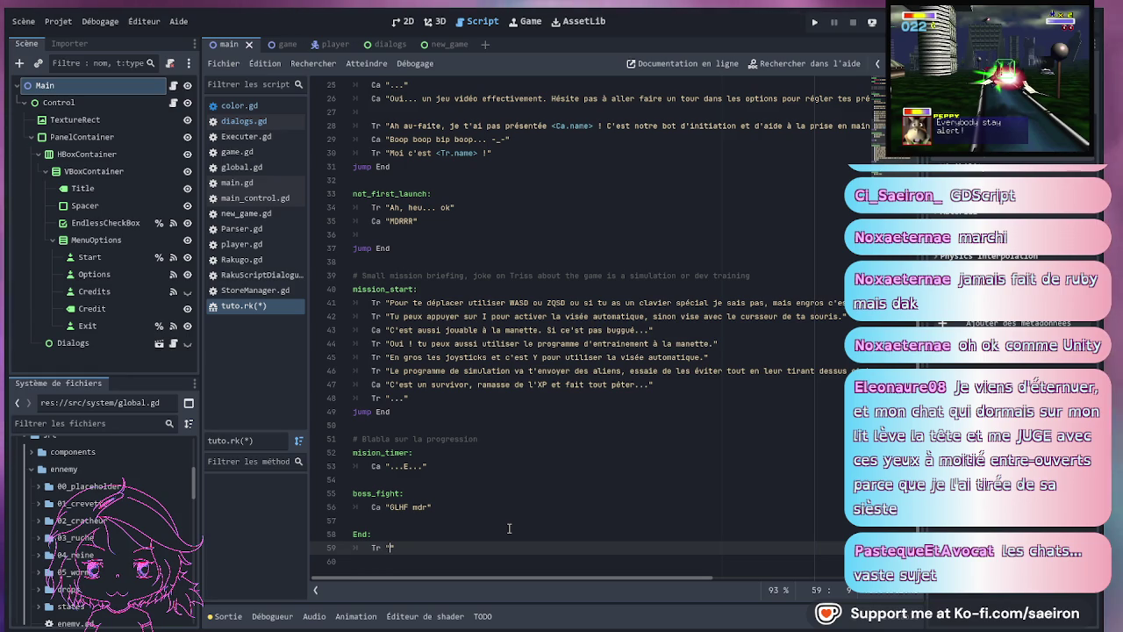
- Fill the Tr quotes with 'Enfin bref, lance une session et on vera bien. Y'a plusieurs vaisseaux à choix.' and save tuto.rk
{"action": "type", "text": "Enfin "}
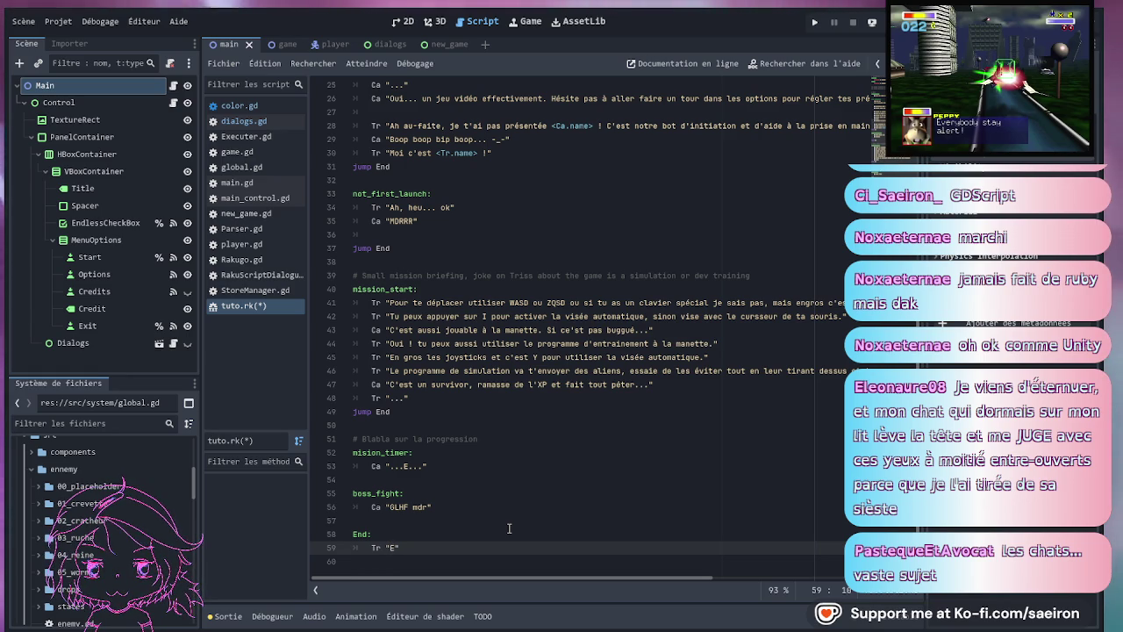
{"action": "type", "text": "bref"}
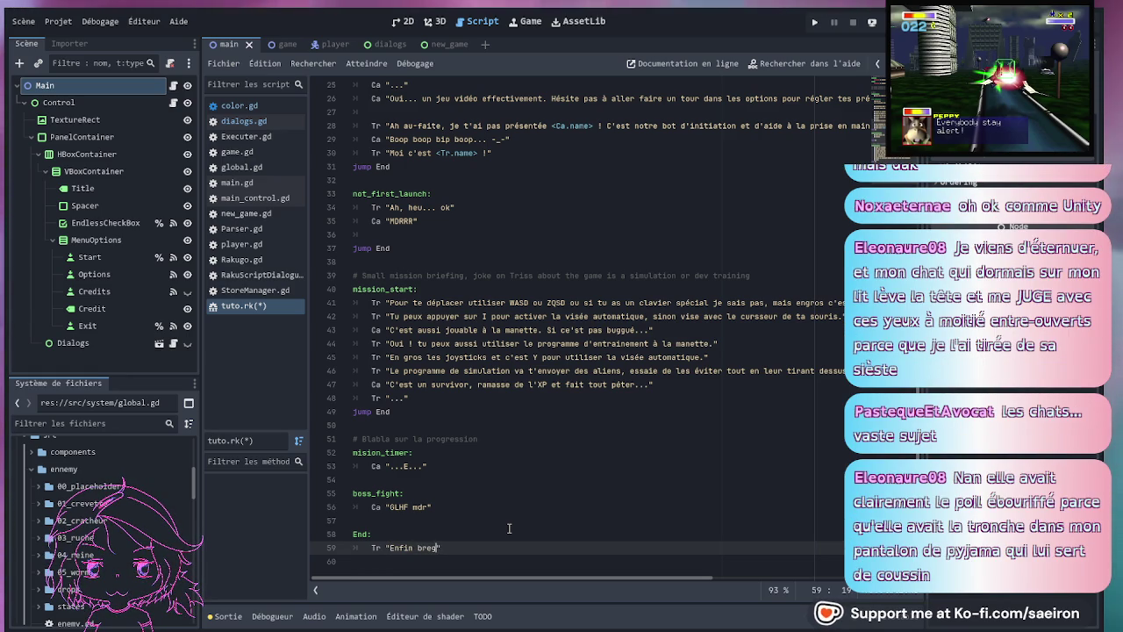
{"action": "type", "text": ", lanc"}
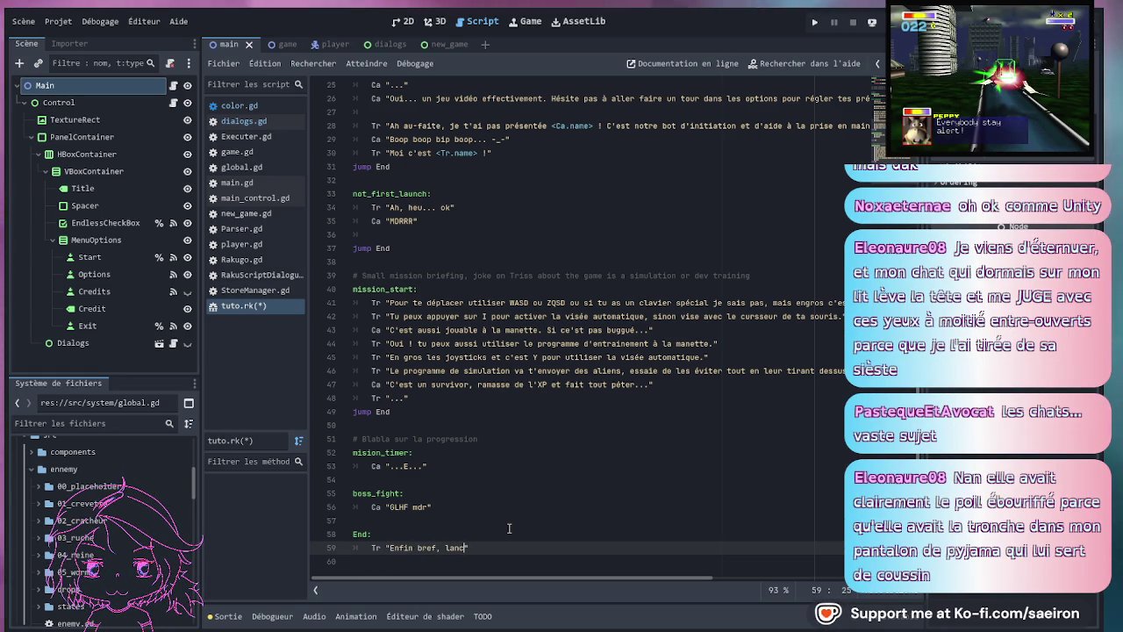
{"action": "type", "text": "e une sess"}
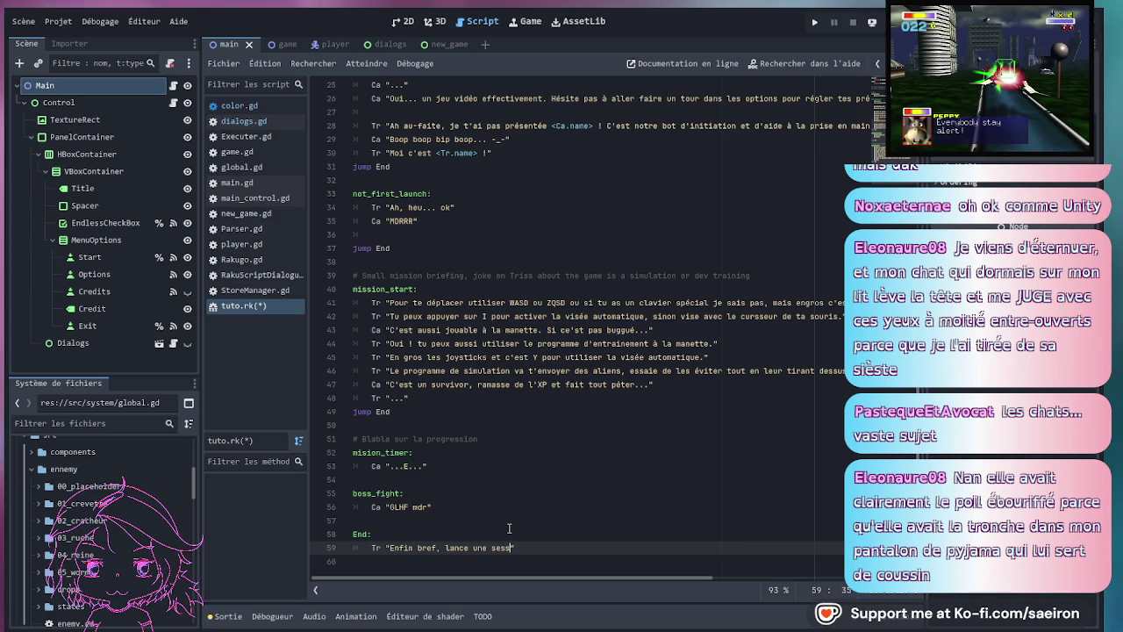
{"action": "type", "text": "ione"}
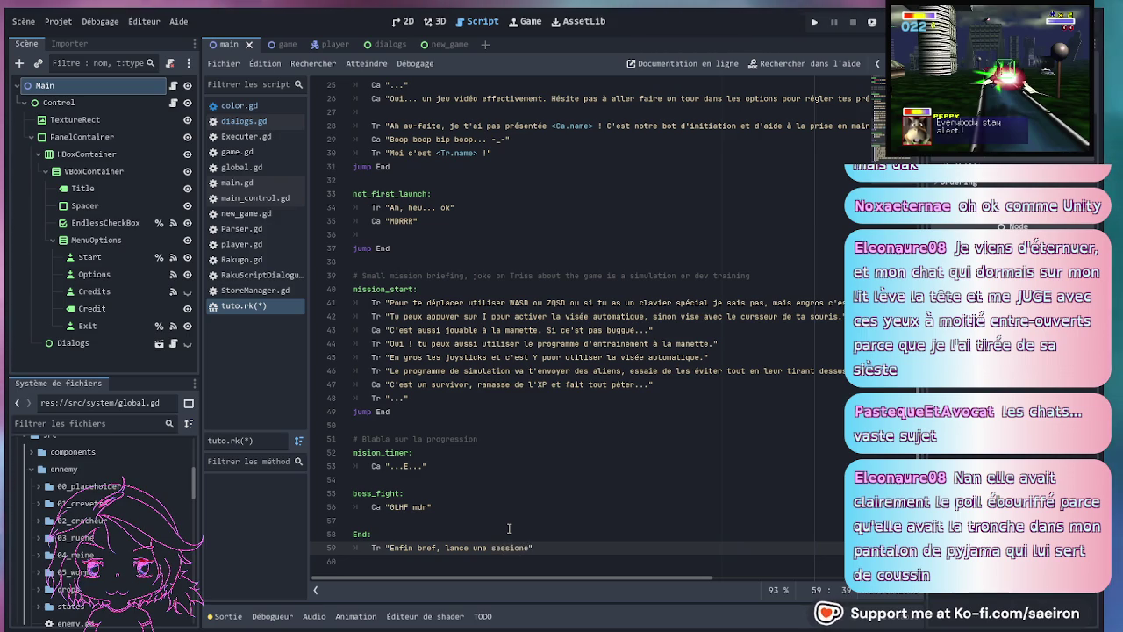
{"action": "key", "text": "BackSpace"}
{"action": "type", "text": "et d"}
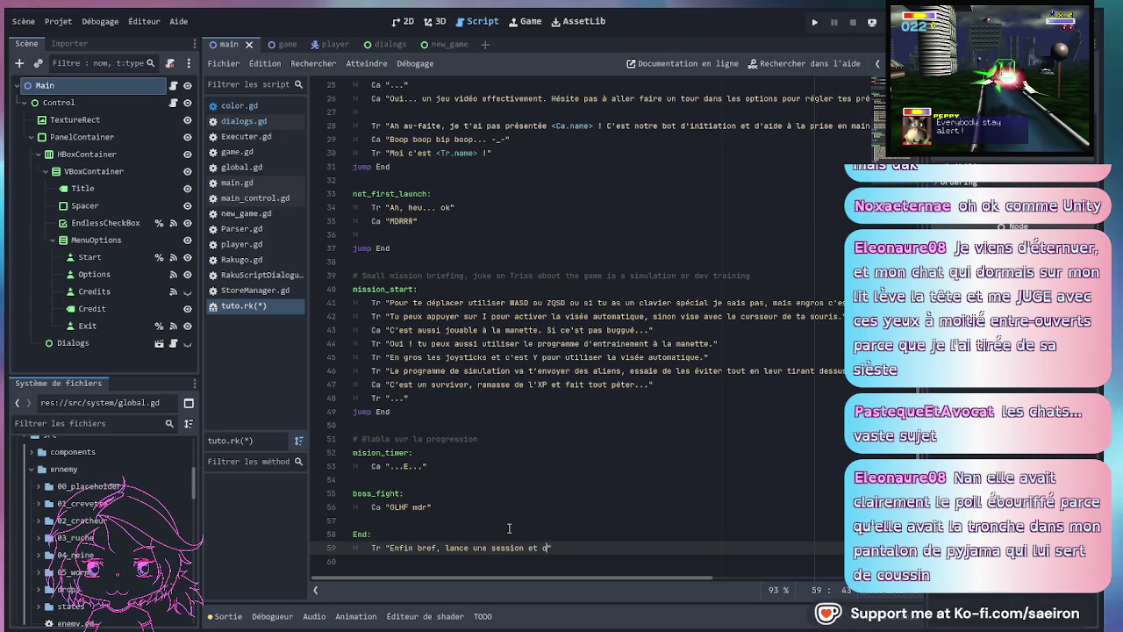
{"action": "type", "text": "on vera bien. Y"}
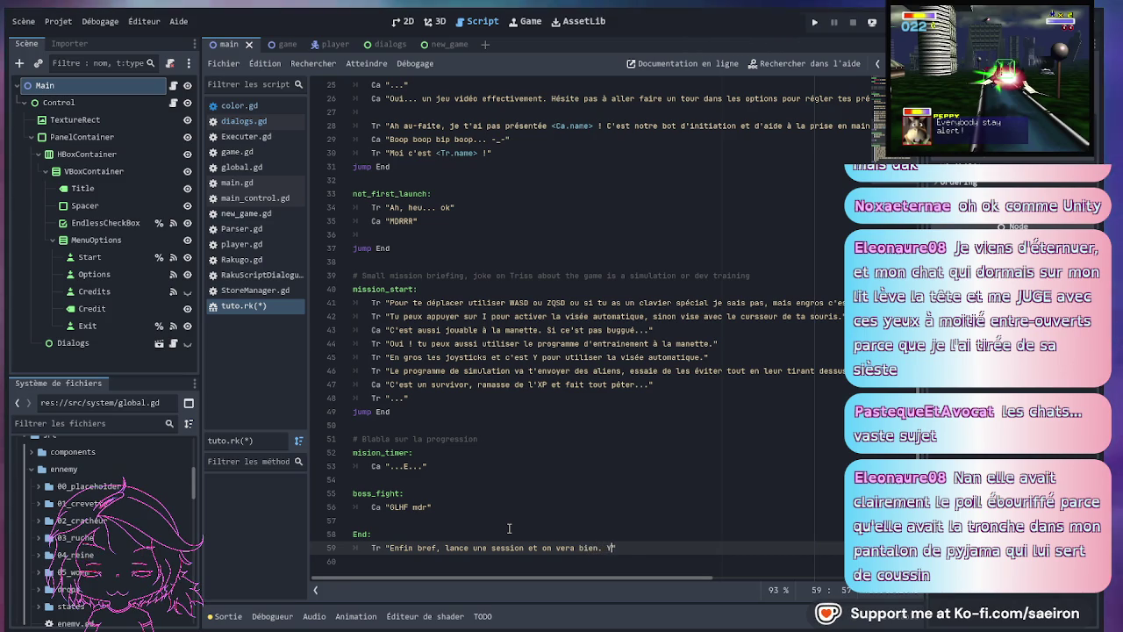
{"action": "type", "text": "'a plusieurs v"}
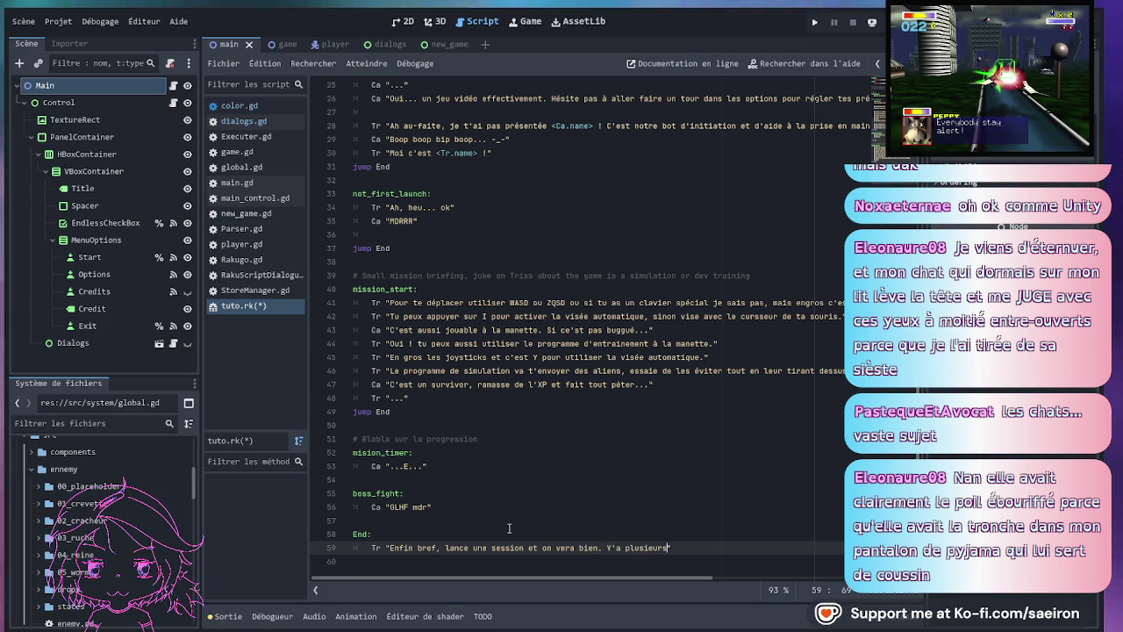
{"action": "type", "text": "aissea"}
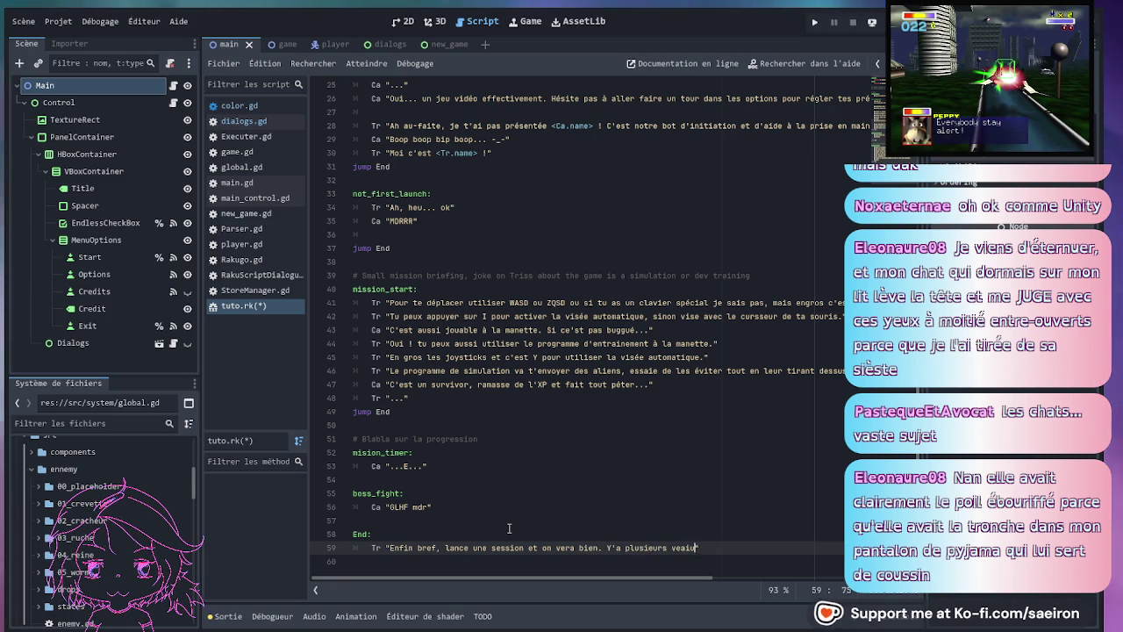
{"action": "key", "text": "BackSpace"}
{"action": "key", "text": "BackSpace"}
{"action": "key", "text": "BackSpace"}
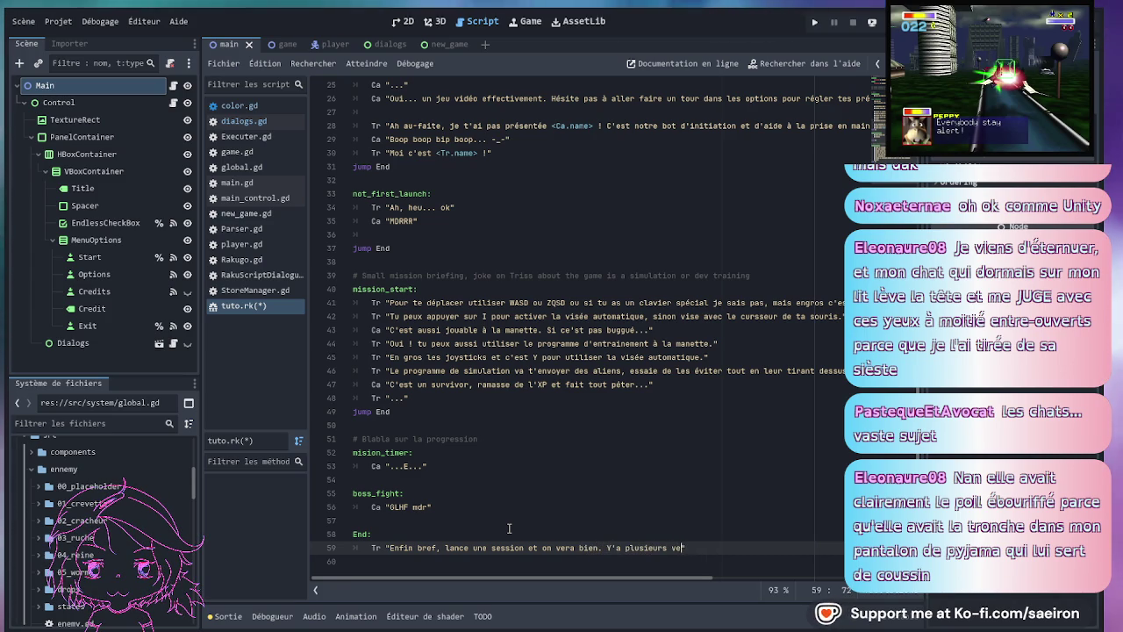
{"action": "type", "text": "à choix."}
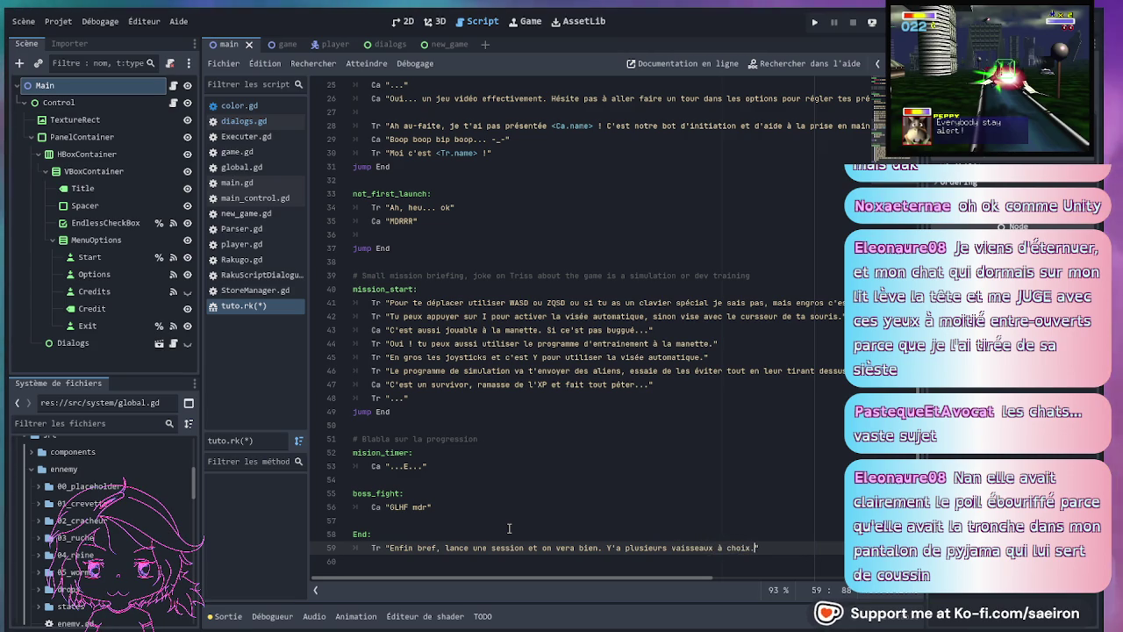
{"action": "key", "text": "ctrl+s"}
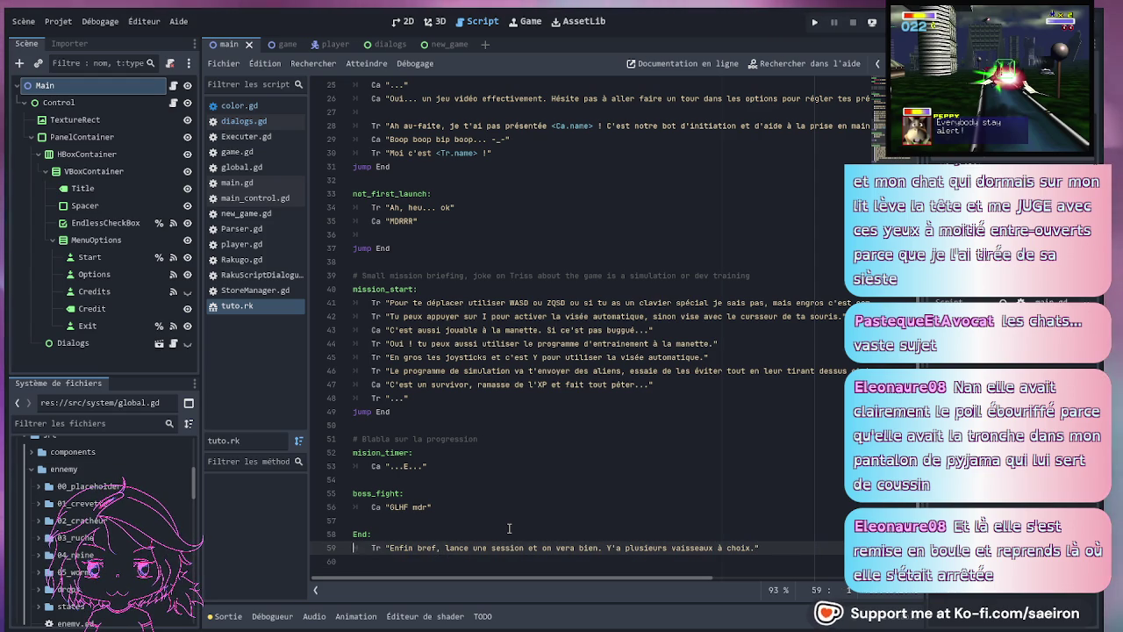
- Select lines 38 through the End label and delete the mission_start, mission_timer and boss_fight sections
{"action": "key", "text": "Up"}
{"action": "key", "text": "Up"}
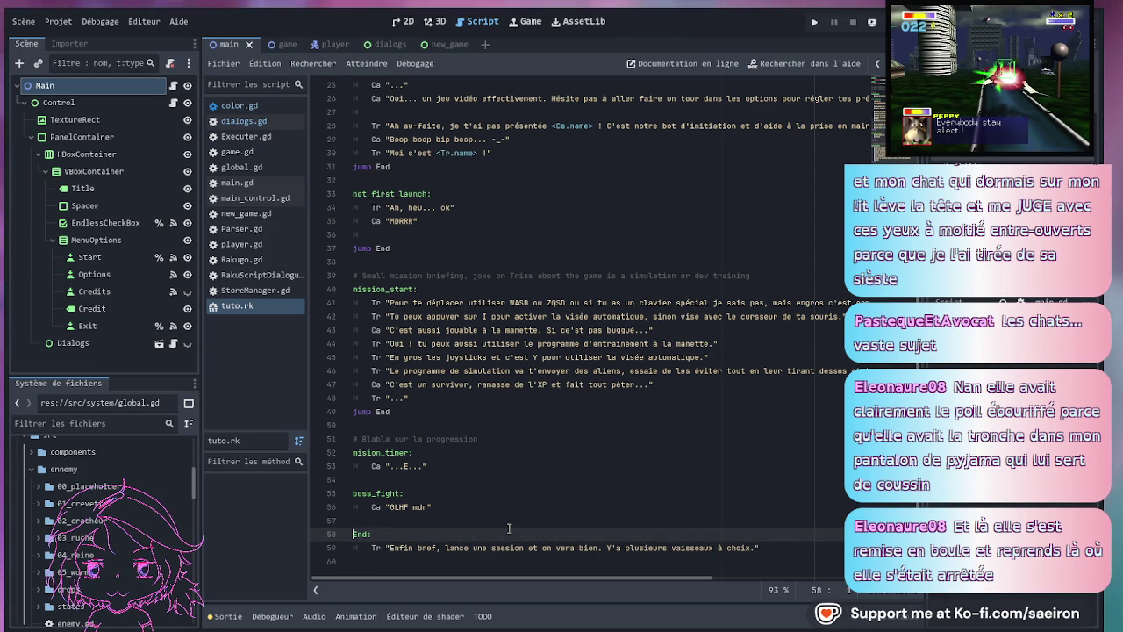
{"action": "key", "text": "Up"}
{"action": "key", "text": "Up"}
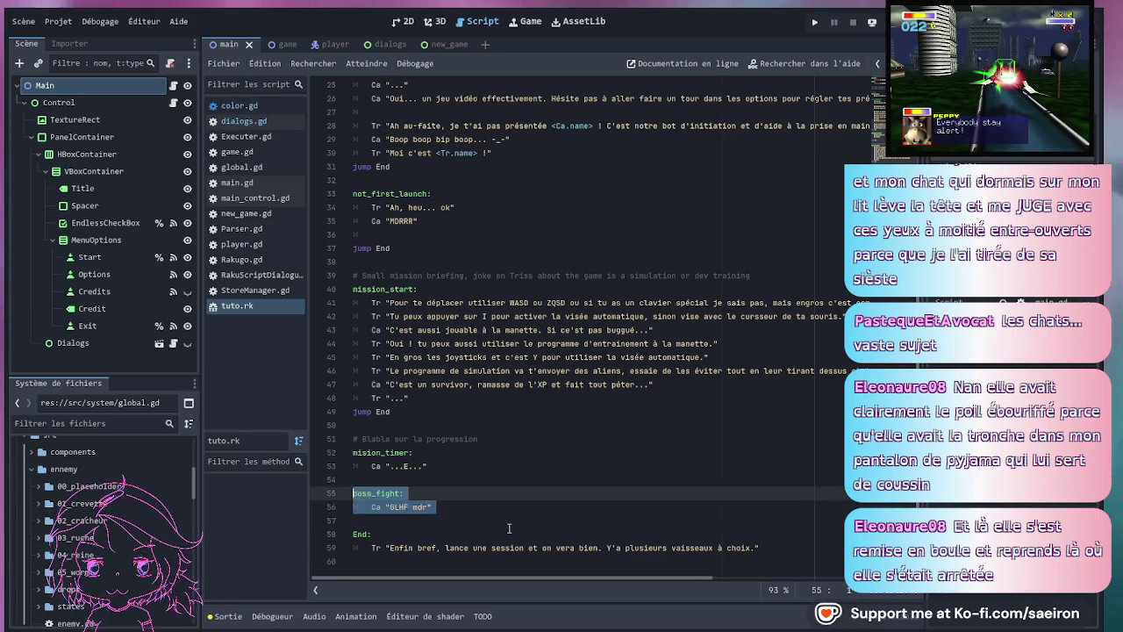
{"action": "key", "text": "Down"}
{"action": "key", "text": "Down"}
{"action": "key", "text": "Down"}
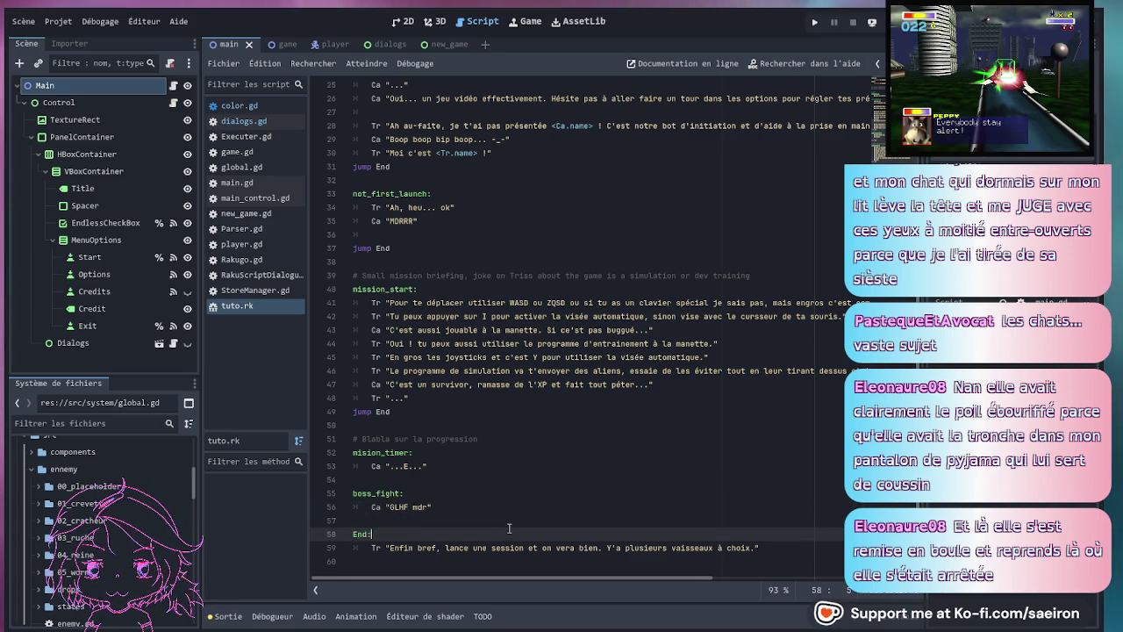
{"action": "key", "text": "shift+Up"}
{"action": "key", "text": "shift+Up"}
{"action": "key", "text": "shift+Up"}
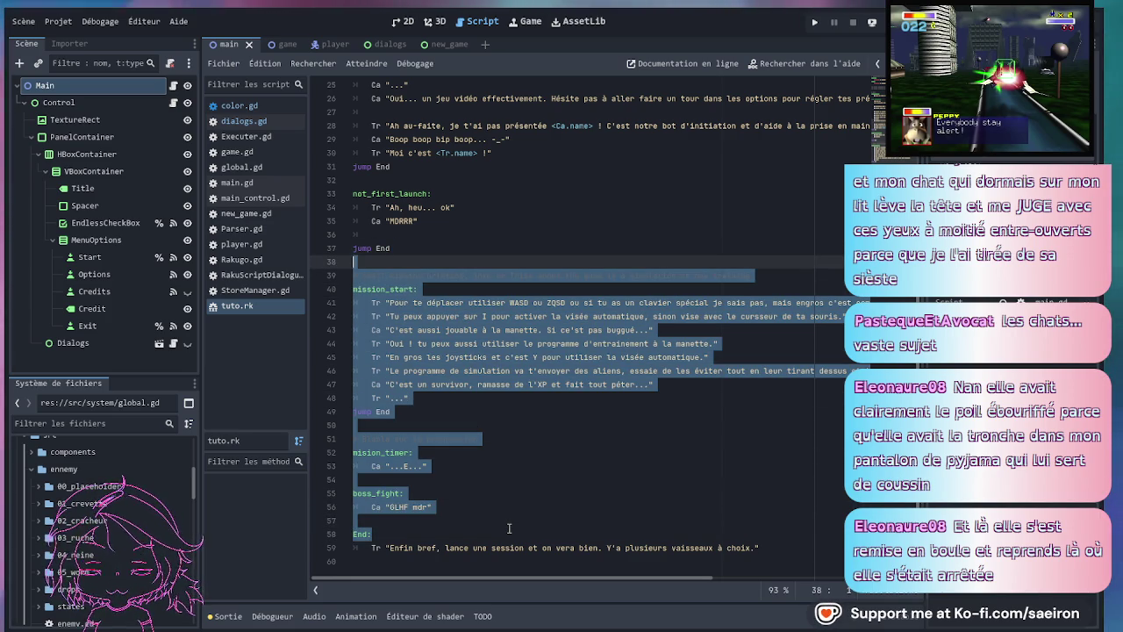
{"action": "key", "text": "Delete"}
- Insert a new End: label line above the 'Enfin bref' closing line
{"action": "key", "text": "Down"}
{"action": "key", "text": "Down"}
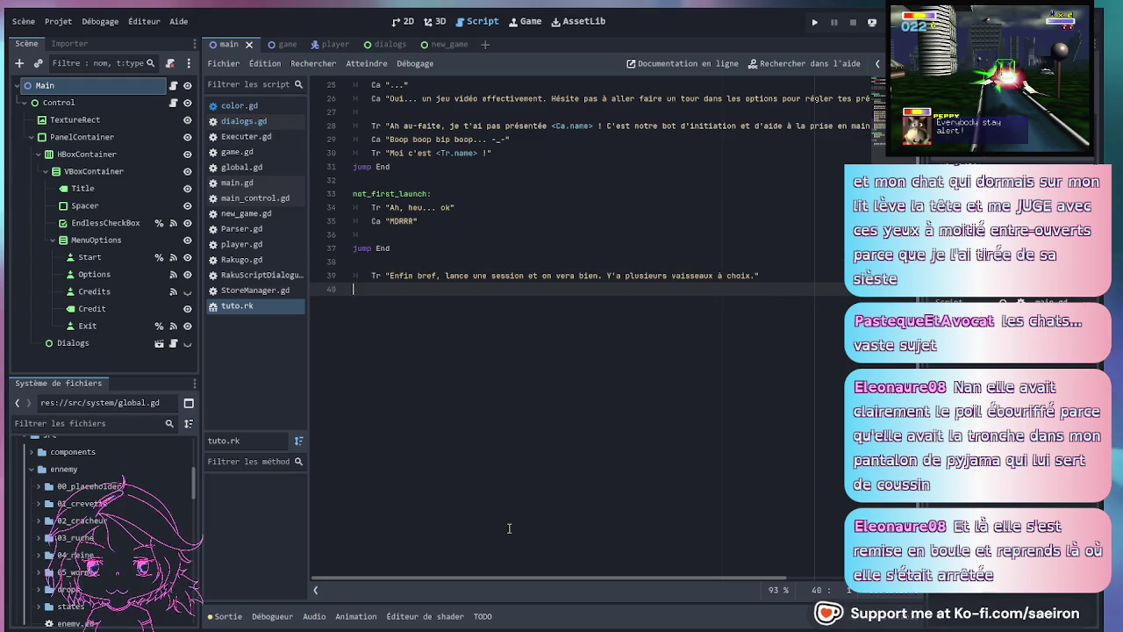
{"action": "scroll", "coordinate": [428, 479], "scroll_direction": "up", "scroll_amount": 5}
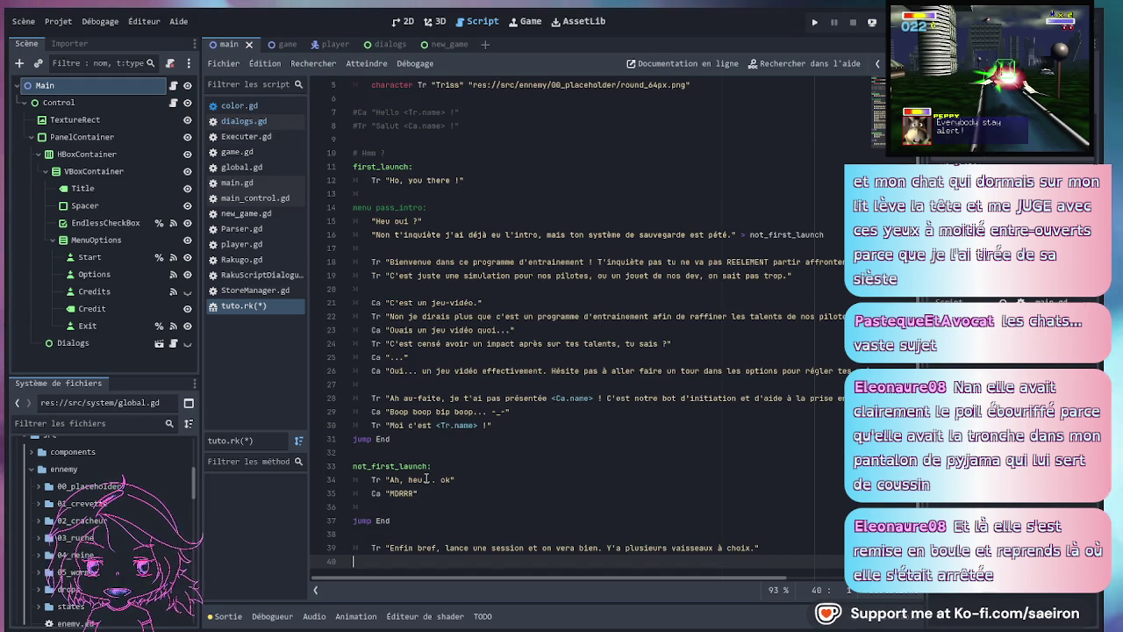
{"action": "key", "text": "Up"}
{"action": "key", "text": "Return"}
{"action": "key", "text": "Up"}
{"action": "type", "text": "End"}
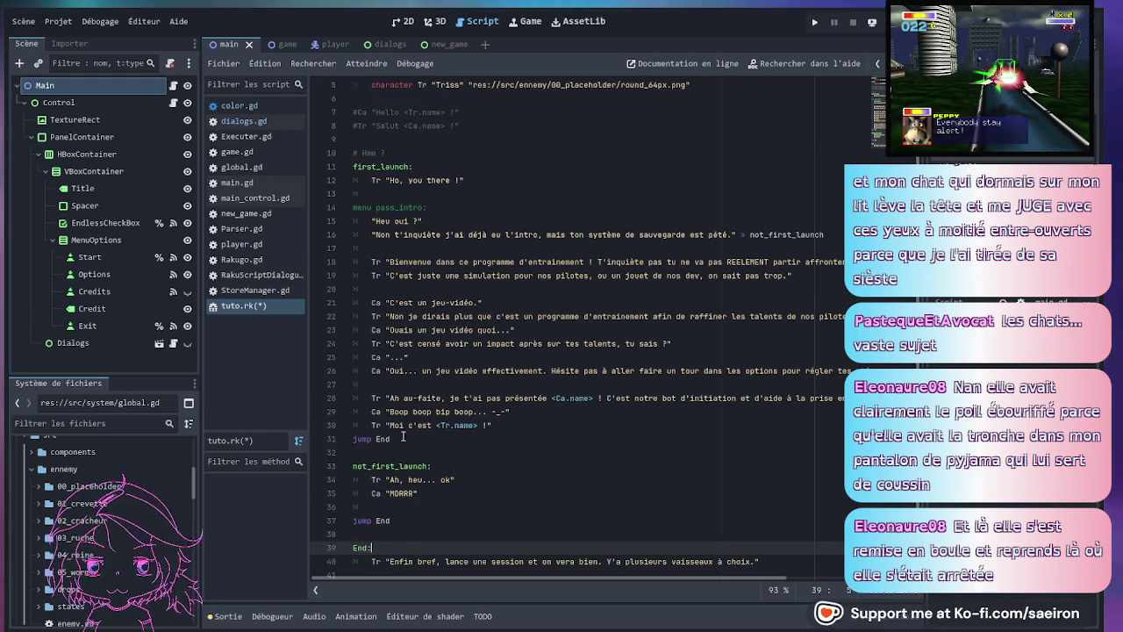
{"action": "type", "text": ":"}
{"action": "left_click", "coordinate": [444, 493]}
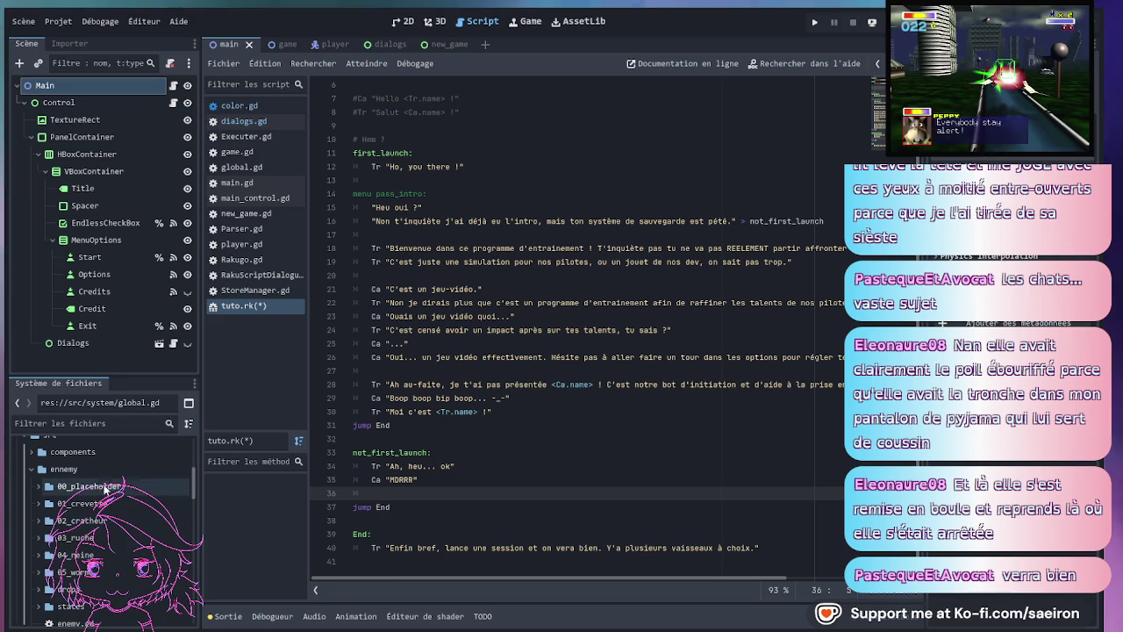
{"action": "left_click_drag", "start_coordinate": [118, 374], "coordinate": [118, 290]}
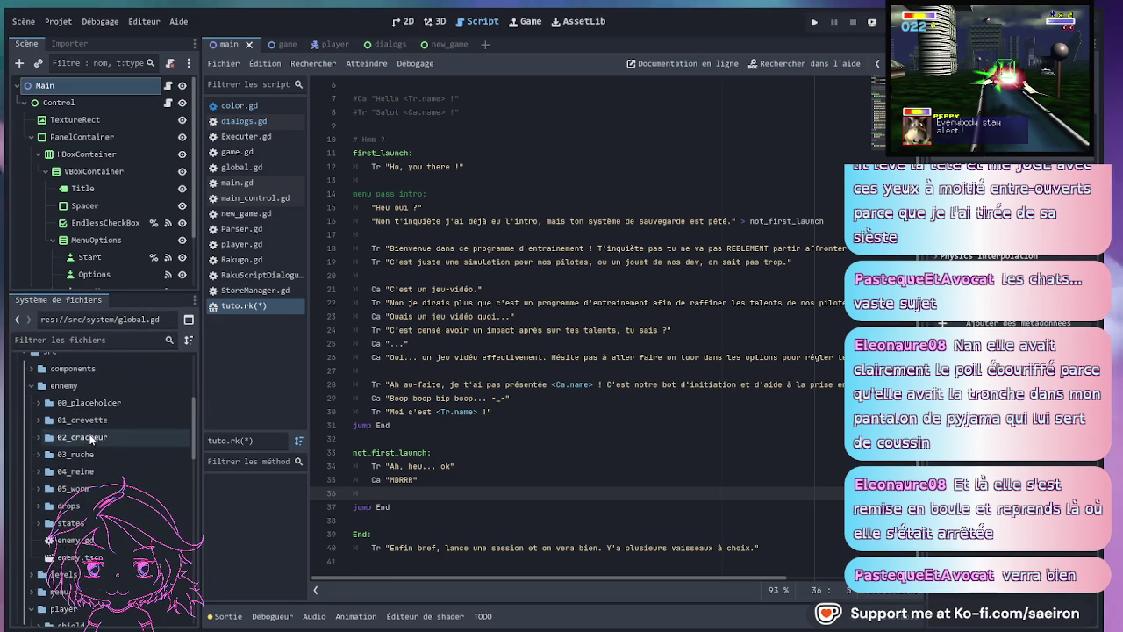
- Collapse the ennemy folder in the FileSystem dock and select the src/scripts folder
{"action": "scroll", "coordinate": [91, 439], "scroll_direction": "up", "scroll_amount": 5}
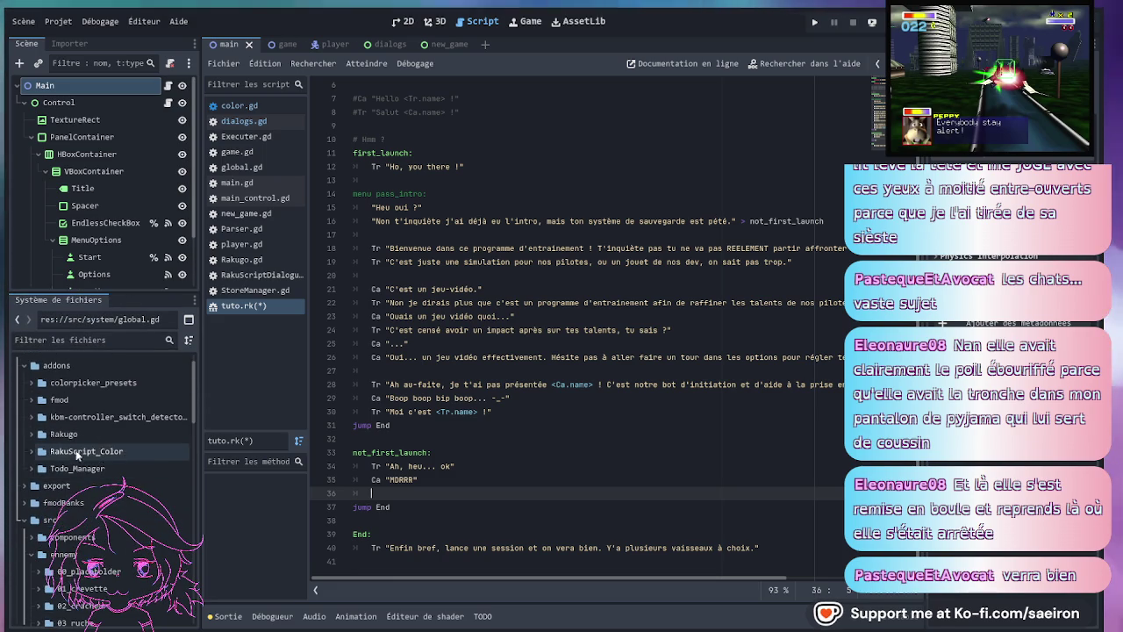
{"action": "scroll", "coordinate": [37, 479], "scroll_direction": "down", "scroll_amount": 4}
{"action": "left_click", "coordinate": [32, 416]}
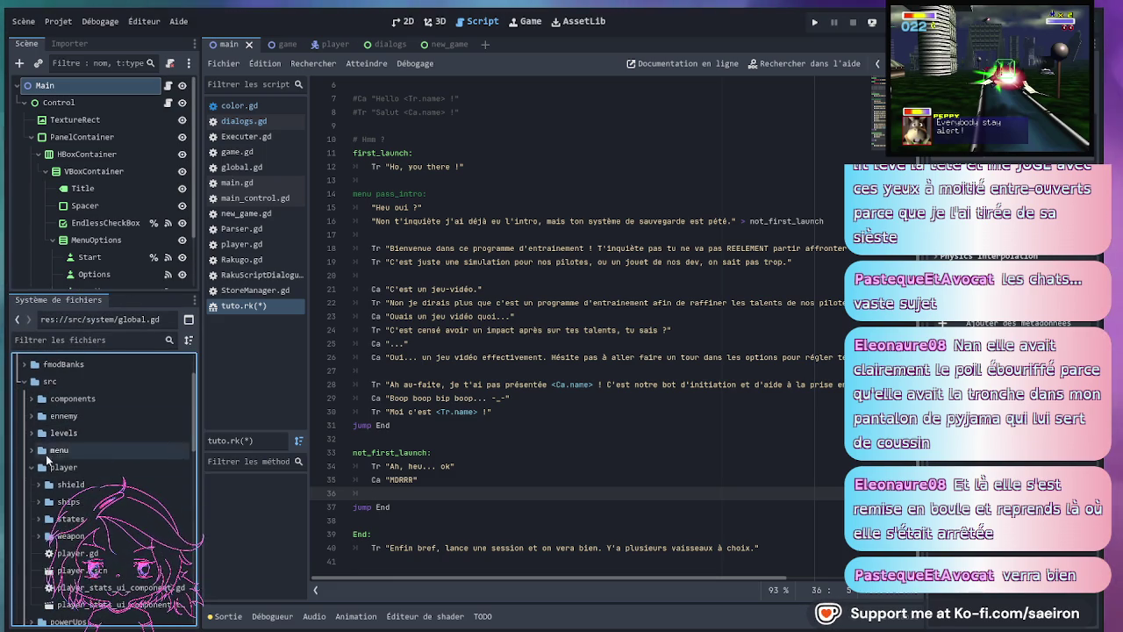
{"action": "scroll", "coordinate": [45, 526], "scroll_direction": "down", "scroll_amount": 5}
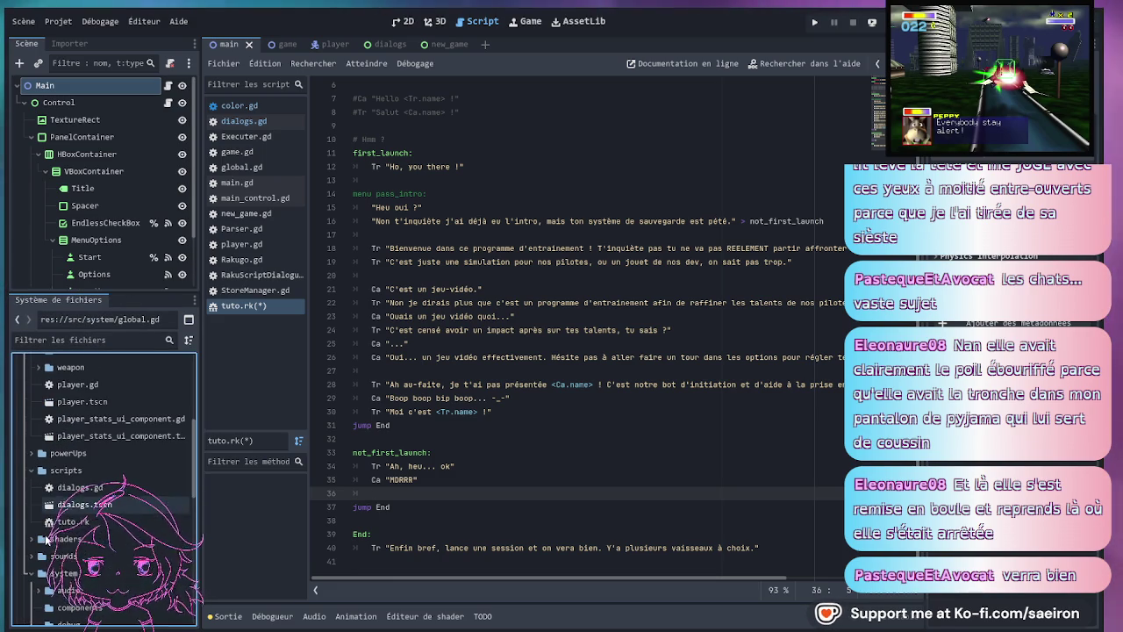
{"action": "left_click", "coordinate": [67, 472]}
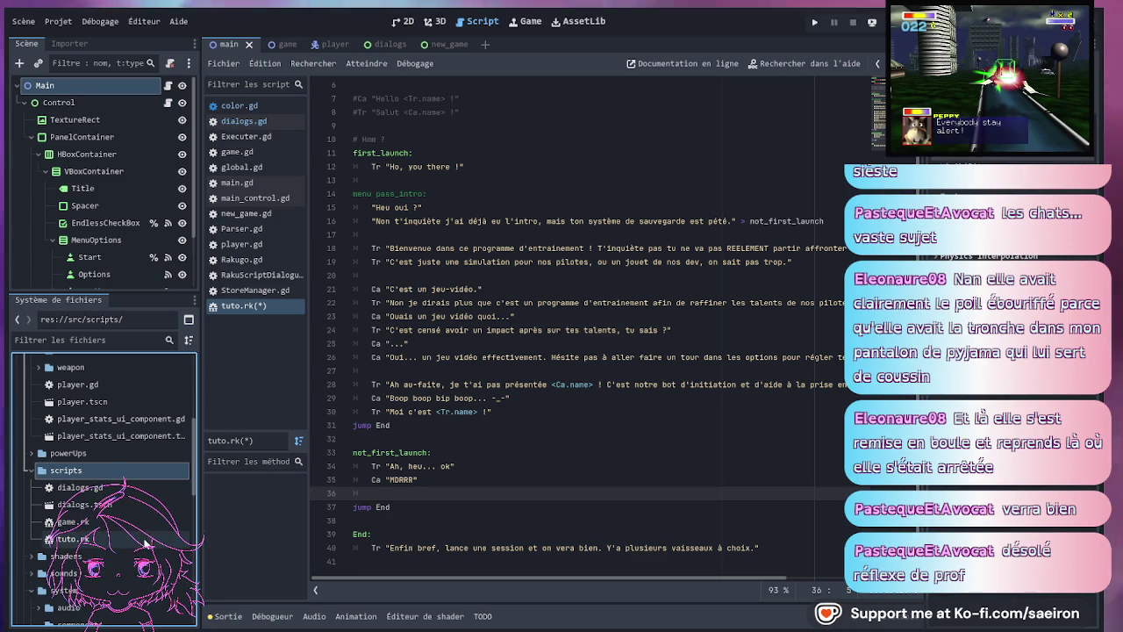
- Open game.rk and place it below tuto.rk in the open scripts list
{"action": "double_click", "coordinate": [75, 521]}
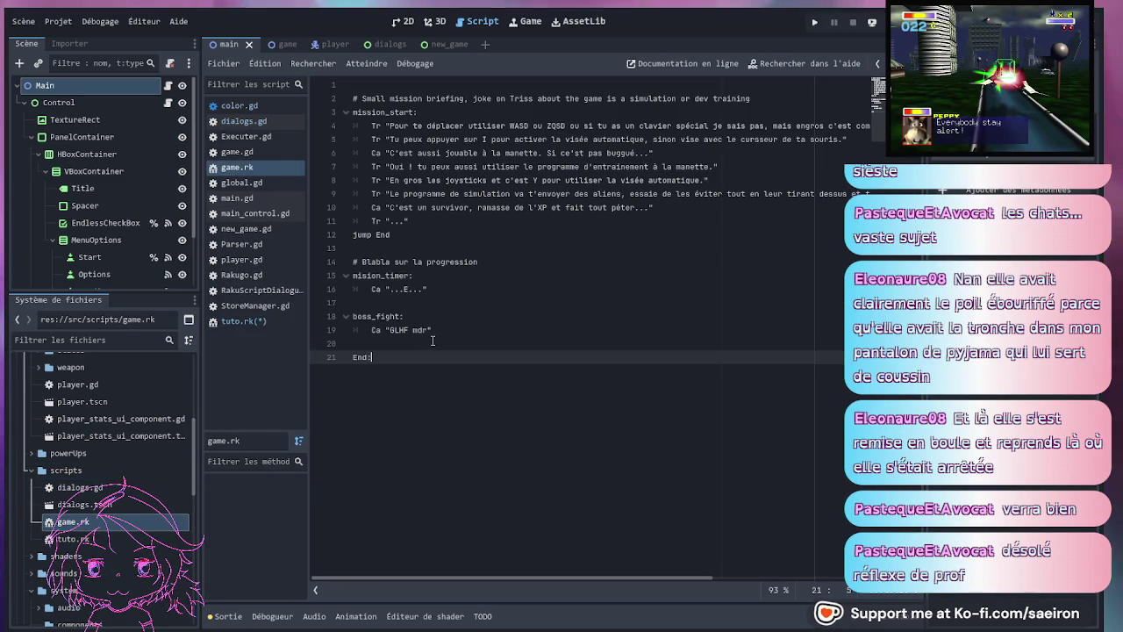
{"action": "key", "text": "ctrl+z"}
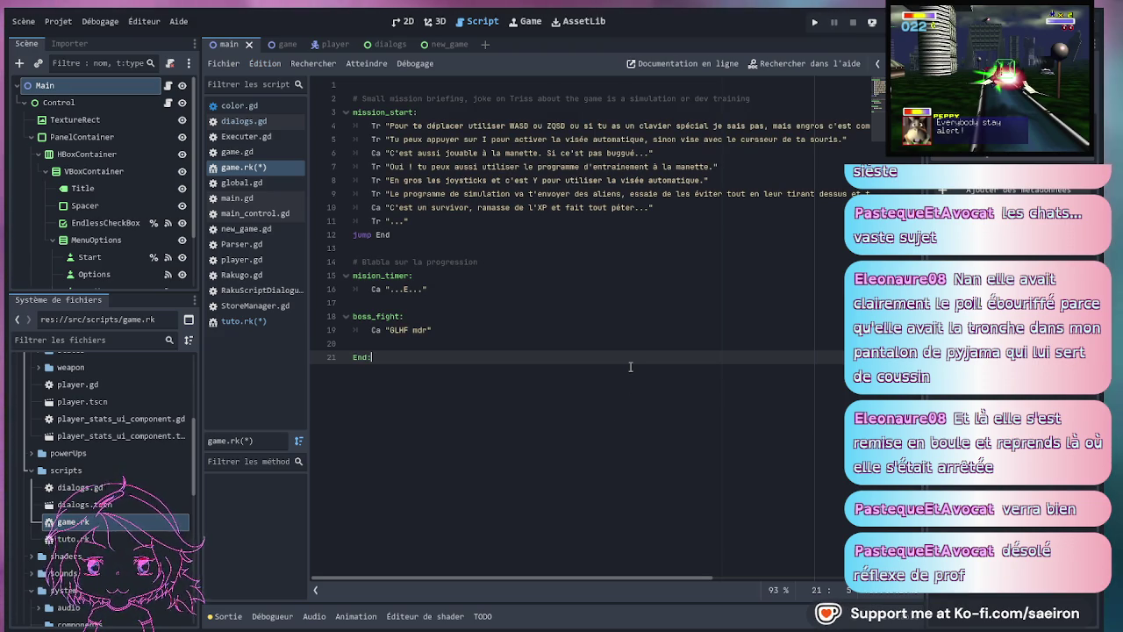
{"action": "key", "text": "Up"}
{"action": "key", "text": "Up"}
{"action": "key", "text": "Up"}
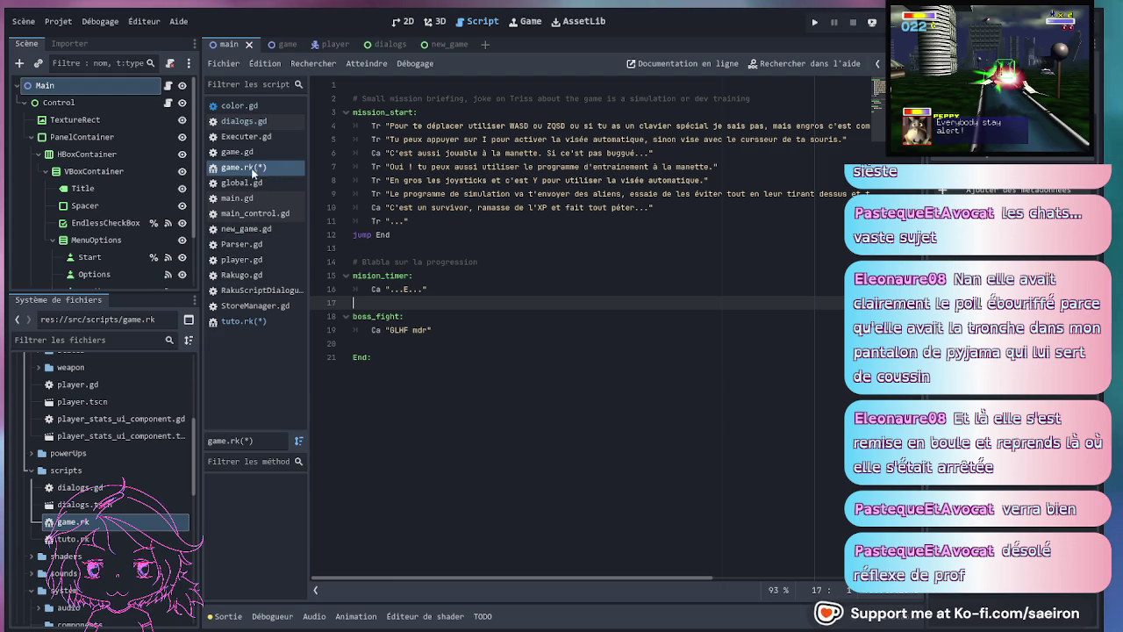
{"action": "left_click", "coordinate": [257, 325]}
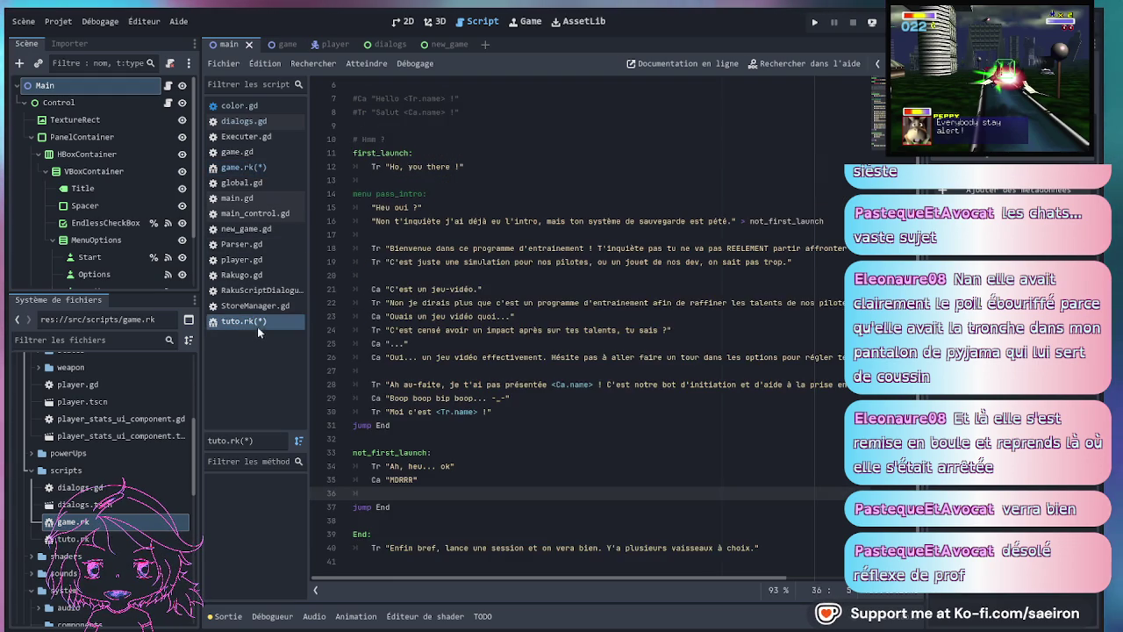
{"action": "mouse_move", "coordinate": [243, 167]}
{"action": "left_mouse_down"}
{"action": "mouse_move", "coordinate": [251, 333]}
{"action": "mouse_move", "coordinate": [247, 325]}
{"action": "left_mouse_up"}
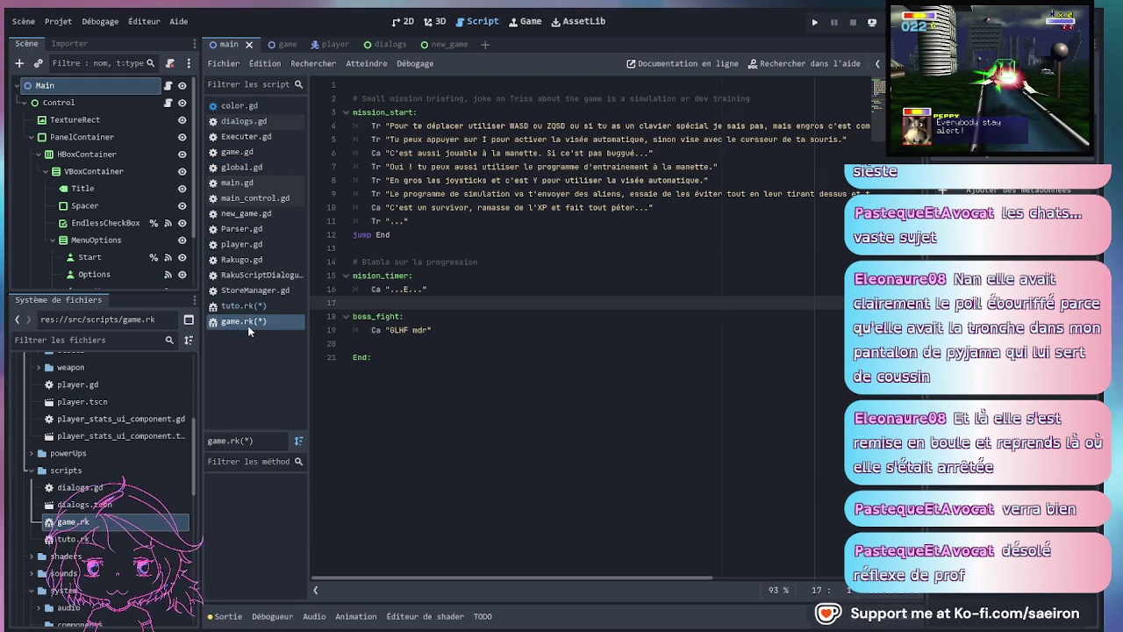
- Correct 'vera' to 'verra' on line 40 of tuto.rk and save it
{"action": "left_click", "coordinate": [273, 311]}
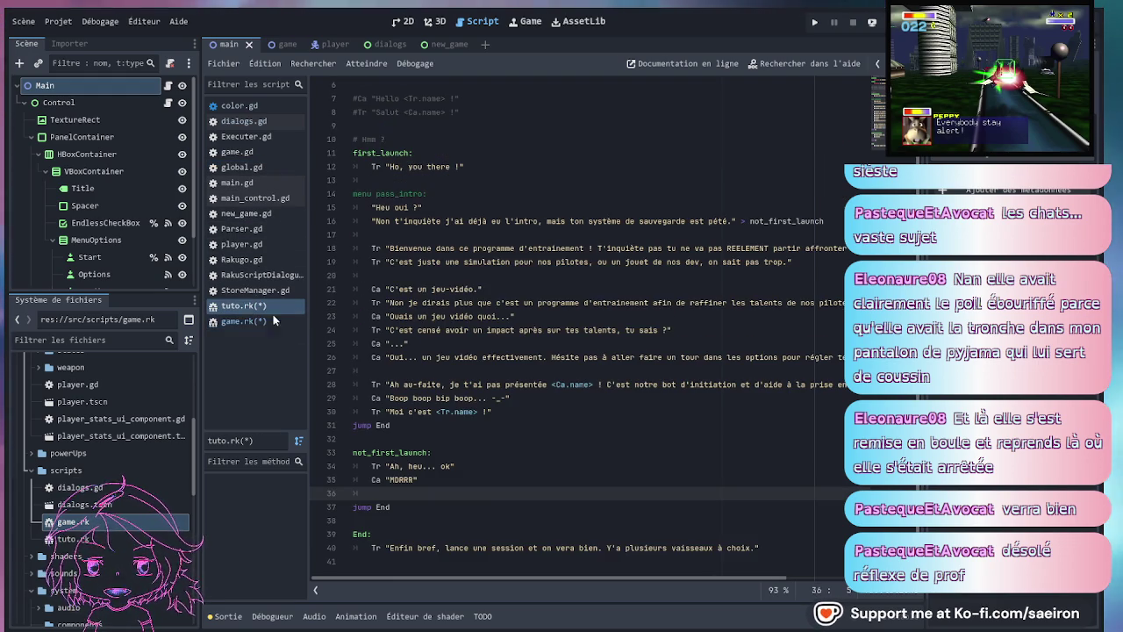
{"action": "left_click", "coordinate": [570, 547]}
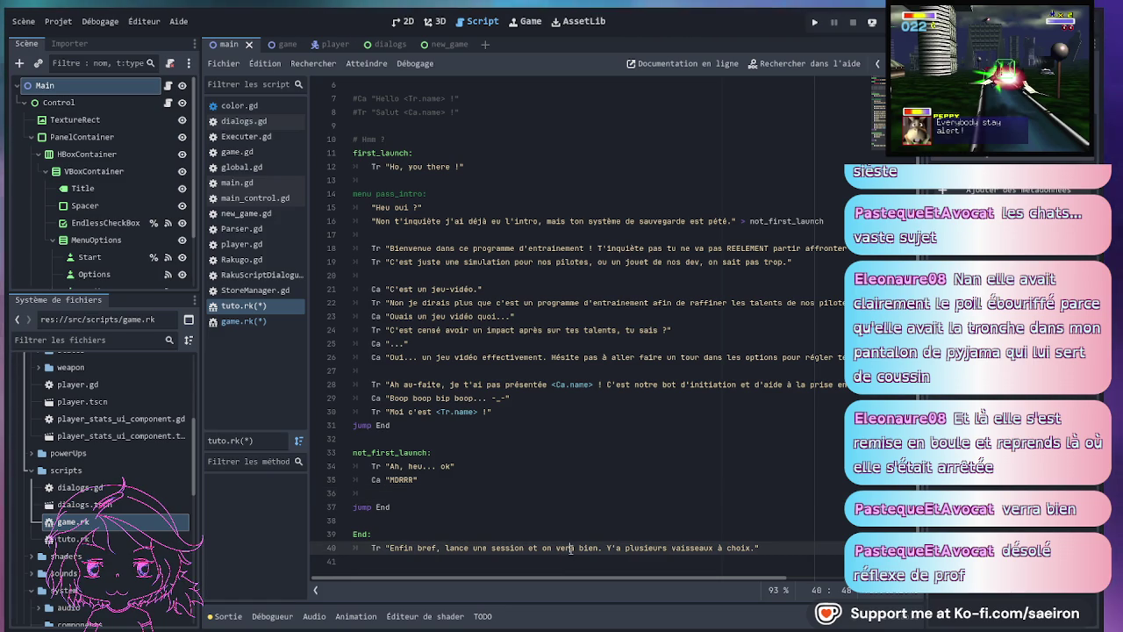
{"action": "type", "text": "r"}
{"action": "left_click", "coordinate": [586, 506]}
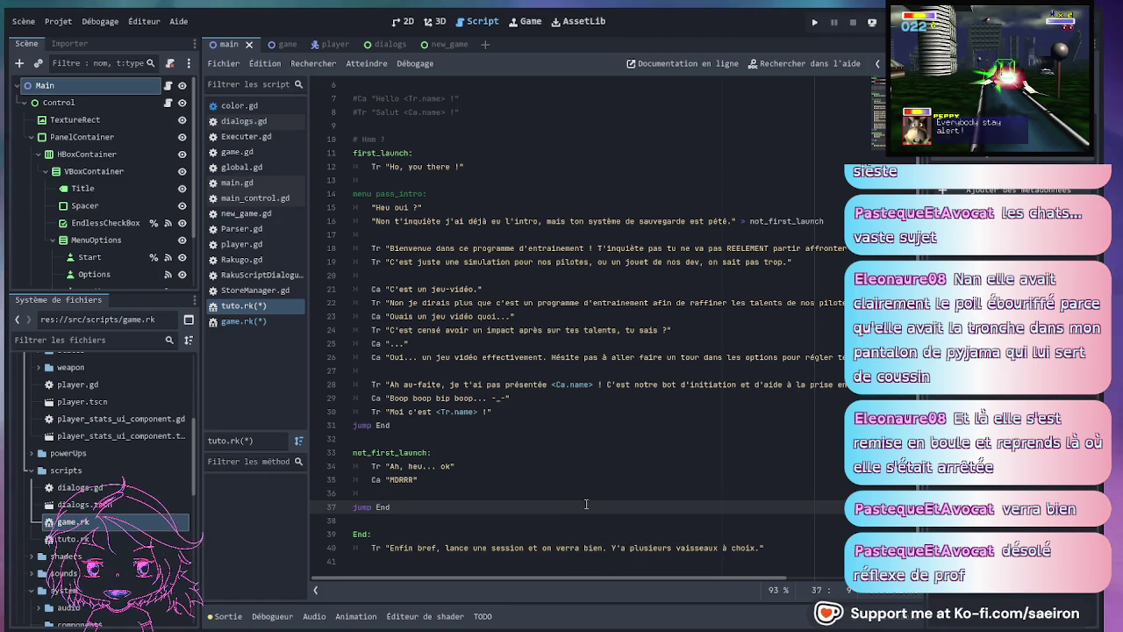
{"action": "key", "text": "ctrl+s"}
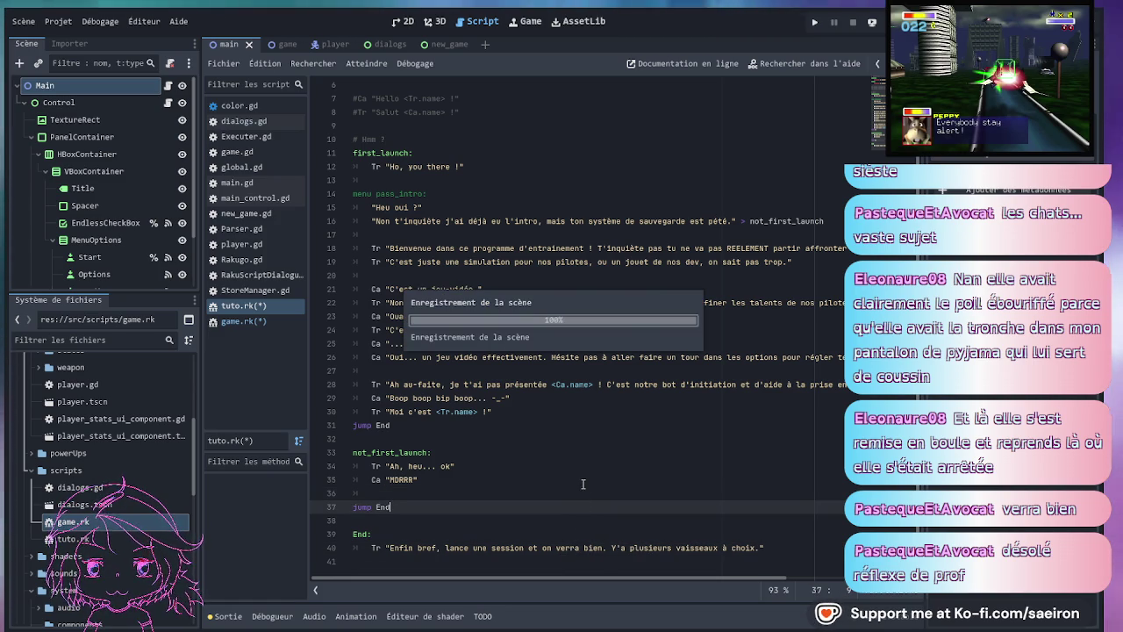
{"action": "scroll", "coordinate": [498, 154], "scroll_direction": "up", "scroll_amount": 2}
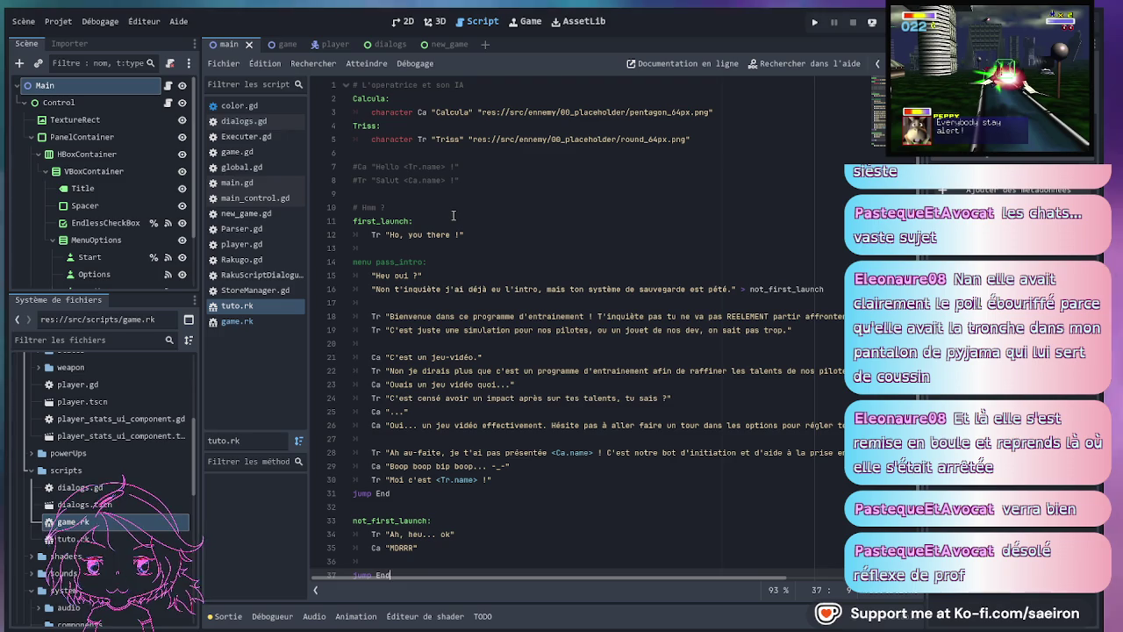
- Delete the commented-out Hello and Salut lines from tuto.rk
{"action": "left_click_drag", "start_coordinate": [465, 180], "coordinate": [476, 149]}
{"action": "key", "text": "Delete"}
{"action": "key", "text": "Delete"}
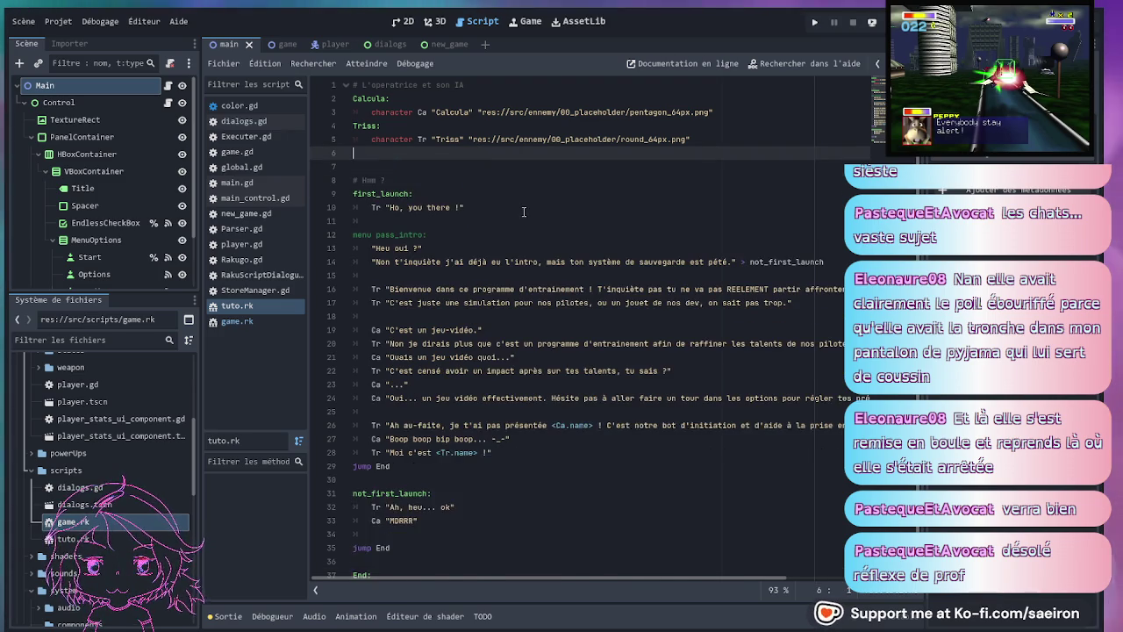
{"action": "left_click", "coordinate": [558, 191]}
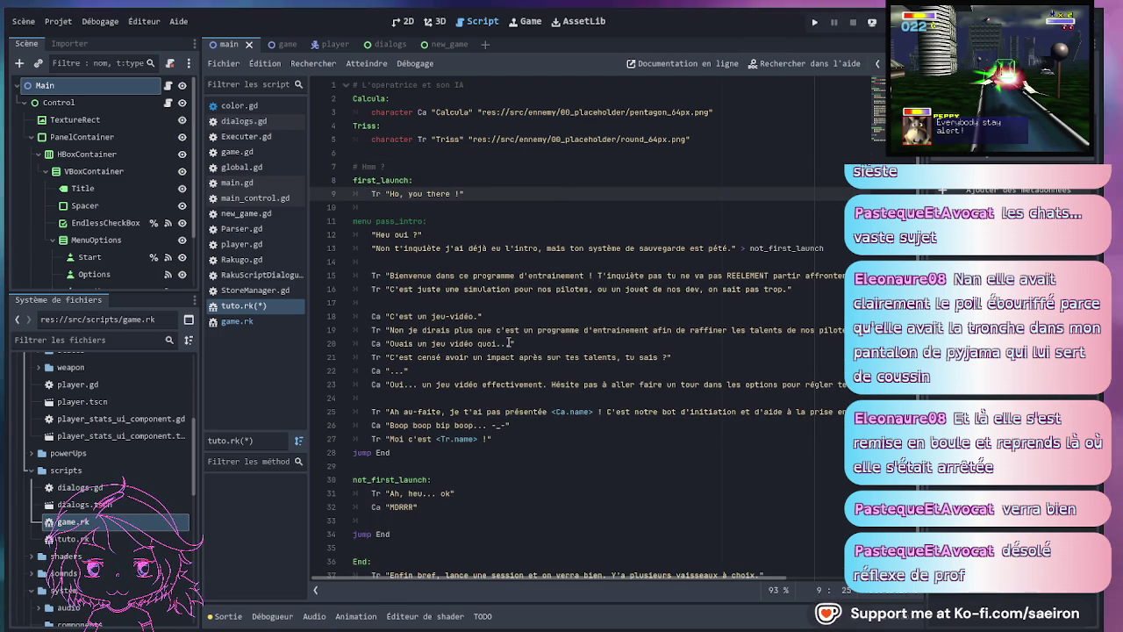
- Remove the blank first line of game.rk and go to the end of the mission_start: line
{"action": "left_click", "coordinate": [224, 323]}
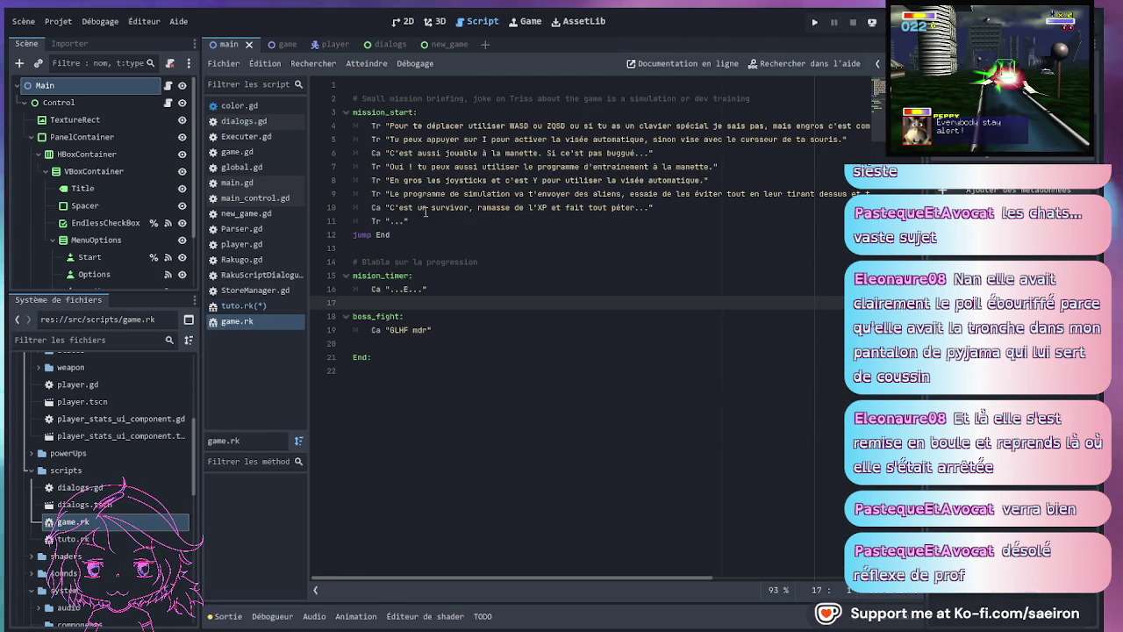
{"action": "key", "text": "ctrl+Home"}
{"action": "key", "text": "Delete"}
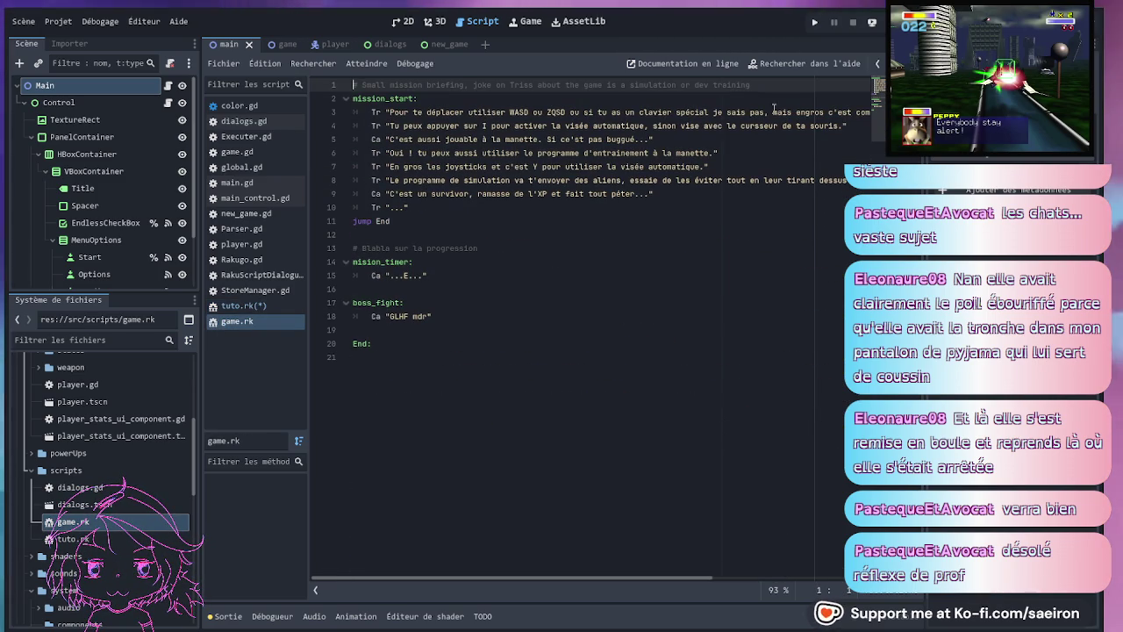
{"action": "left_click", "coordinate": [550, 252]}
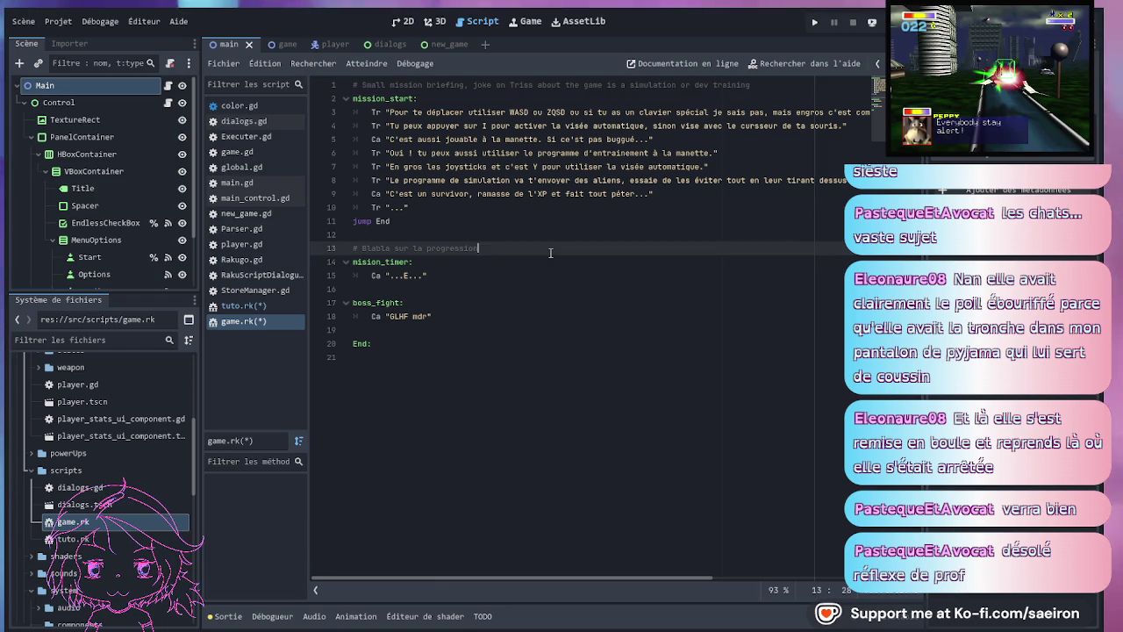
{"action": "left_click", "coordinate": [749, 84]}
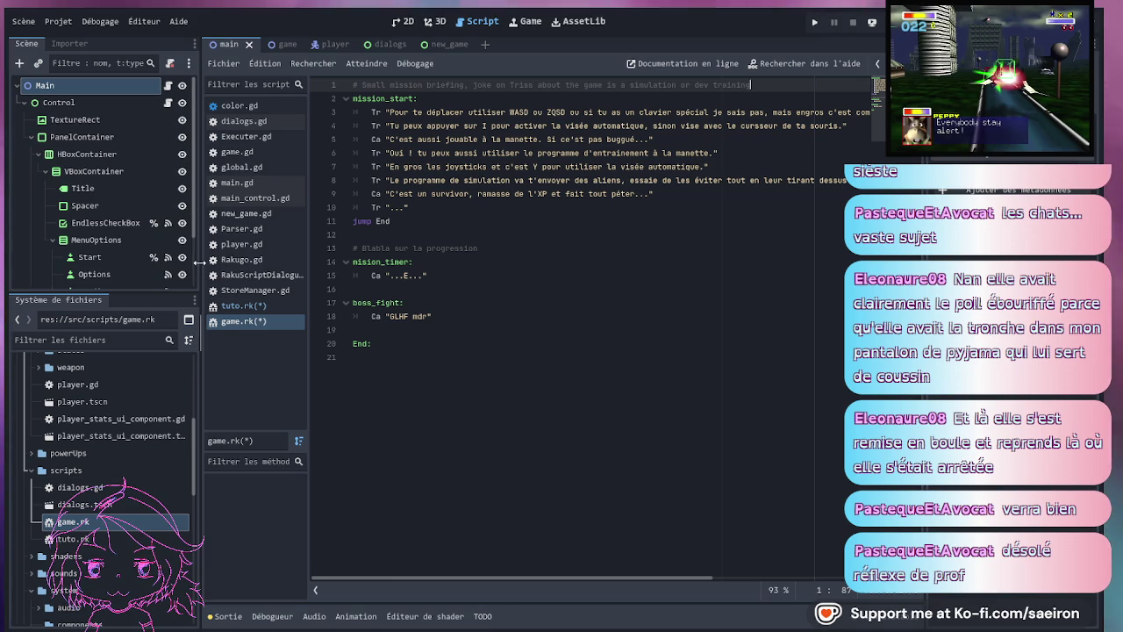
{"action": "left_click_drag", "start_coordinate": [200, 261], "coordinate": [196, 261]}
{"action": "left_click", "coordinate": [453, 99]}
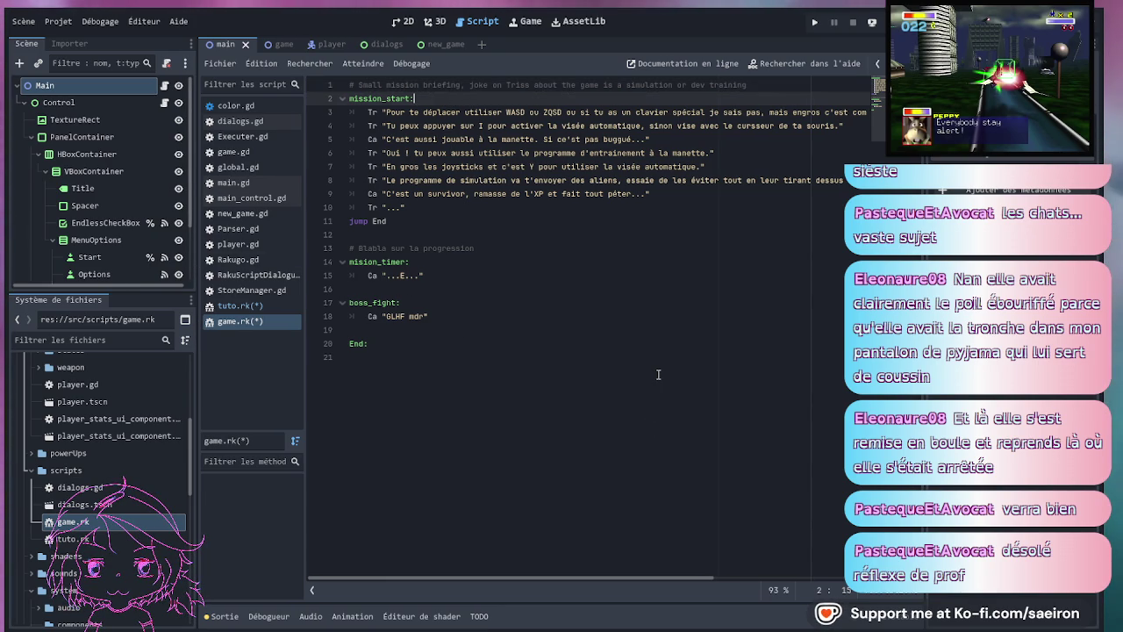
- Insert the line Tr "Bien t'as démarré une mission !" directly below mission_start: in game.rk
{"action": "key", "text": "Return"}
{"action": "type", "text": "Tr \""}
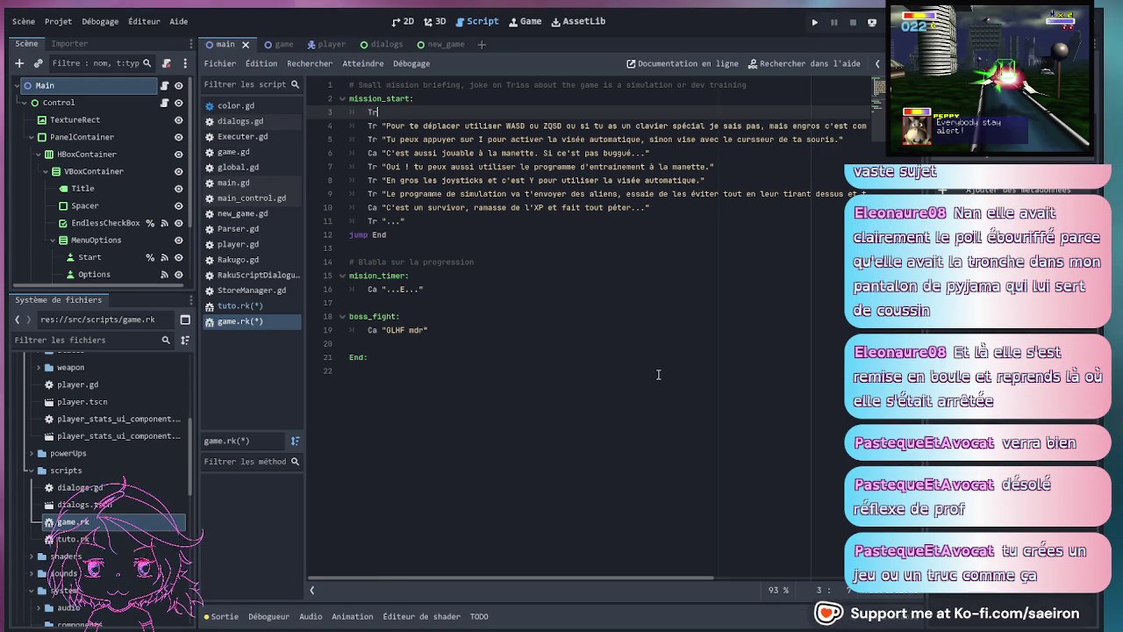
{"action": "key", "text": "Left"}
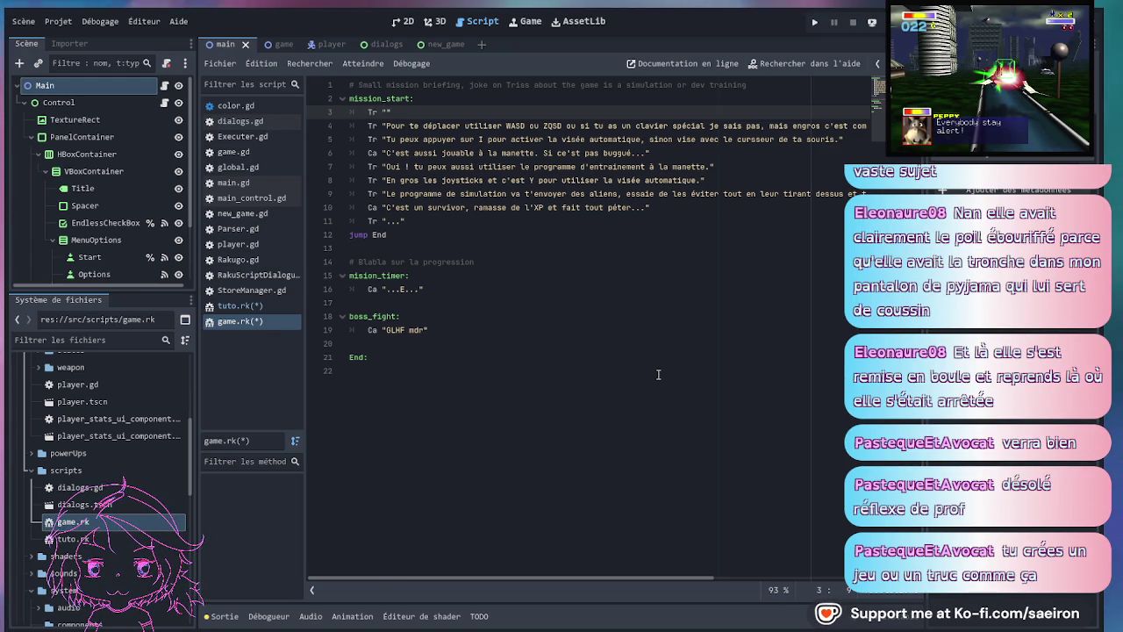
{"action": "type", "text": "Bien t"}
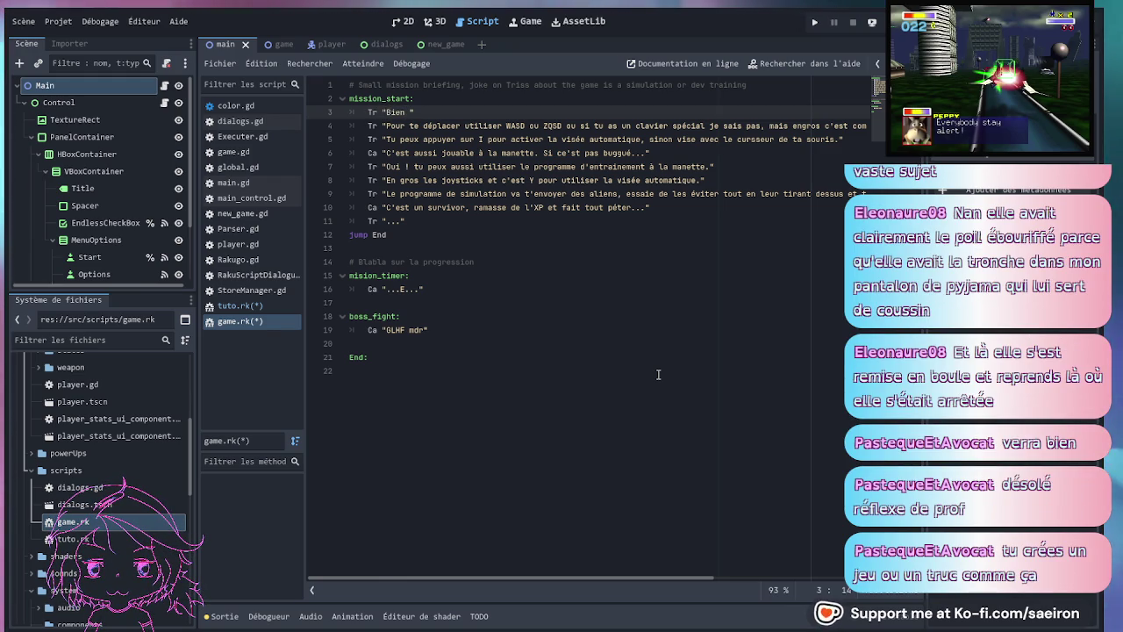
{"action": "type", "text": "'as dé"}
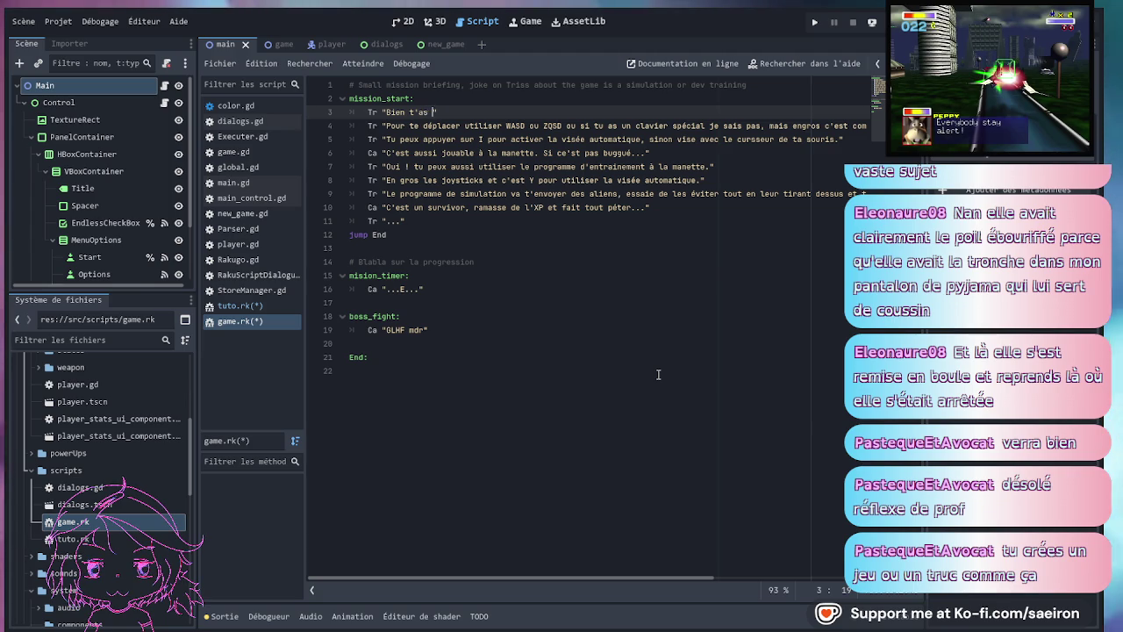
{"action": "type", "text": "mar"}
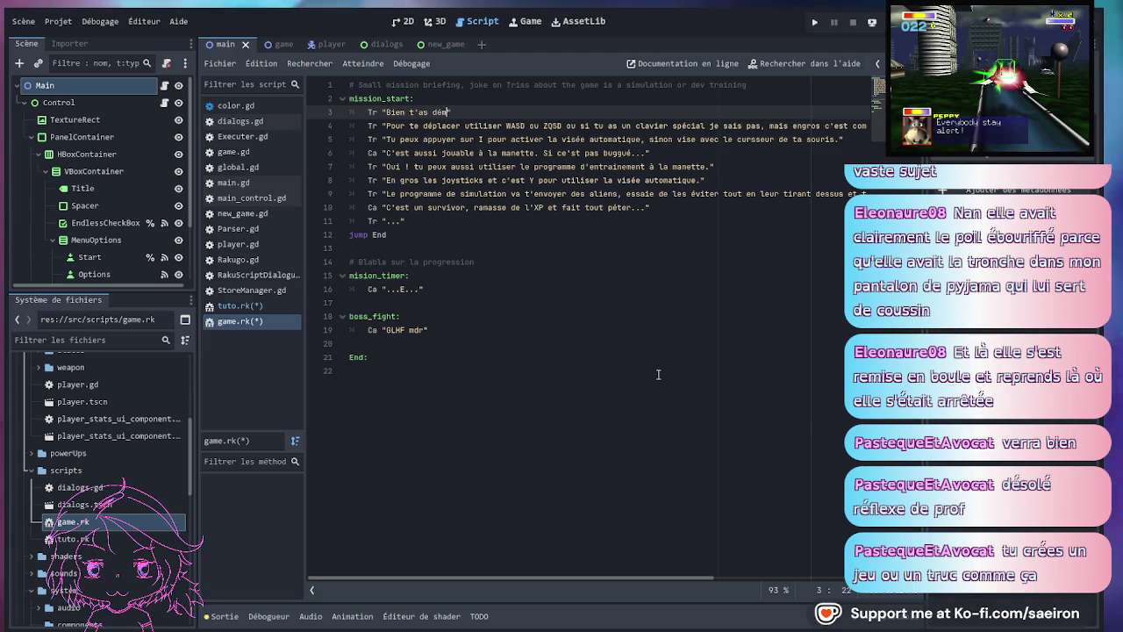
{"action": "type", "text": "ré une mi"}
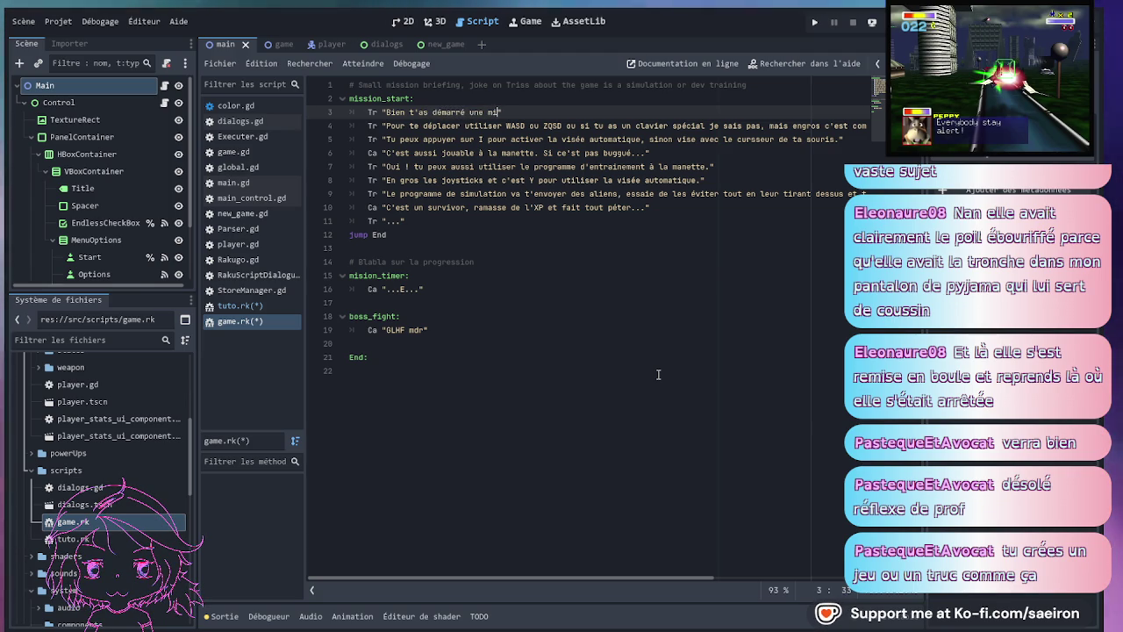
{"action": "type", "text": "ssion !"}
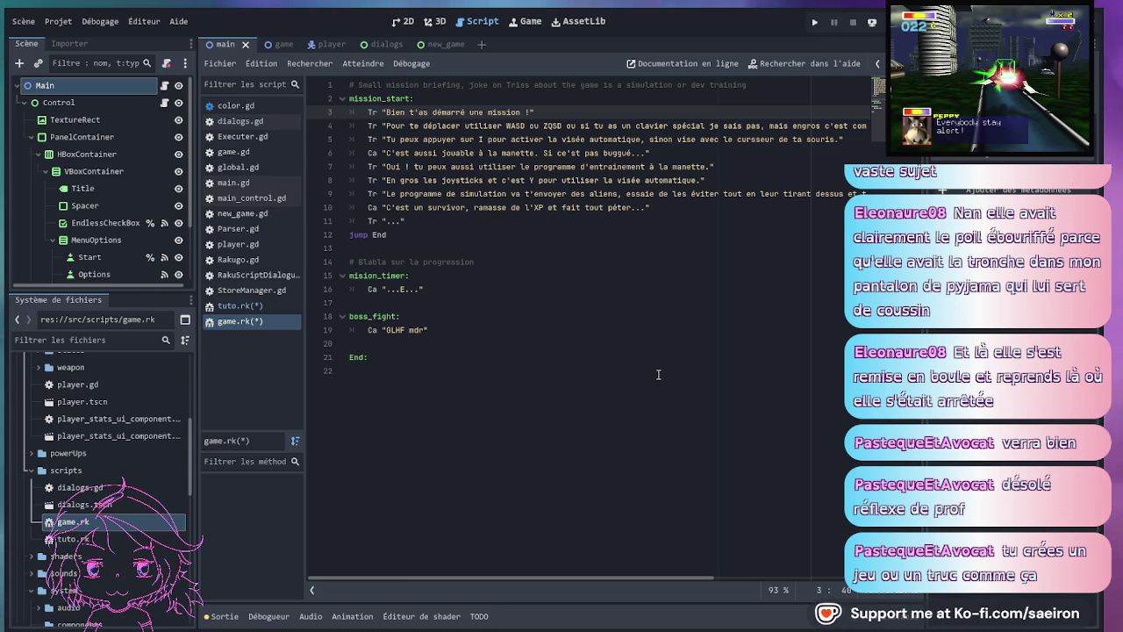
{"action": "left_click", "coordinate": [563, 152]}
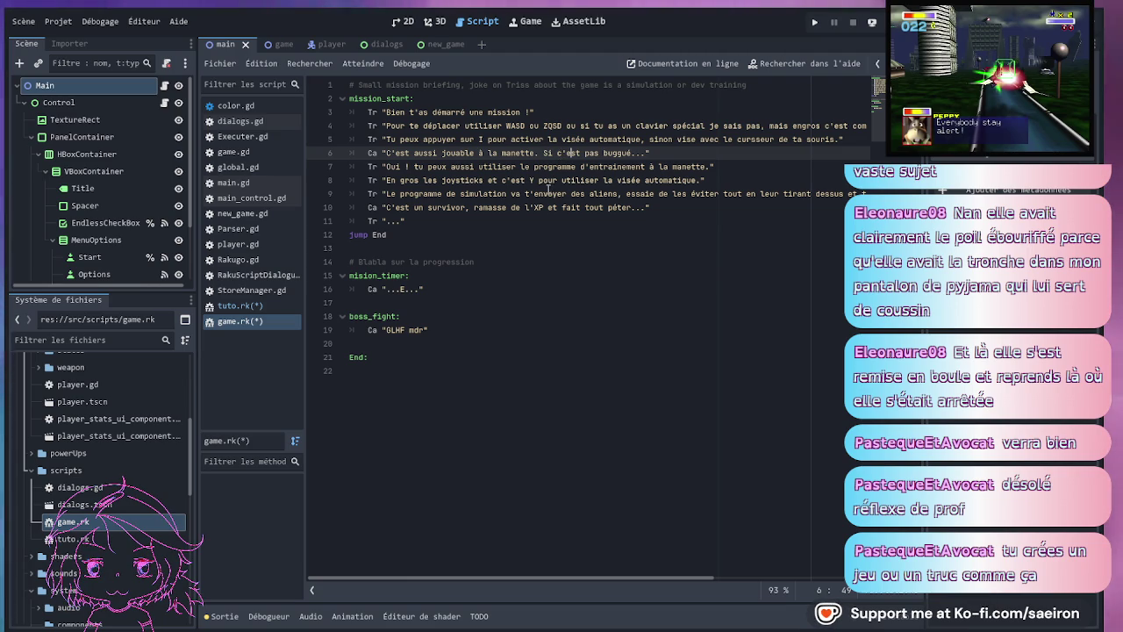
{"action": "left_click", "coordinate": [720, 114]}
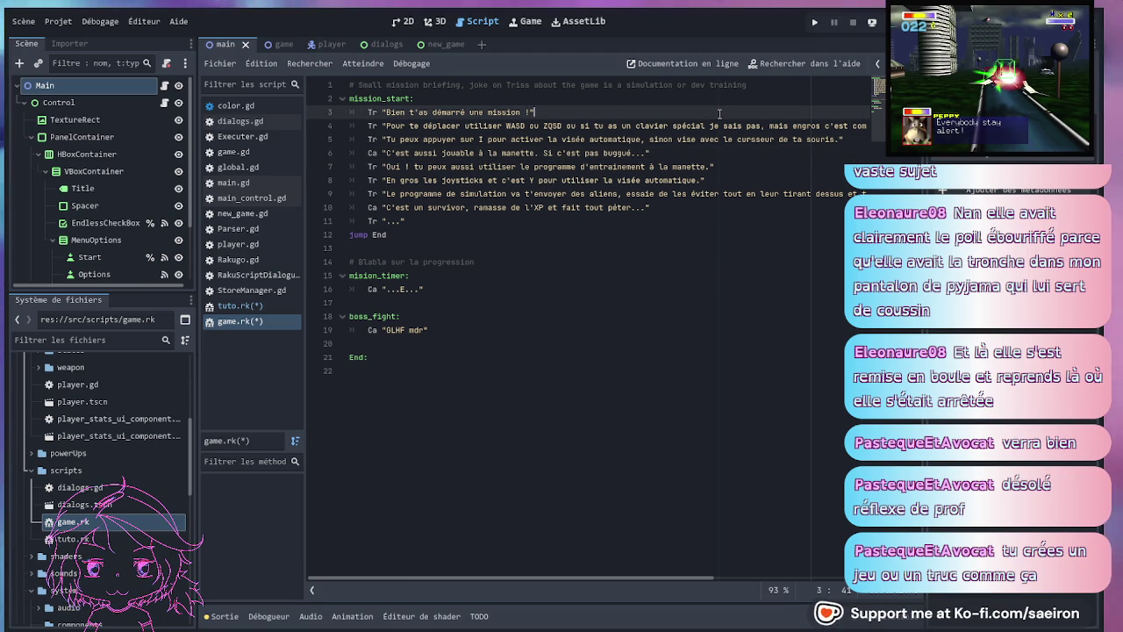
- Add the reply line Ca "Ca reste un jeu-v..." after the new Tr line
{"action": "key", "text": "Return"}
{"action": "type", "text": "C"}
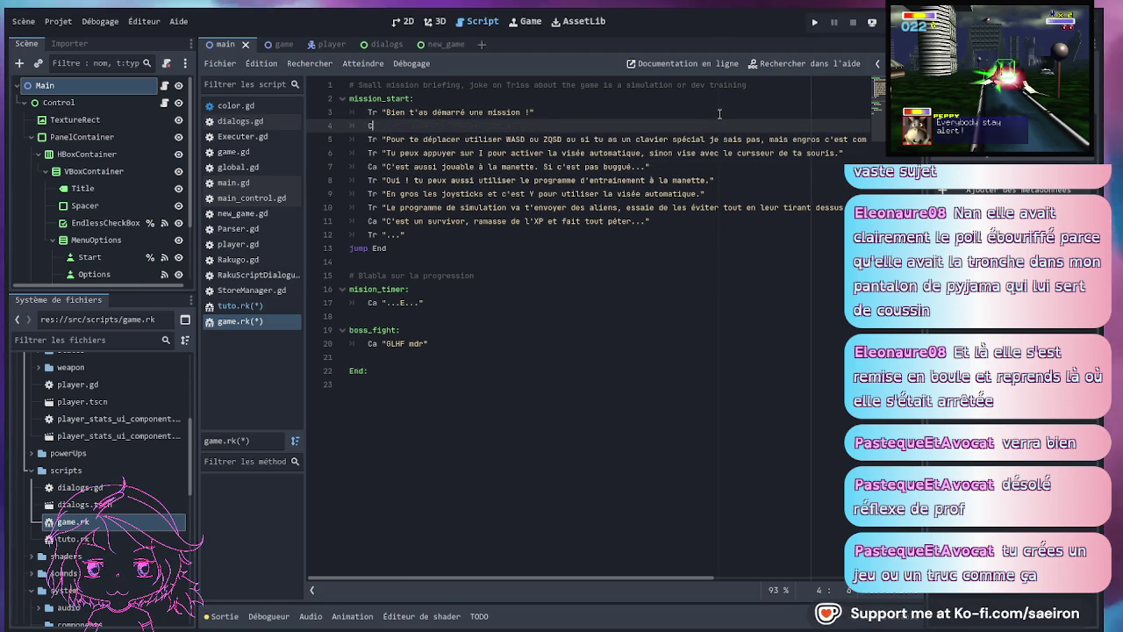
{"action": "type", "text": "a \""}
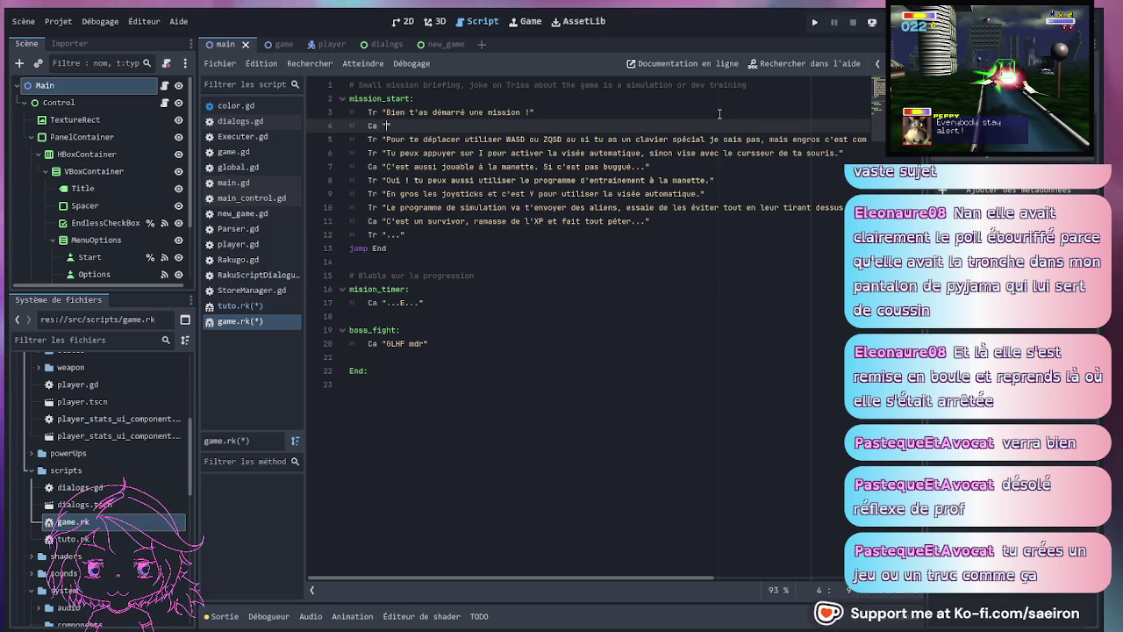
{"action": "type", "text": "Ca reste"}
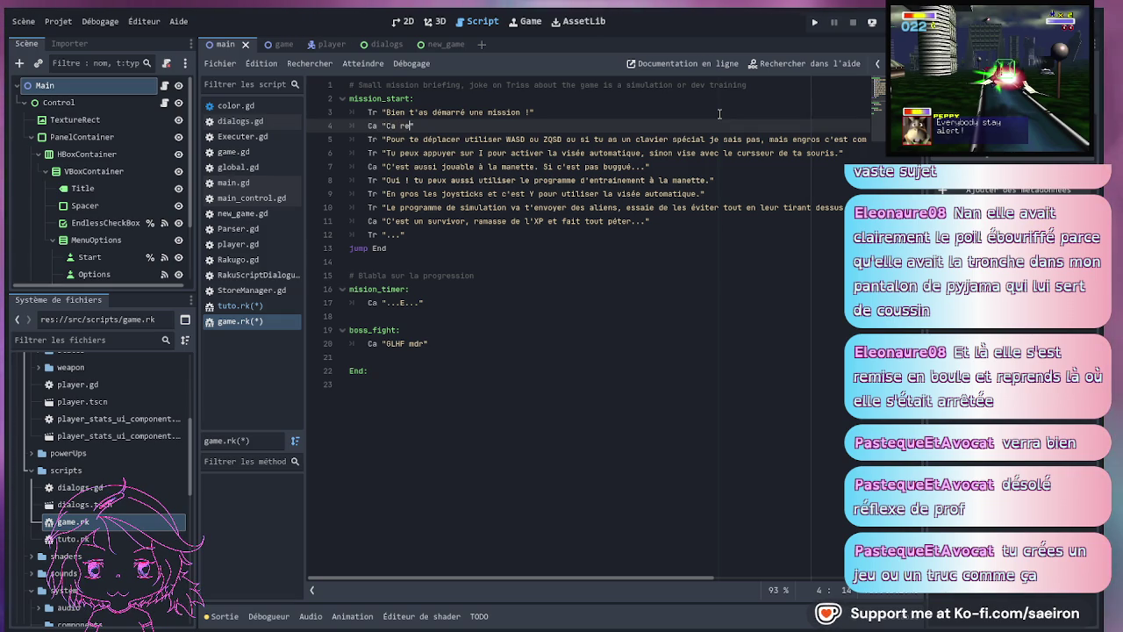
{"action": "type", "text": " un jeu"}
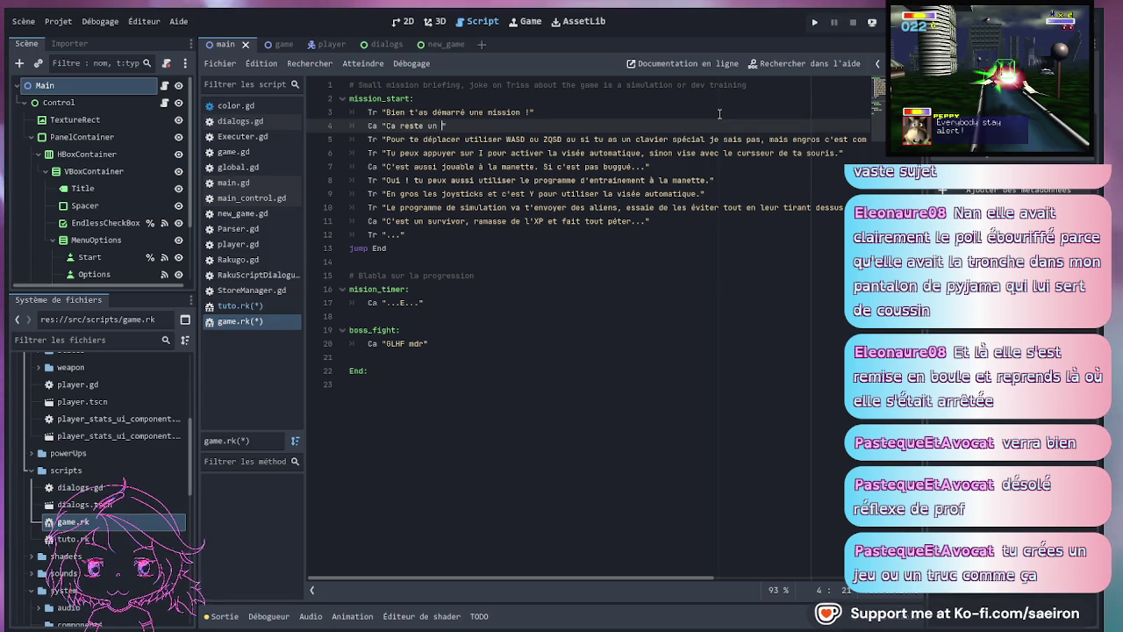
{"action": "type", "text": "-v"}
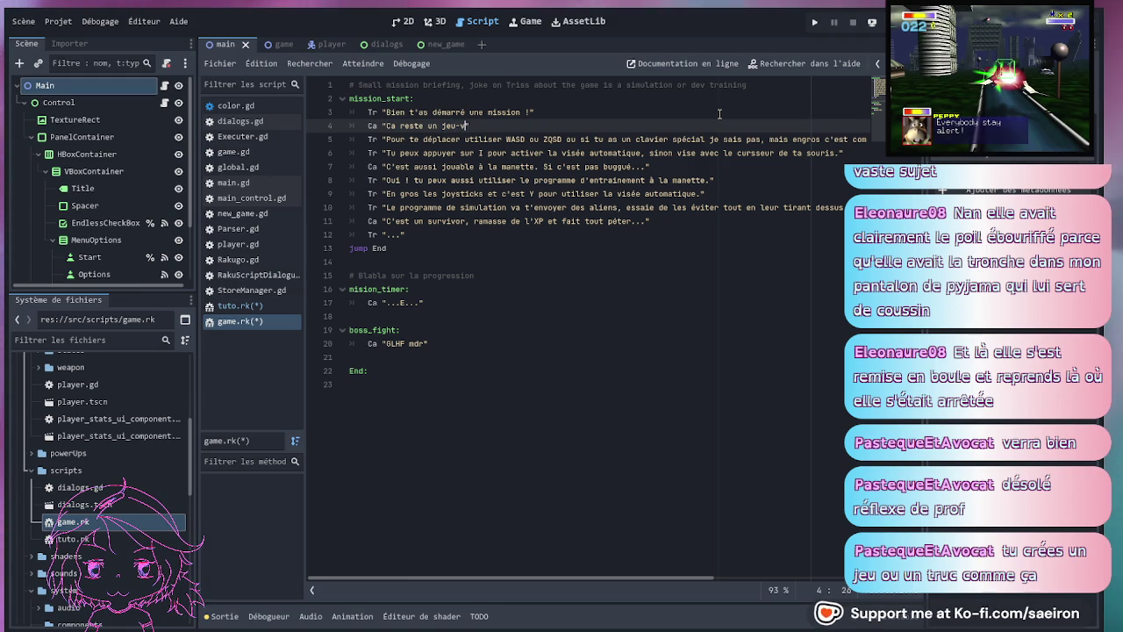
{"action": "type", "text": "..."}
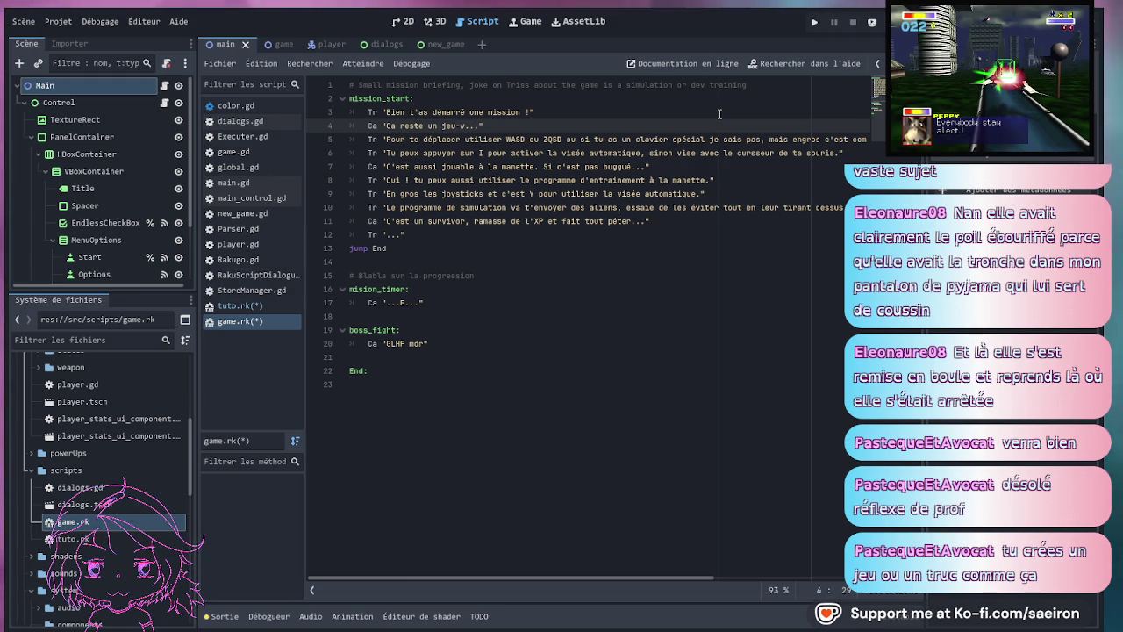
{"action": "left_click", "coordinate": [609, 153]}
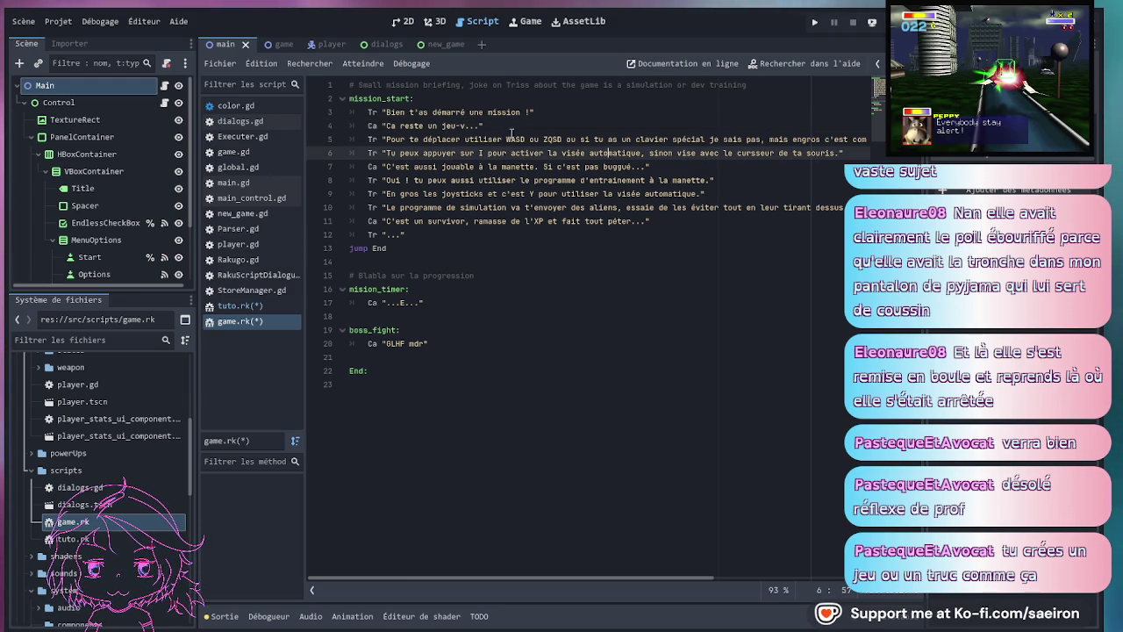
- Change the word 'Pour' at the start of line 5 to 'POUR'
{"action": "double_click", "coordinate": [398, 139]}
{"action": "type", "text": "PO"}
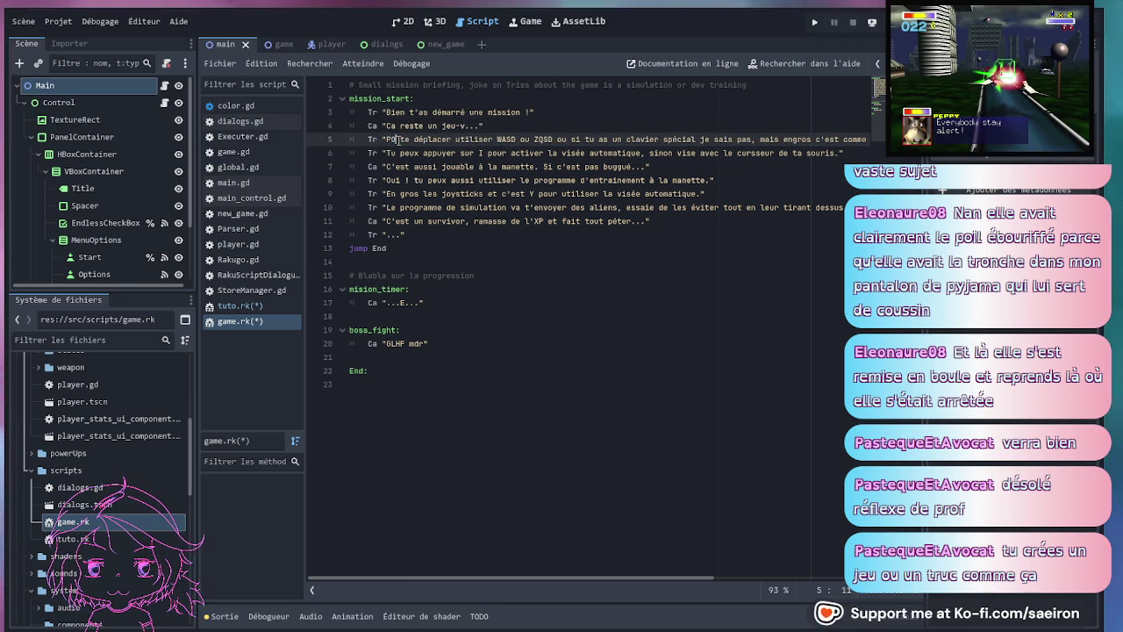
{"action": "type", "text": "UR"}
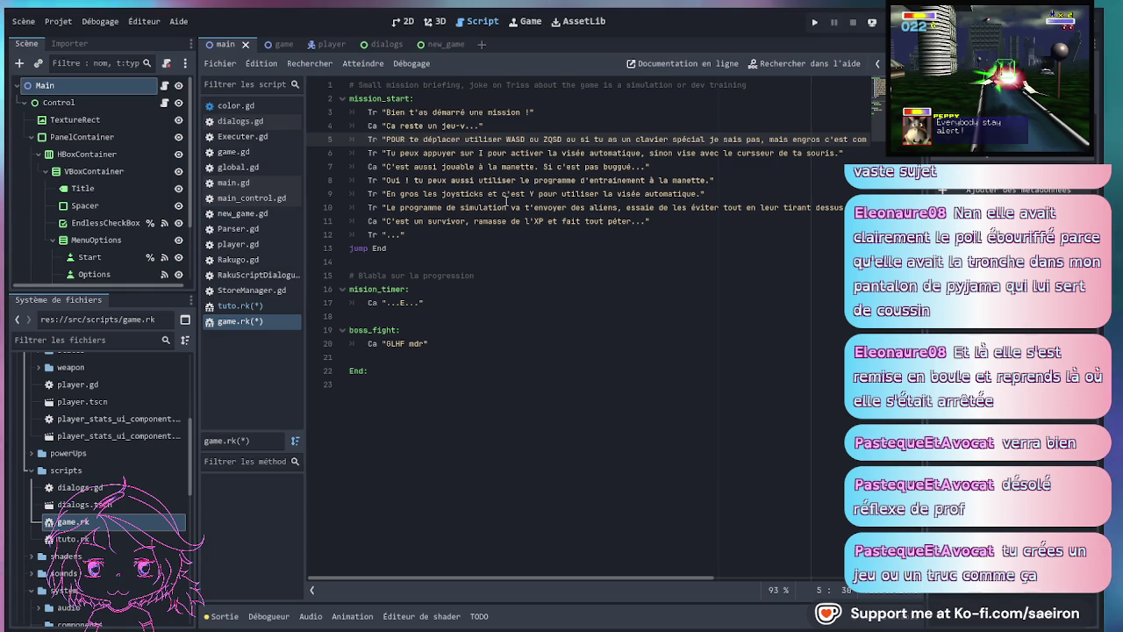
{"action": "left_click", "coordinate": [524, 276]}
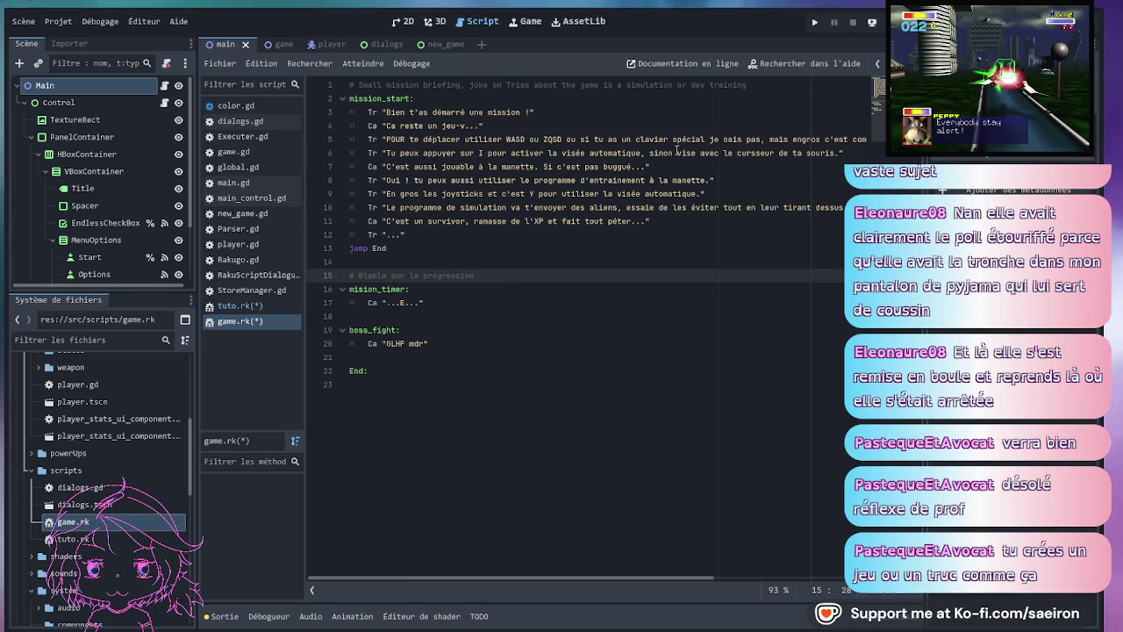
{"action": "scroll", "coordinate": [614, 186], "scroll_direction": "right", "scroll_amount": 5}
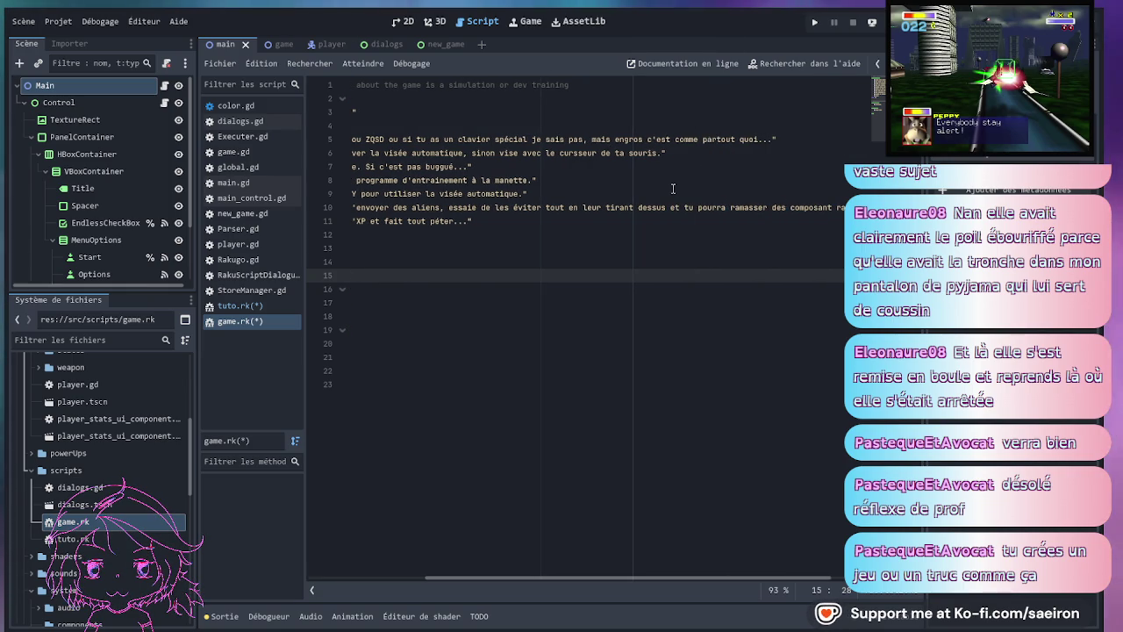
{"action": "scroll", "coordinate": [673, 187], "scroll_direction": "left", "scroll_amount": 5}
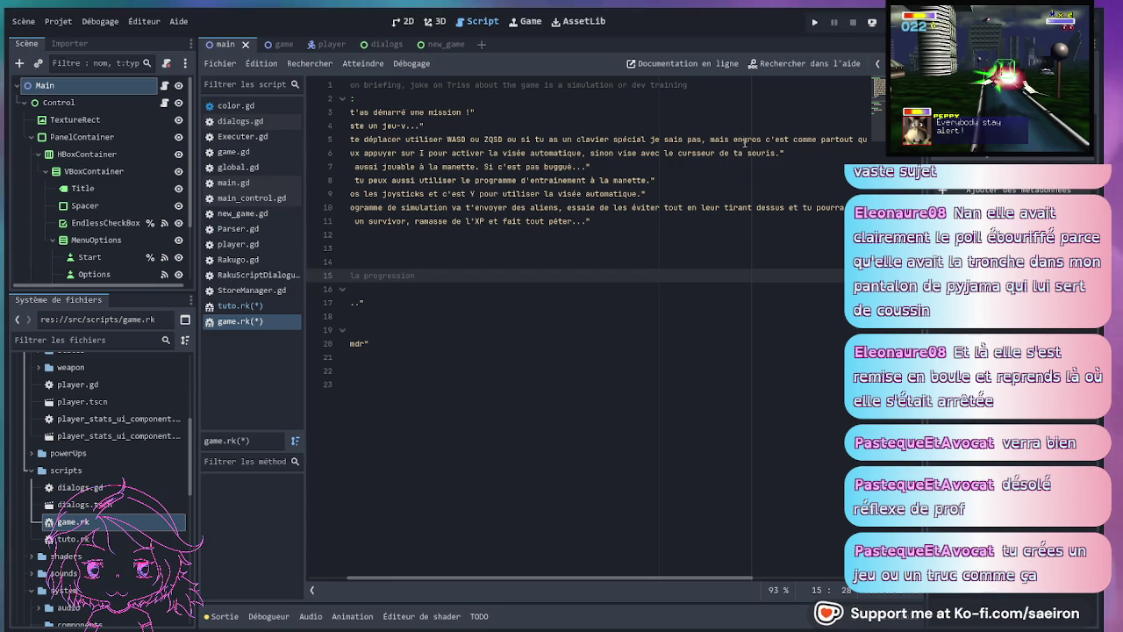
- Replace 'te déplacer' on line 5 with 'TE DEPLACER' and save game.rk
{"action": "left_click", "coordinate": [744, 139]}
{"action": "scroll", "coordinate": [772, 170], "scroll_direction": "left", "scroll_amount": 2}
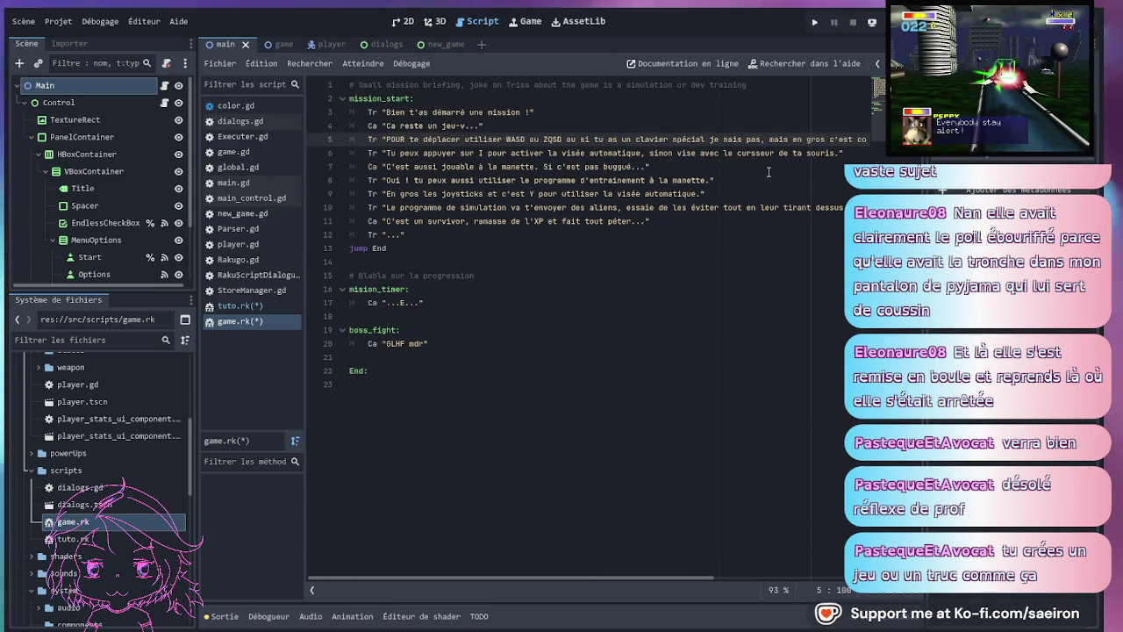
{"action": "left_click", "coordinate": [756, 176]}
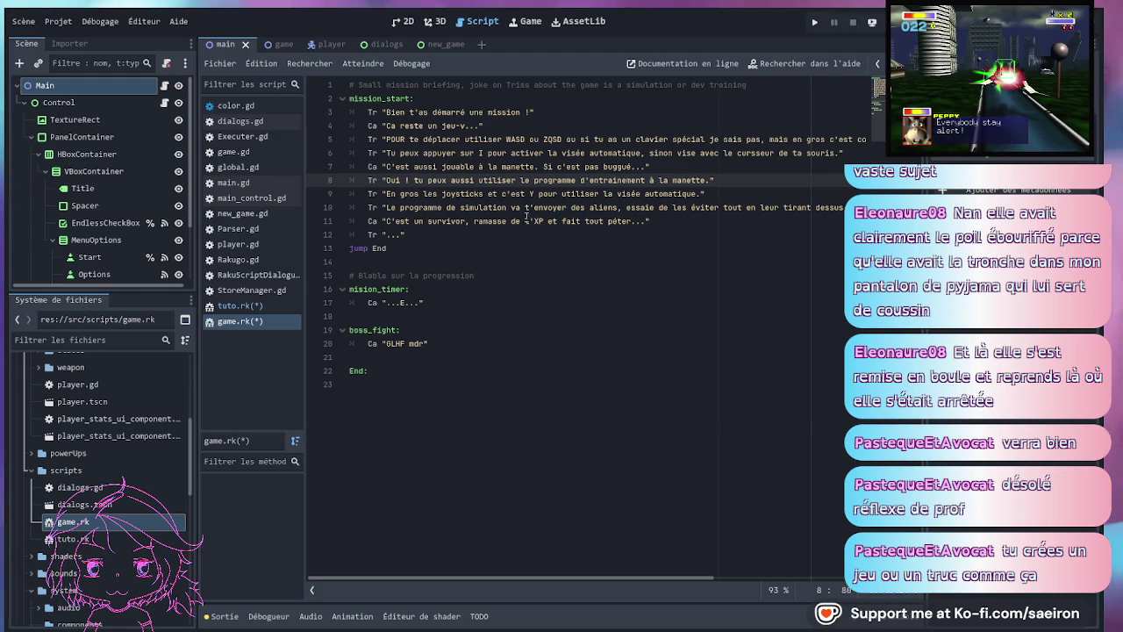
{"action": "left_click_drag", "start_coordinate": [409, 140], "coordinate": [465, 140]}
{"action": "type", "text": "TE"}
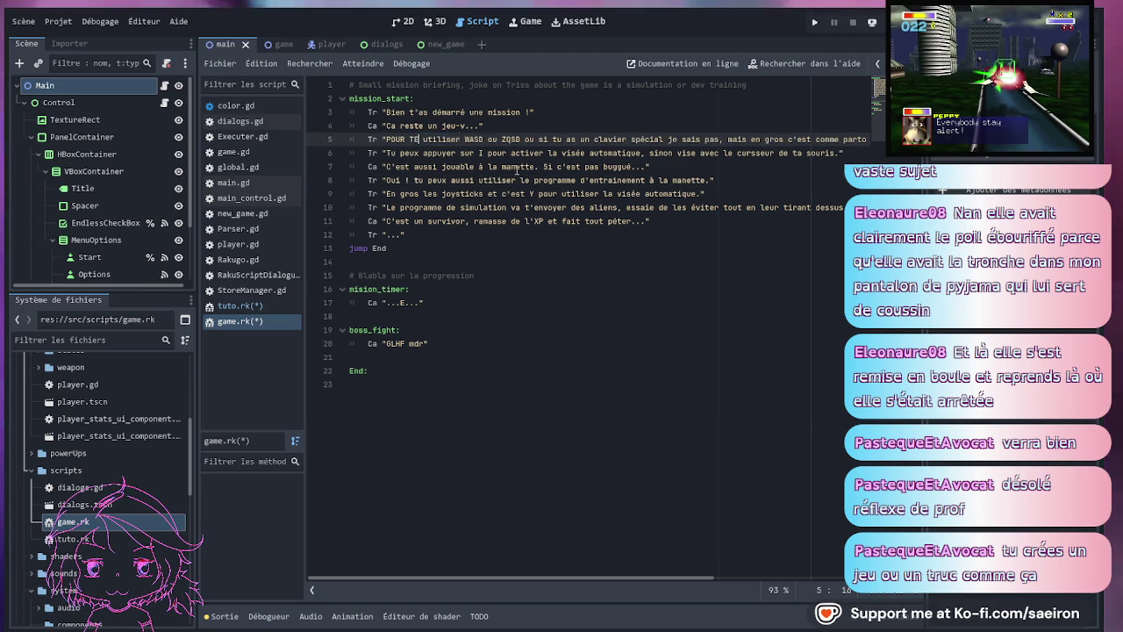
{"action": "type", "text": " DEPLACER"}
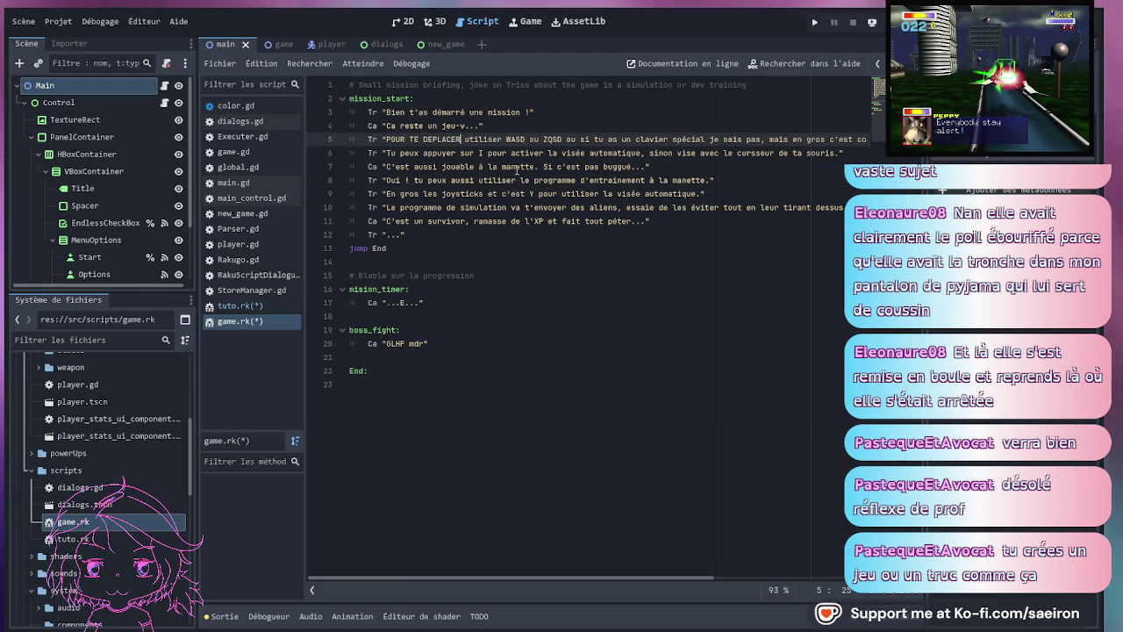
{"action": "left_click", "coordinate": [528, 275]}
{"action": "key", "text": "ctrl+s"}
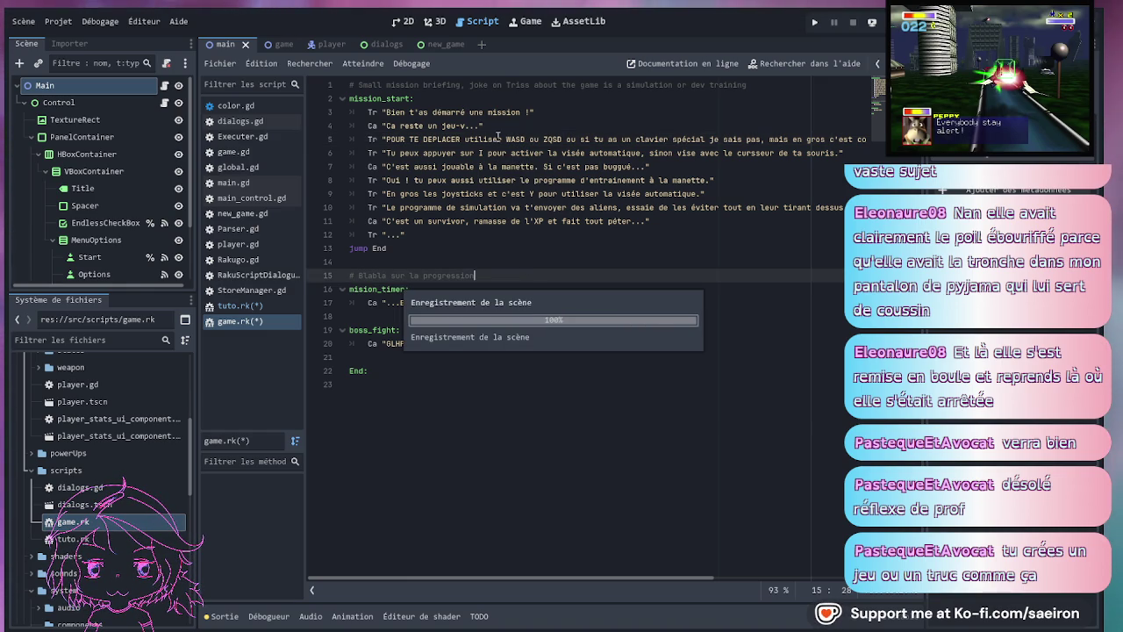
- Change 'utiliser' on line 5 to 'utilises'
{"action": "left_click", "coordinate": [499, 138]}
{"action": "key", "text": "Delete"}
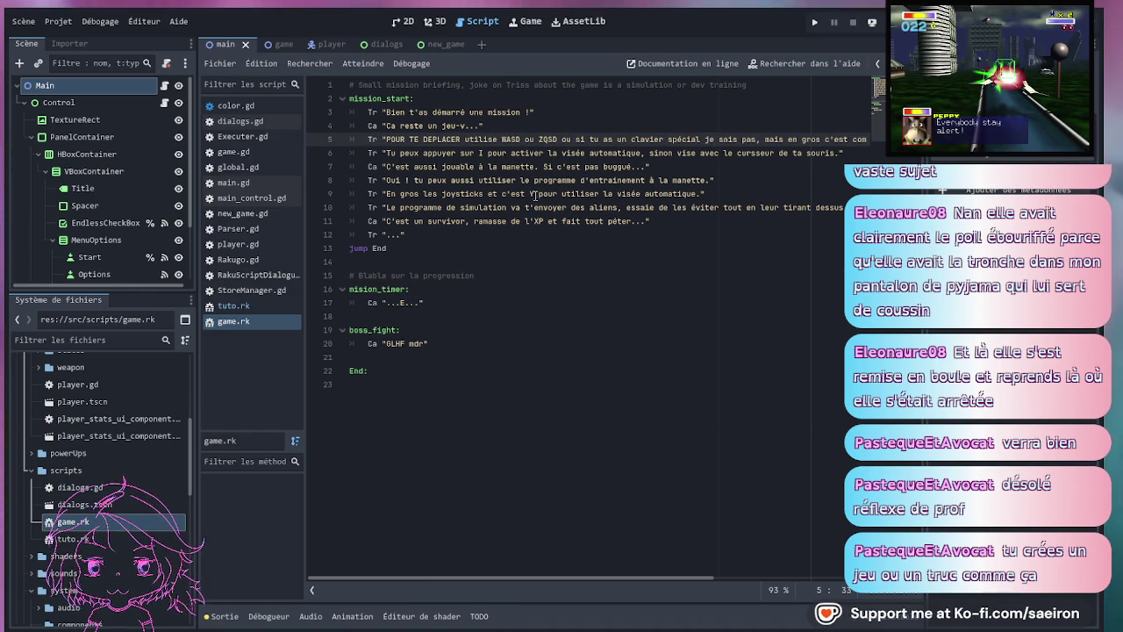
{"action": "type", "text": "s"}
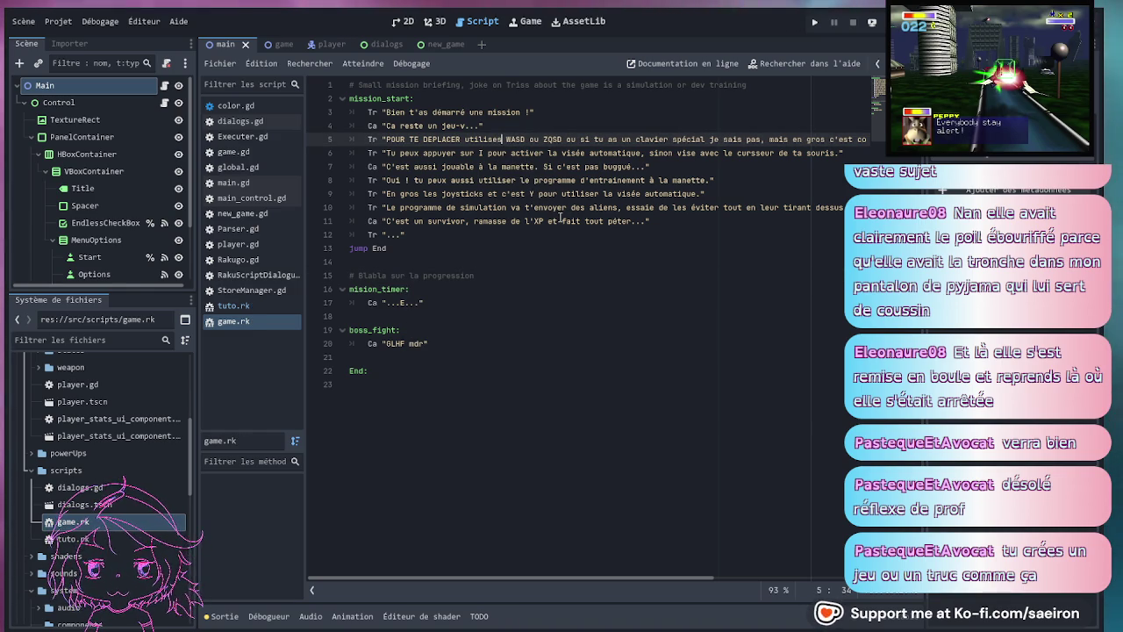
- Correct 'utilises' to 'utilise' on line 5 and start a new line under the End: label
{"action": "key", "text": "BackSpace"}
{"action": "left_click", "coordinate": [588, 180]}
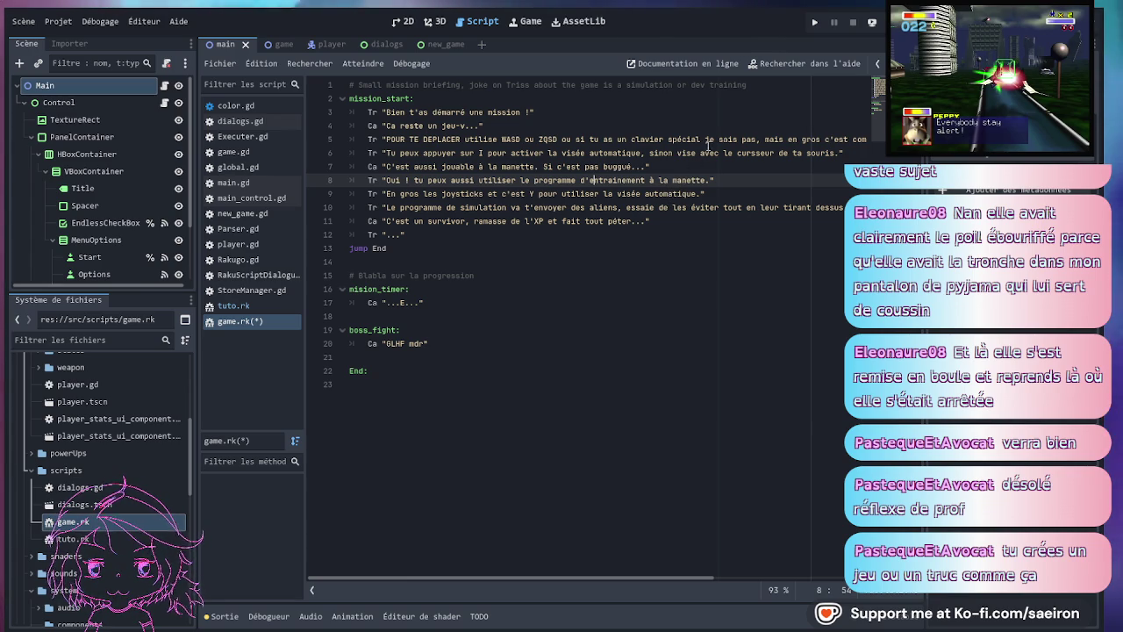
{"action": "scroll", "coordinate": [614, 166], "scroll_direction": "right", "scroll_amount": 3}
{"action": "scroll", "coordinate": [544, 175], "scroll_direction": "left", "scroll_amount": 3}
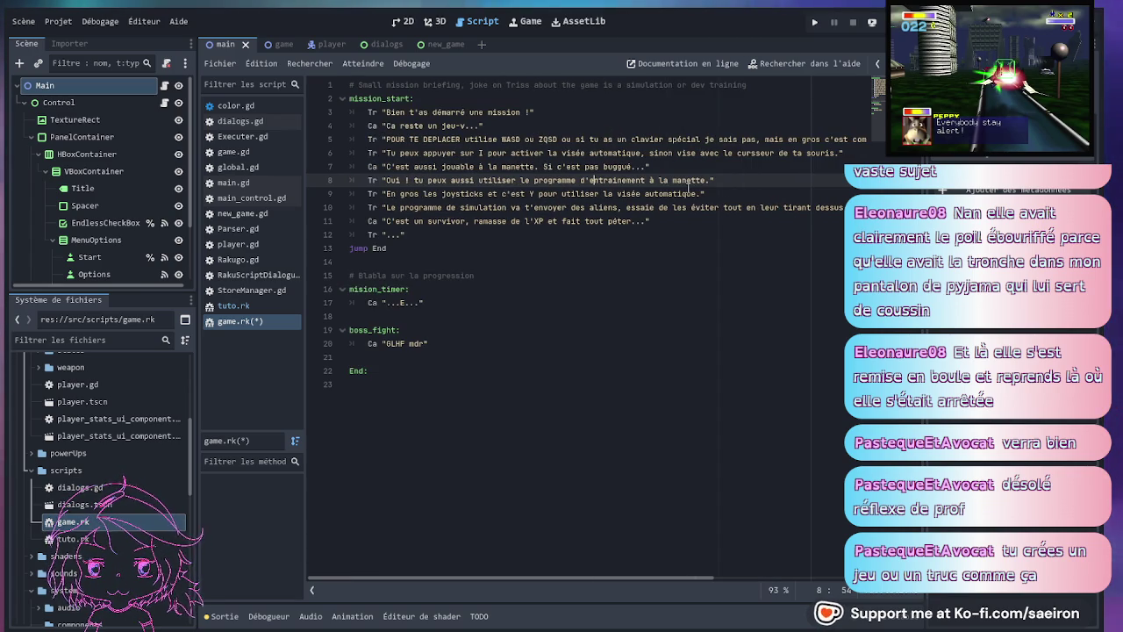
{"action": "left_click", "coordinate": [452, 247]}
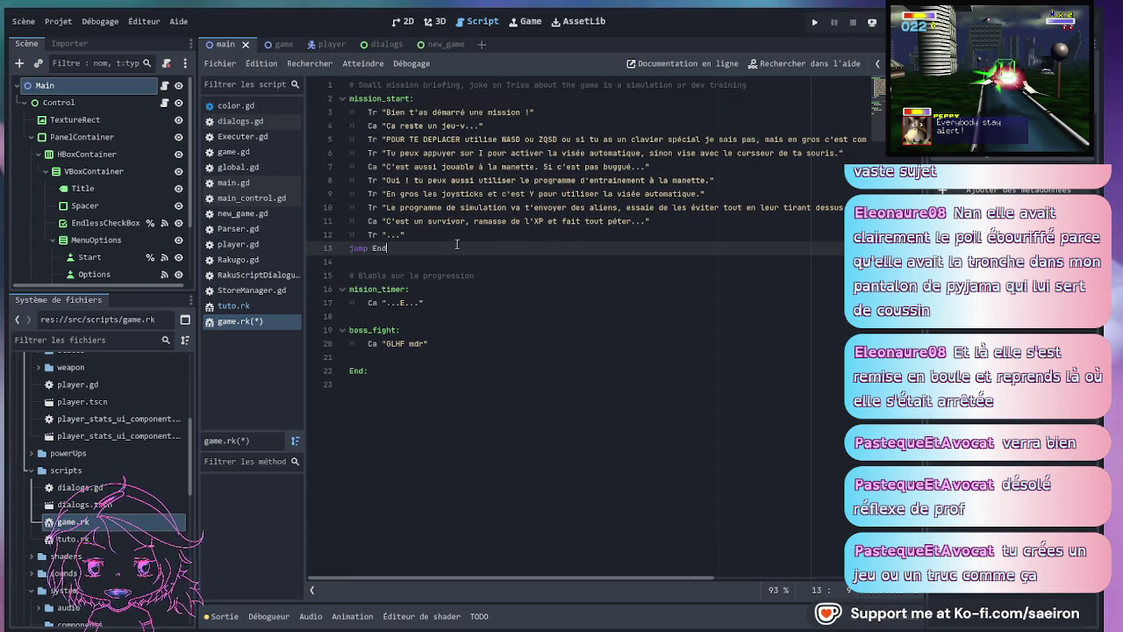
{"action": "left_click", "coordinate": [436, 379]}
{"action": "type", "text": "Tr \"C'est parti !\""}
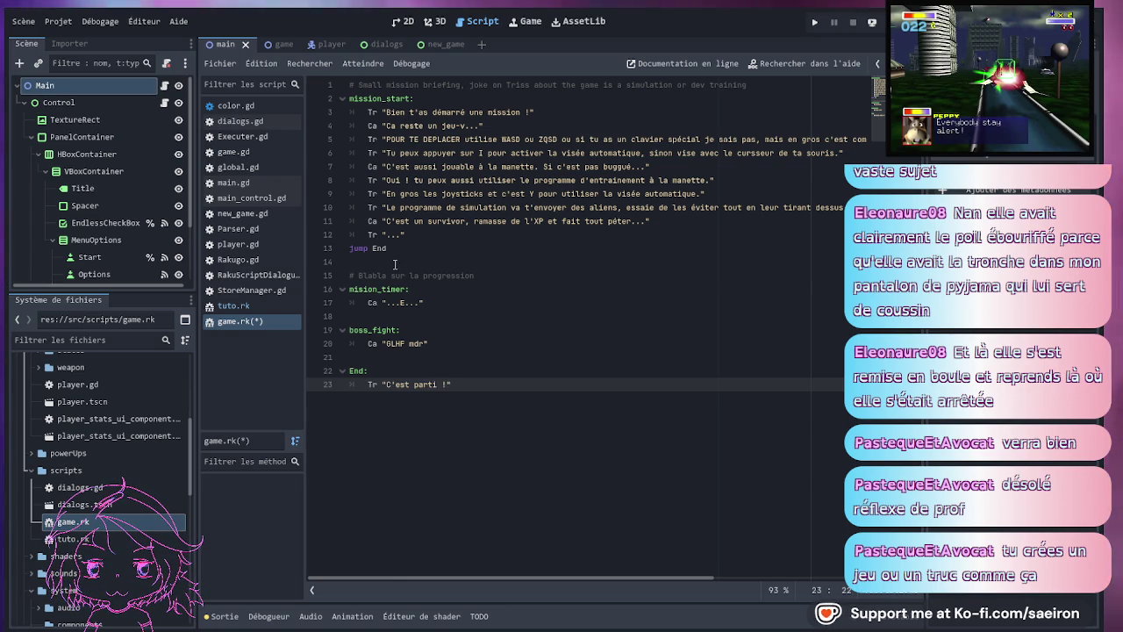
{"action": "type", "text": "!"}
- Delete the "C'est parti" dialogue line under End:
{"action": "left_click", "coordinate": [469, 292]}
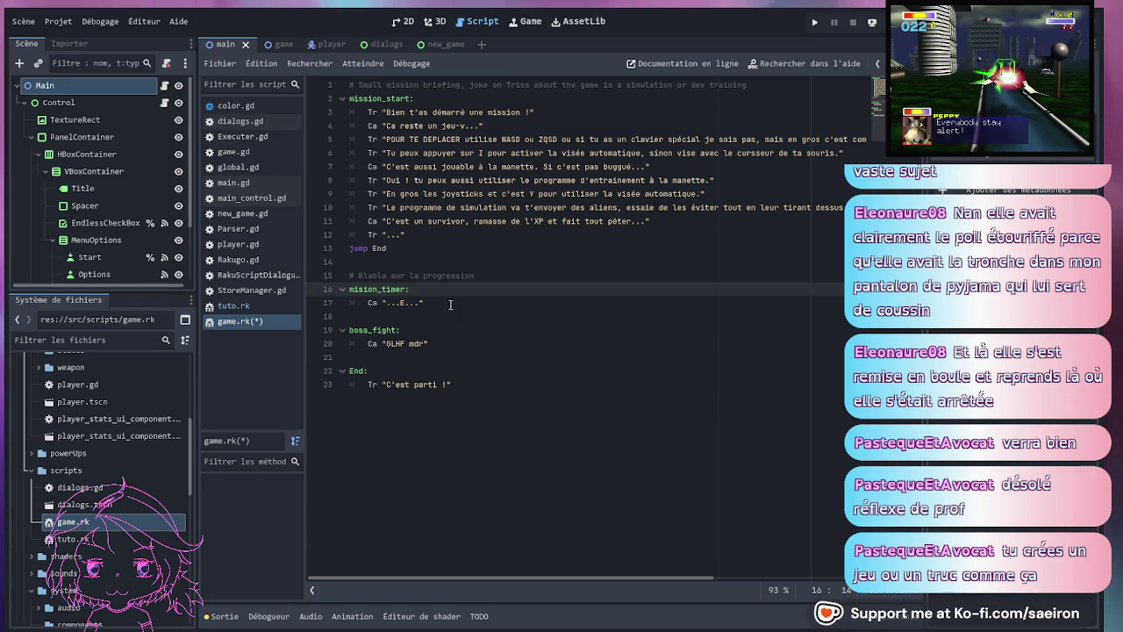
{"action": "left_click", "coordinate": [412, 247]}
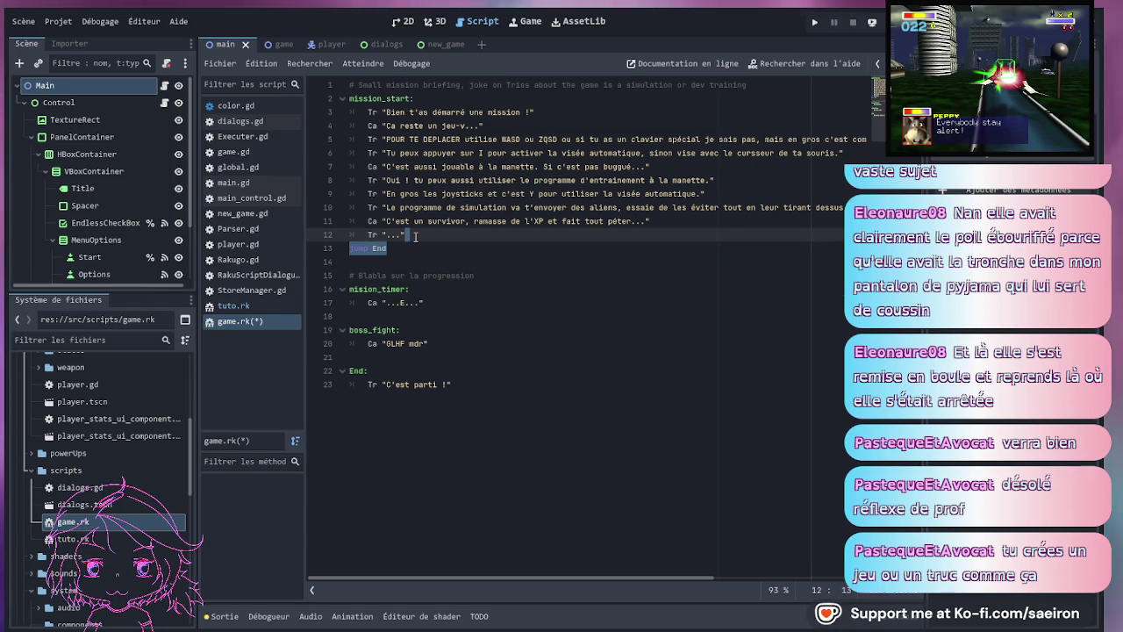
{"action": "left_click", "coordinate": [457, 375]}
{"action": "key", "text": "Down"}
{"action": "key", "text": "End"}
{"action": "key", "text": "shift+Up"}
{"action": "key", "text": "BackSpace"}
- Copy the 'jump End' line and paste it after mission_timer's dialogue line
{"action": "left_click", "coordinate": [419, 247]}
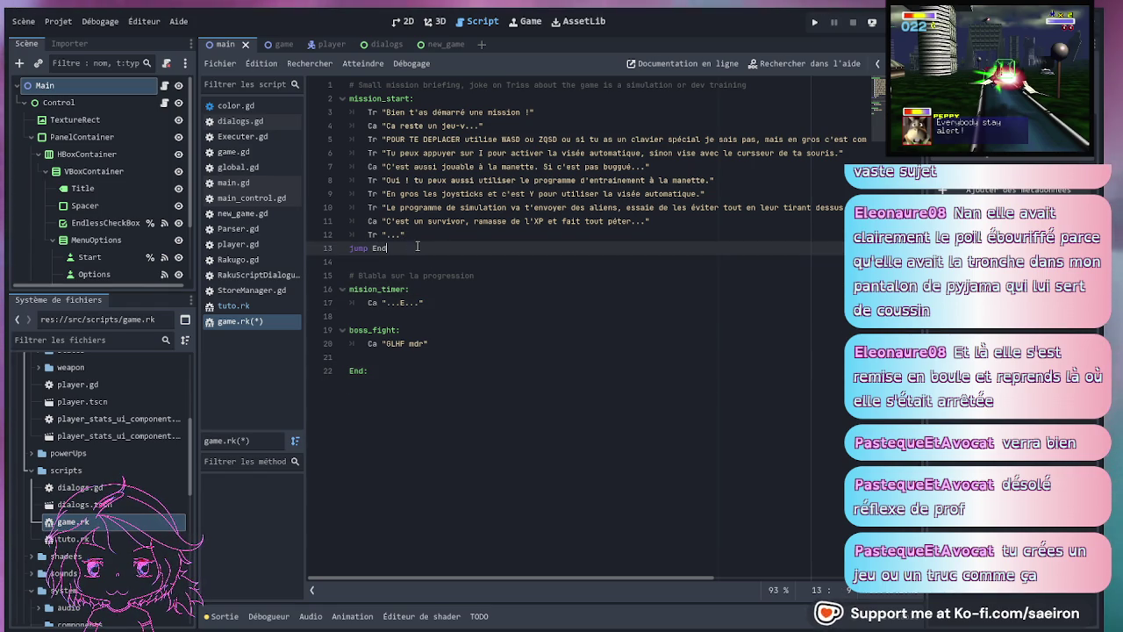
{"action": "left_click", "coordinate": [440, 305]}
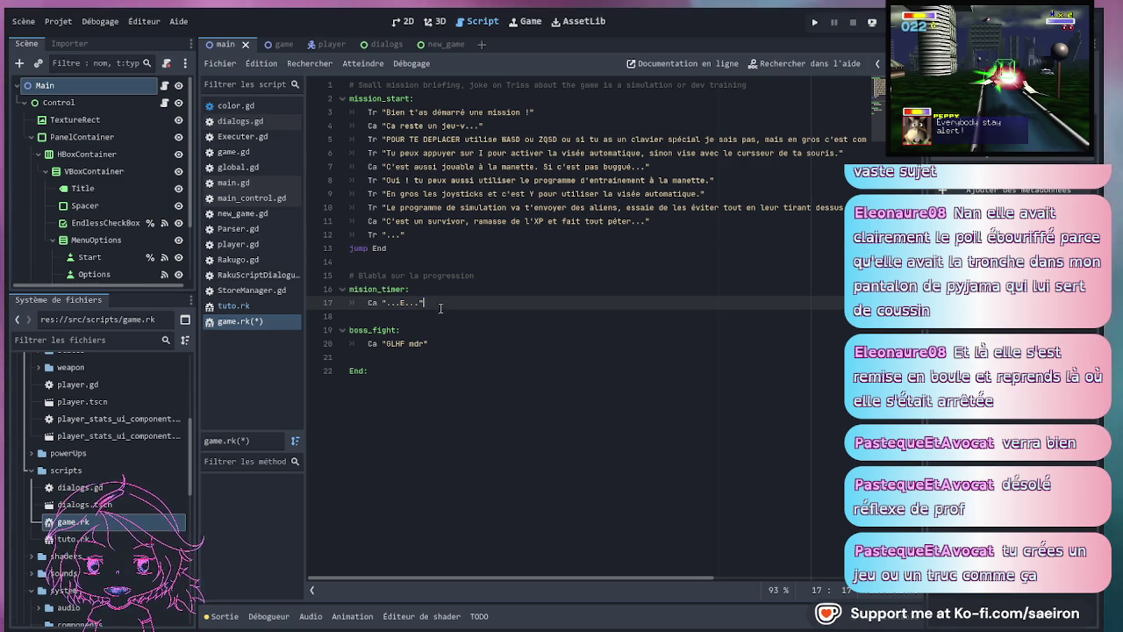
{"action": "left_click", "coordinate": [360, 290]}
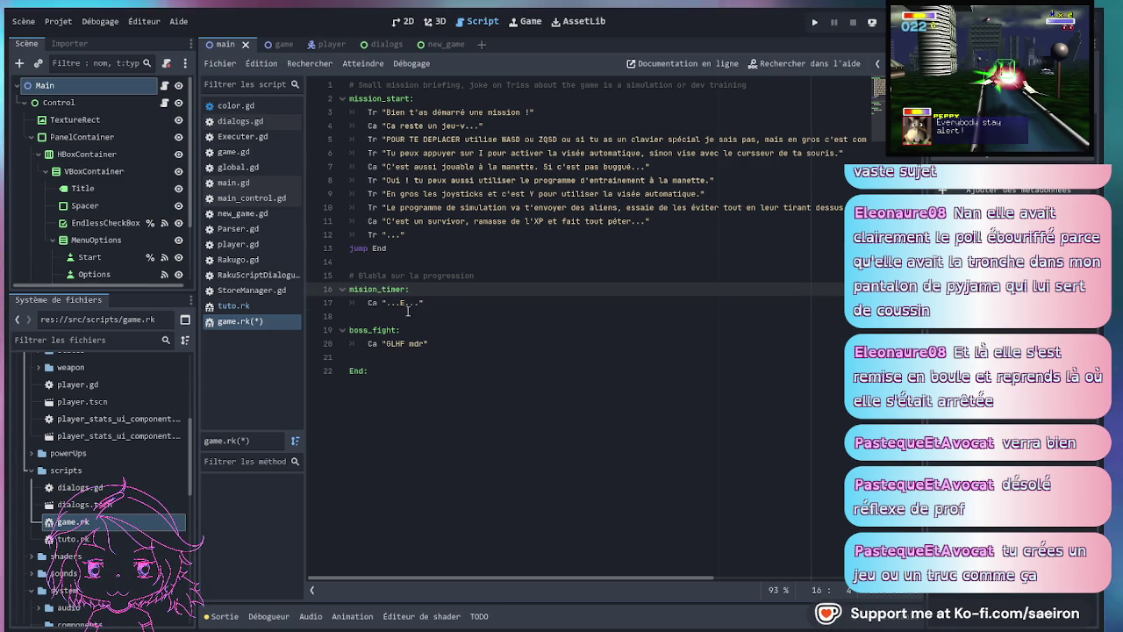
{"action": "left_click_drag", "start_coordinate": [405, 247], "coordinate": [405, 235]}
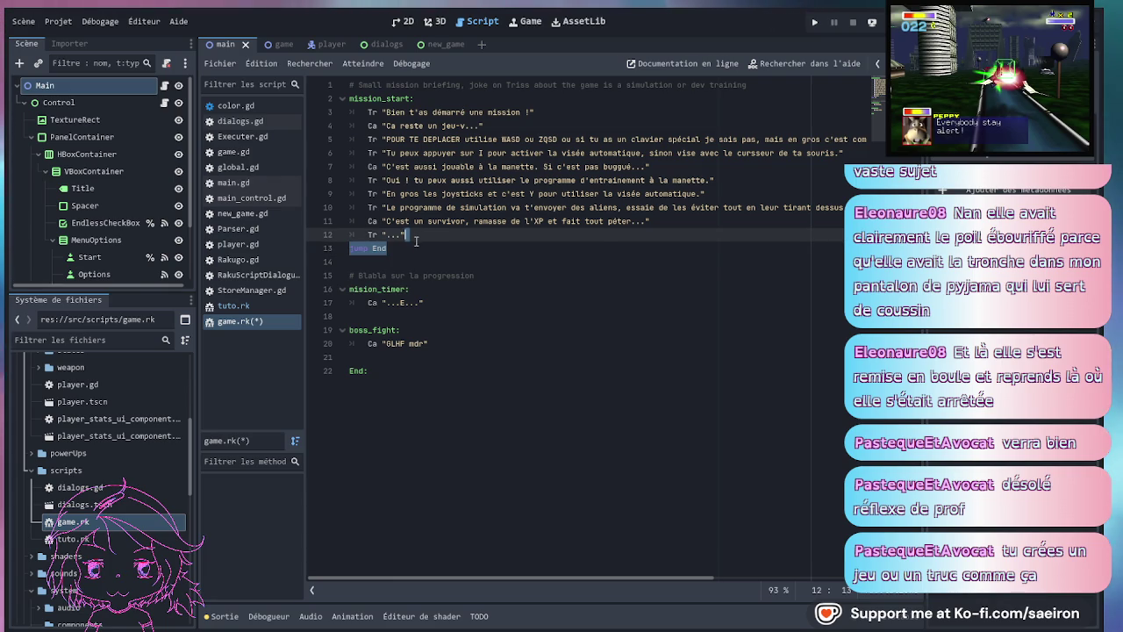
{"action": "key", "text": "ctrl+c"}
{"action": "left_click", "coordinate": [428, 343]}
{"action": "key", "text": "ctrl+v"}
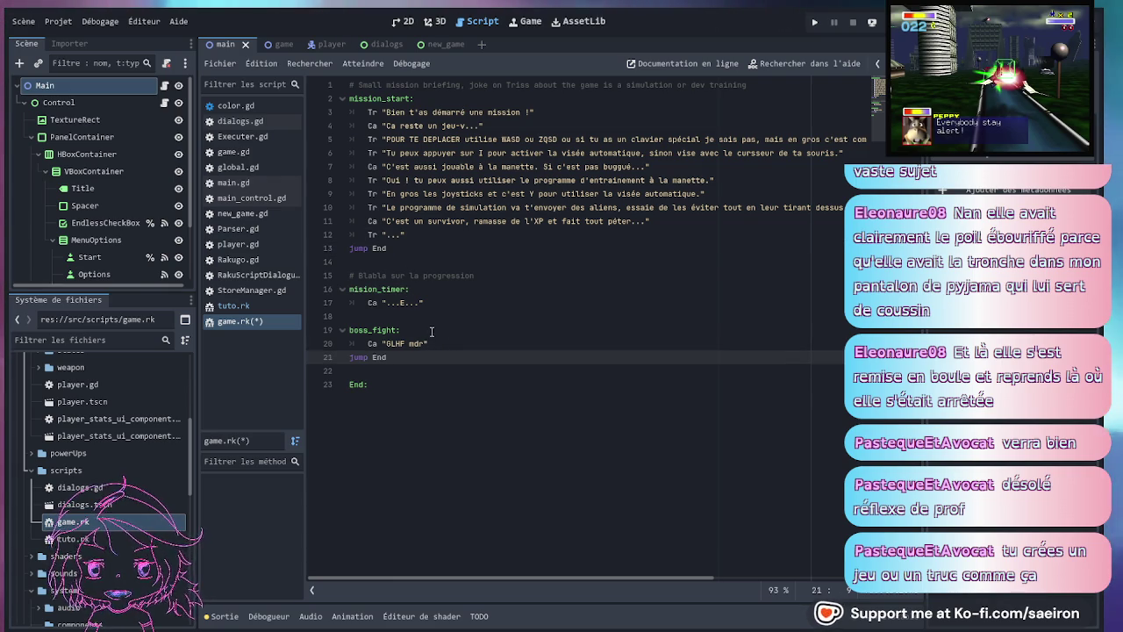
{"action": "key", "text": "ctrl+z"}
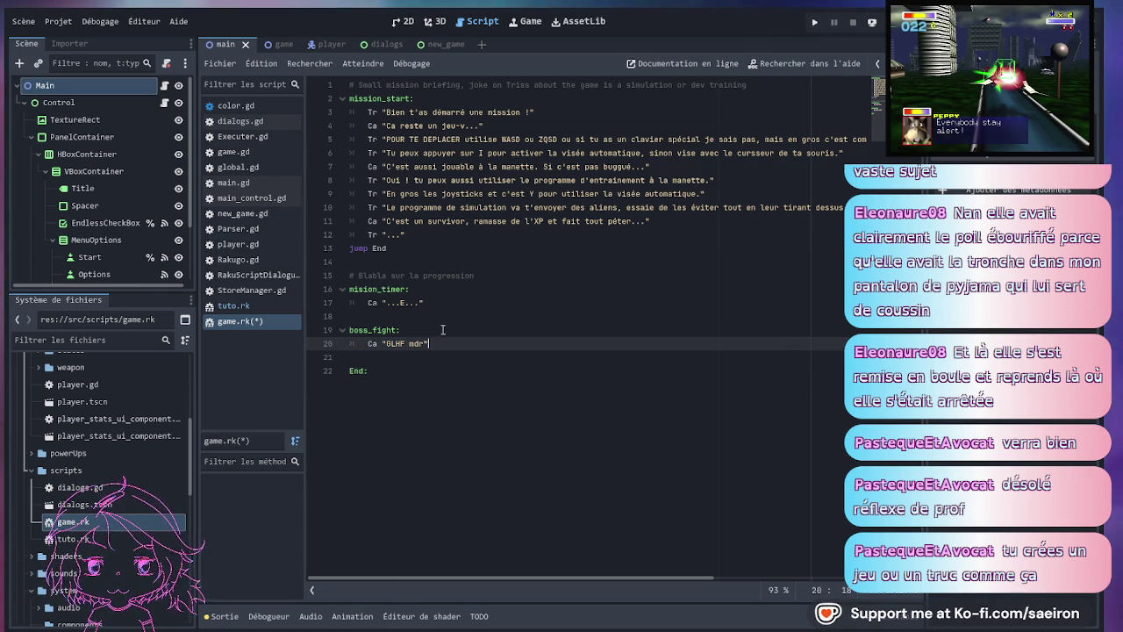
{"action": "left_click", "coordinate": [442, 306]}
{"action": "key", "text": "ctrl+v"}
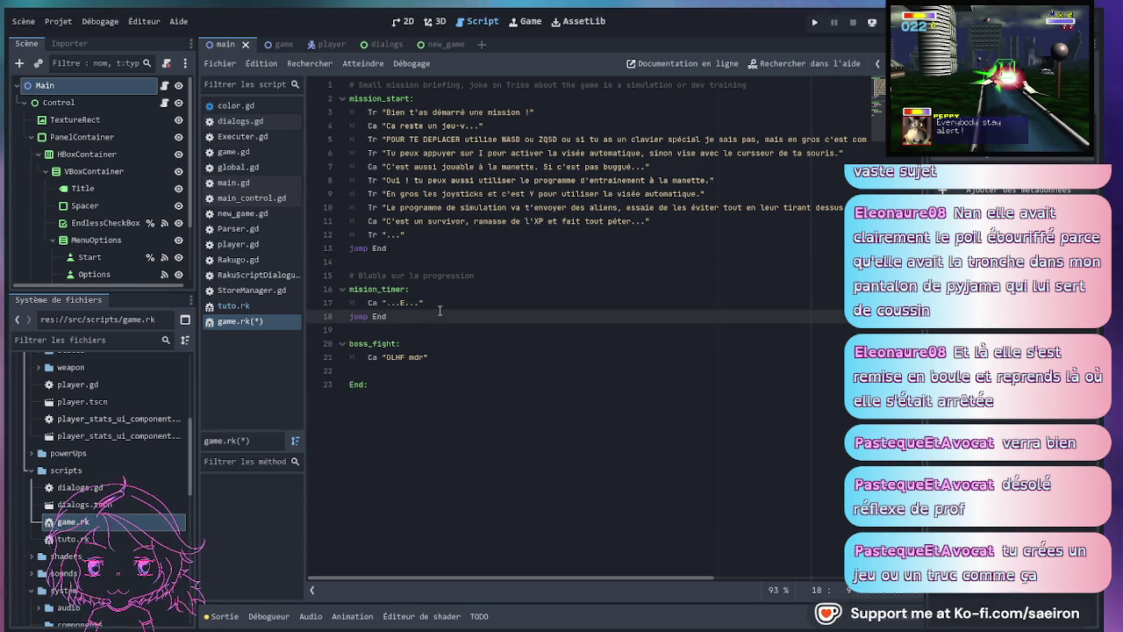
- Replace mission_timer's '...E...' placeholder with 'Attention,'
{"action": "left_click", "coordinate": [451, 307]}
{"action": "key", "text": "BackSpace"}
{"action": "key", "text": "BackSpace"}
{"action": "key", "text": "BackSpace"}
{"action": "type", "text": "Att"}
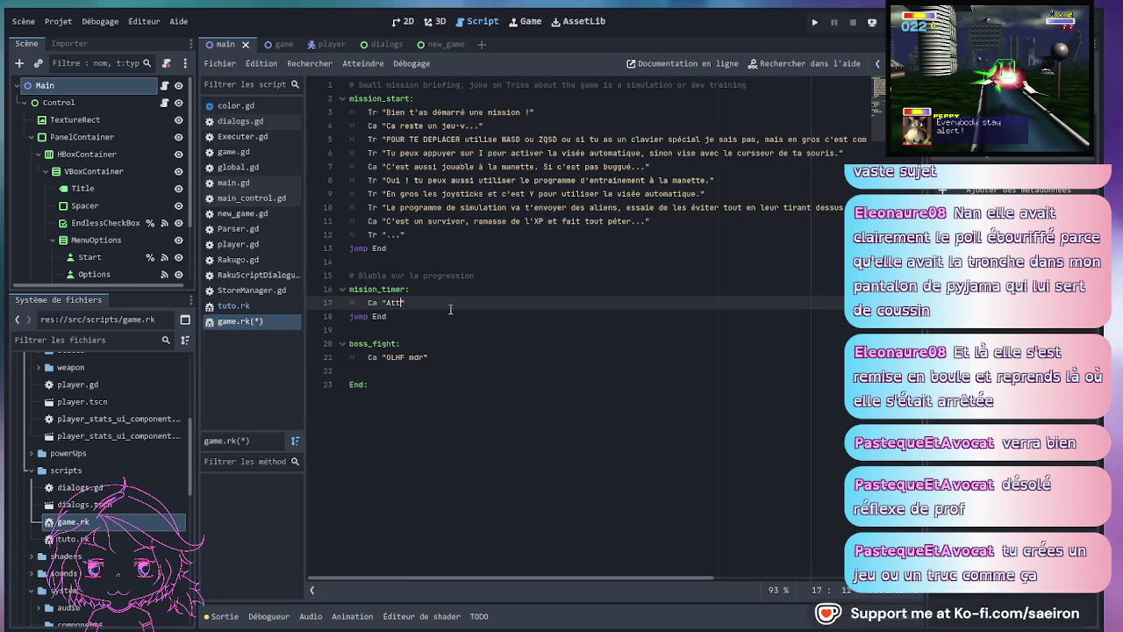
{"action": "type", "text": "ention, ils envoient des"}
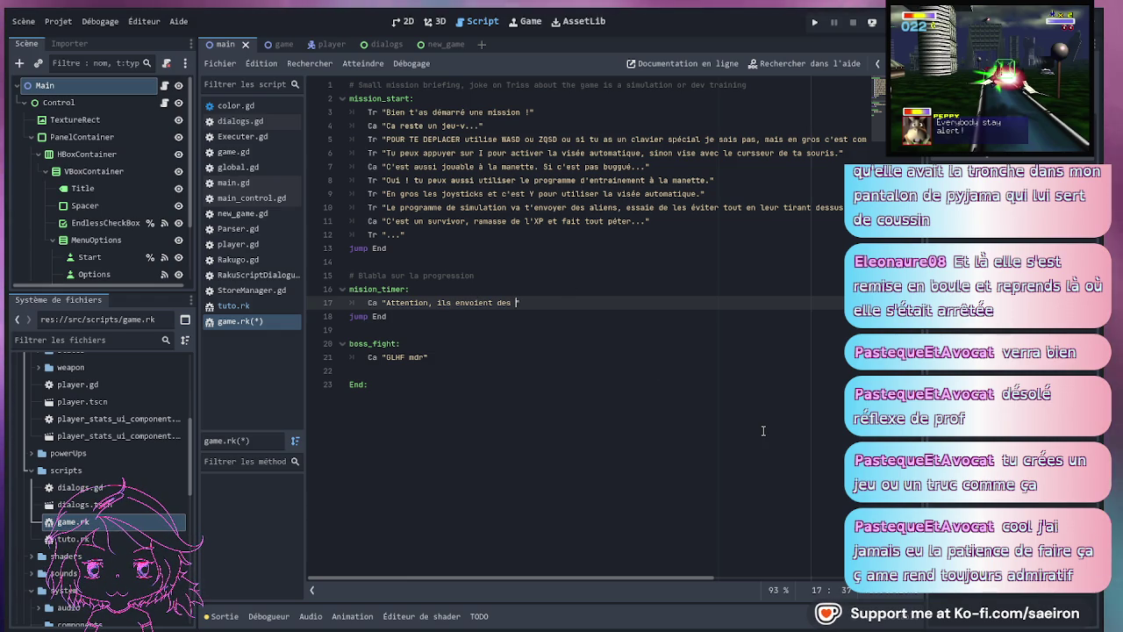
- Type 'aliens plus fort' so mission_timer's line reads "Attention, ils envoient des aliens plus fort !"
{"action": "type", "text": "aliens "}
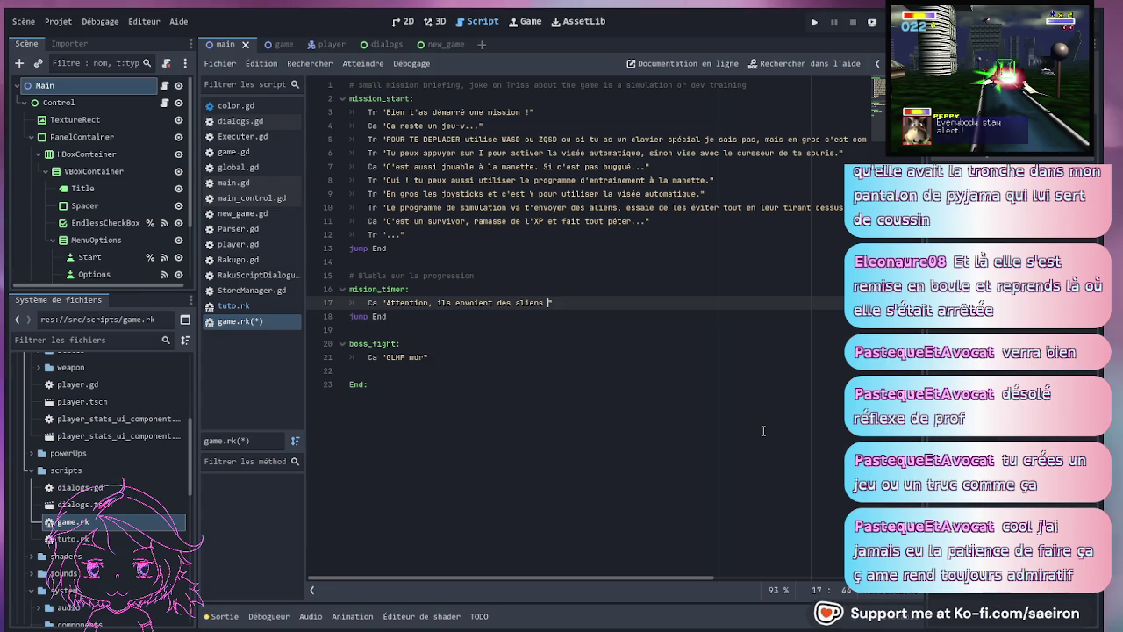
{"action": "type", "text": "plus fort !"}
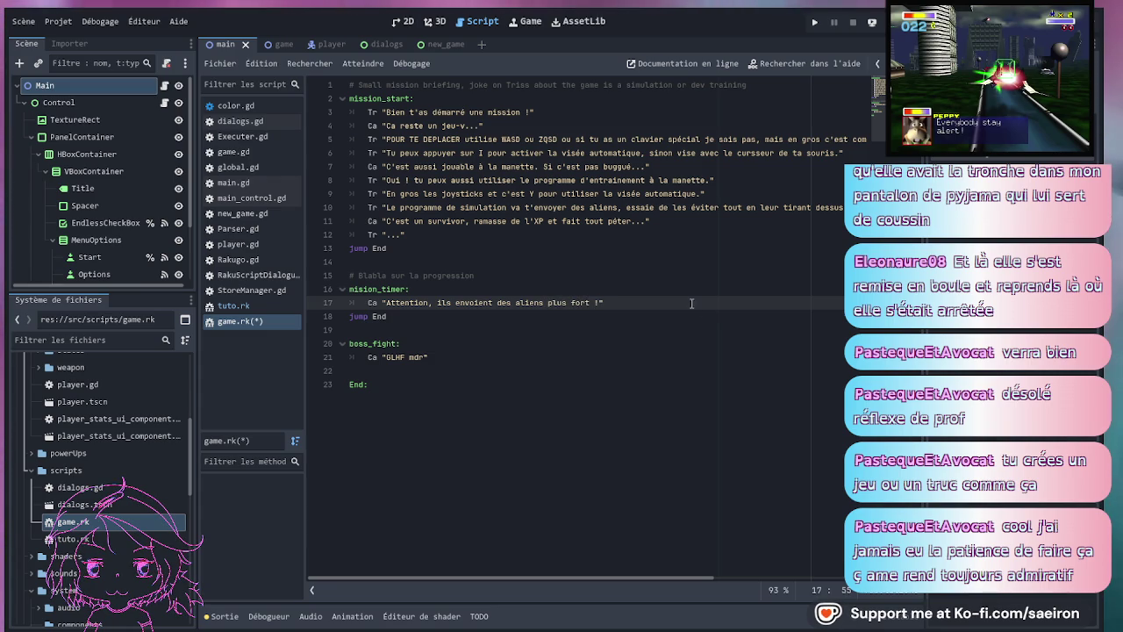
{"action": "left_click", "coordinate": [482, 276]}
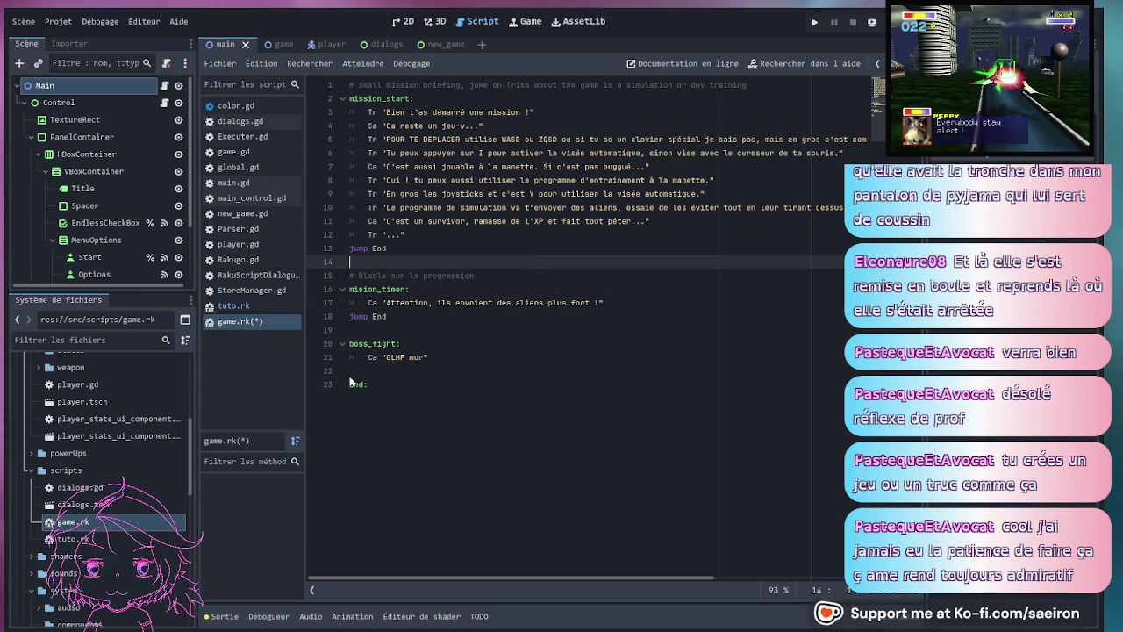
{"action": "left_click", "coordinate": [409, 357]}
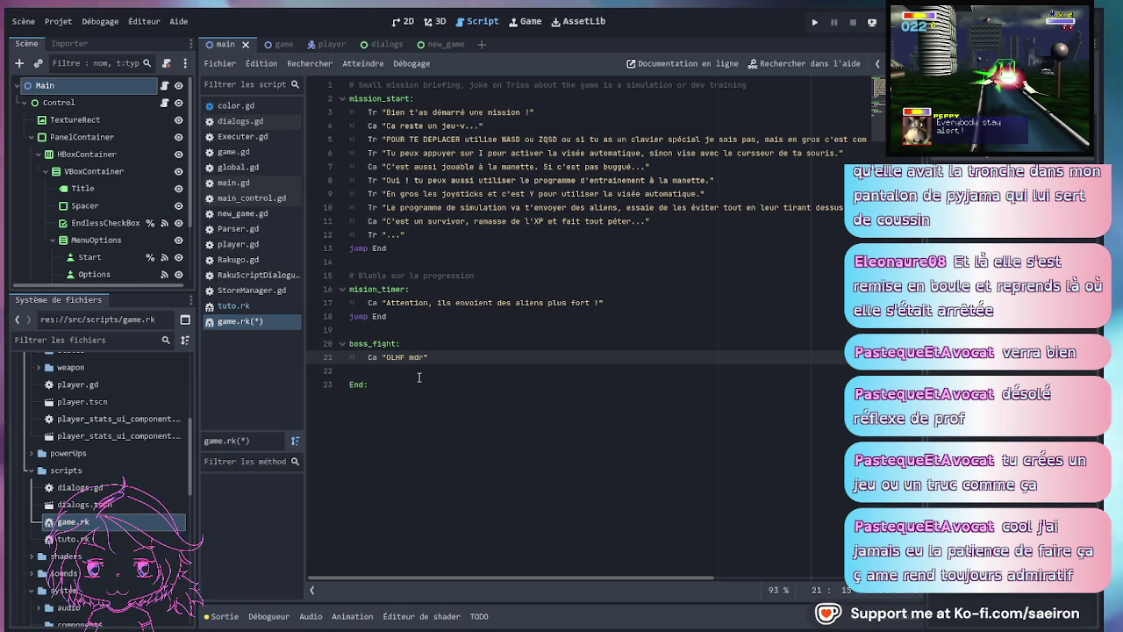
{"action": "left_click", "coordinate": [344, 249]}
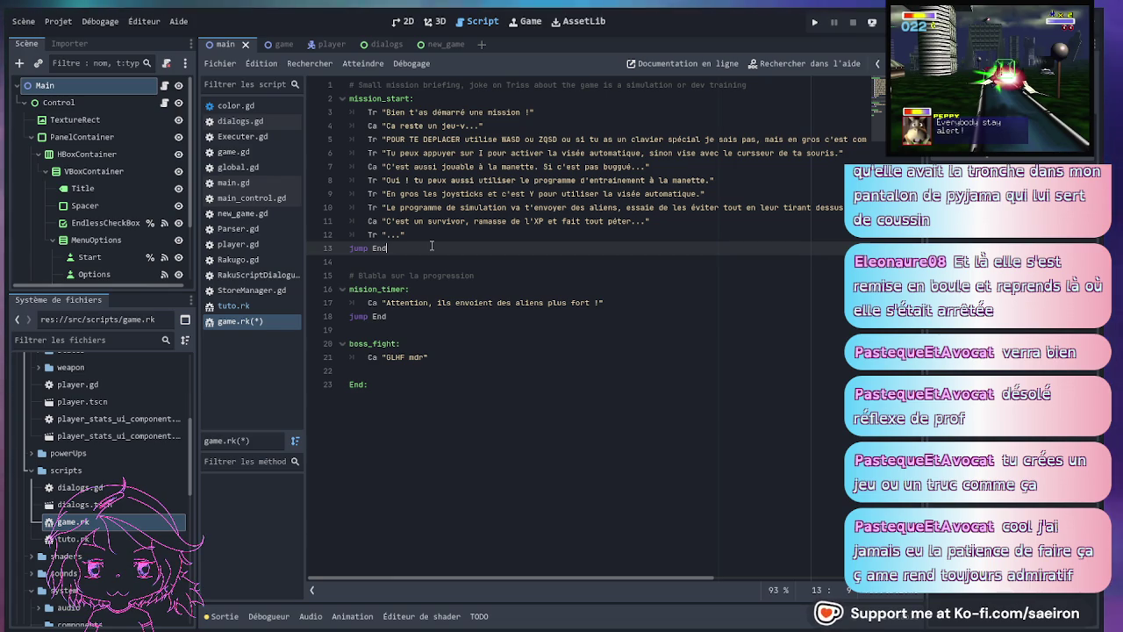
{"action": "left_click", "coordinate": [430, 237]}
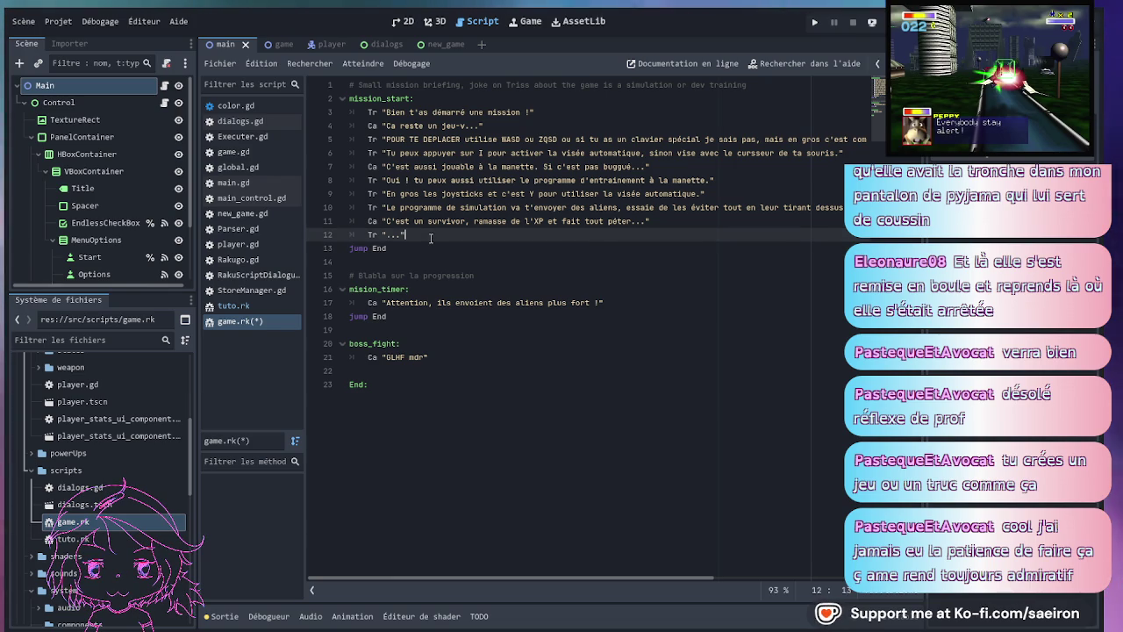
{"action": "left_click", "coordinate": [423, 330]}
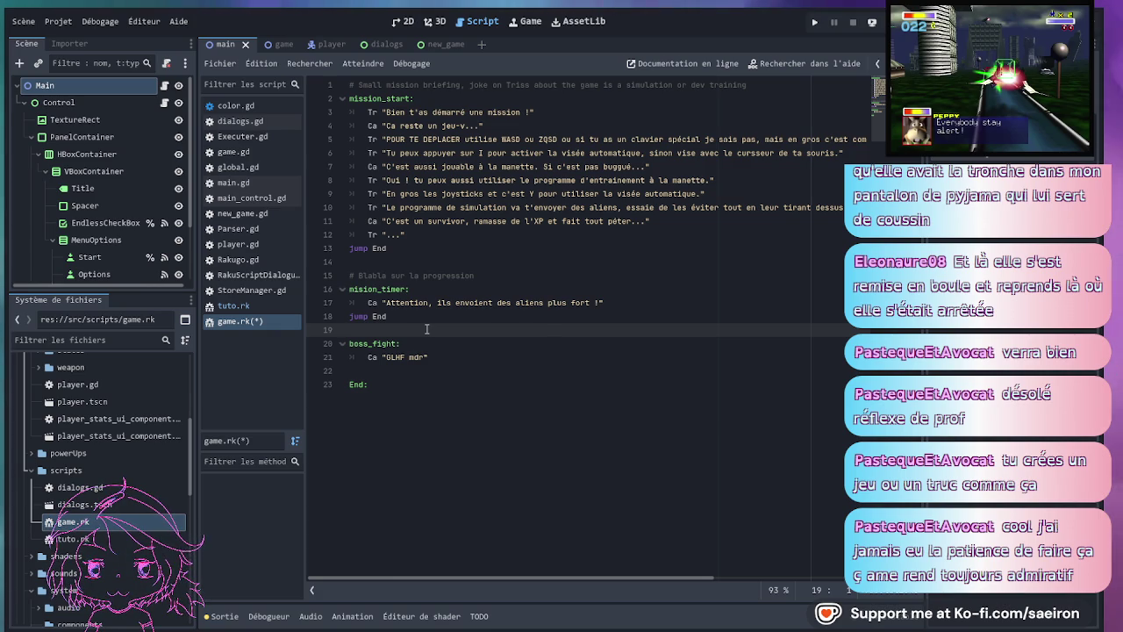
{"action": "left_click", "coordinate": [434, 320]}
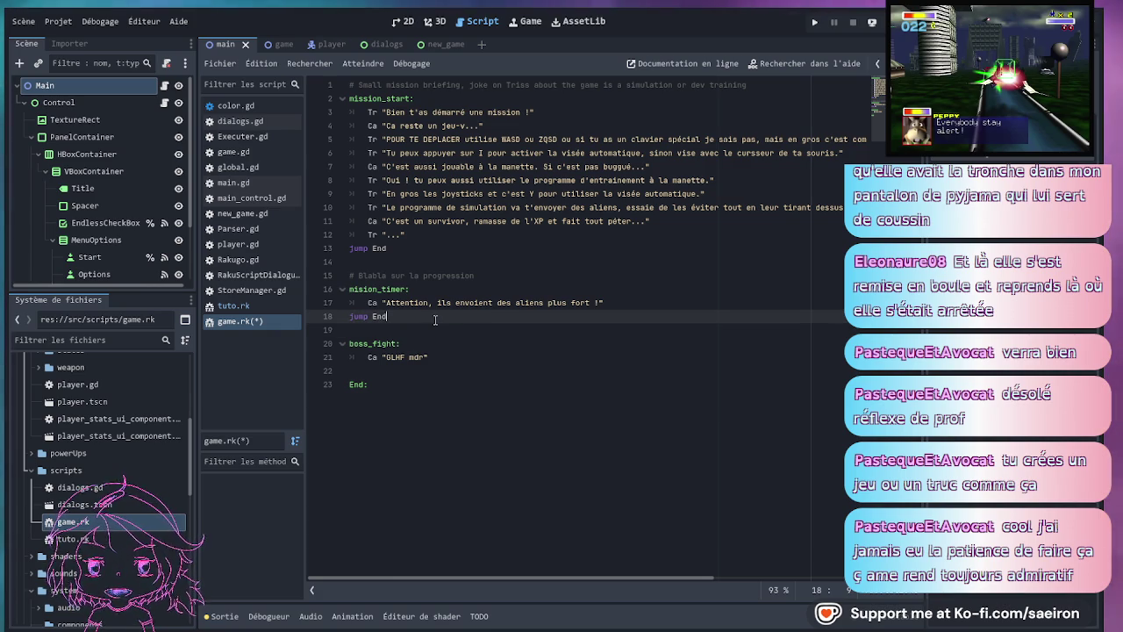
{"action": "left_click", "coordinate": [428, 299]}
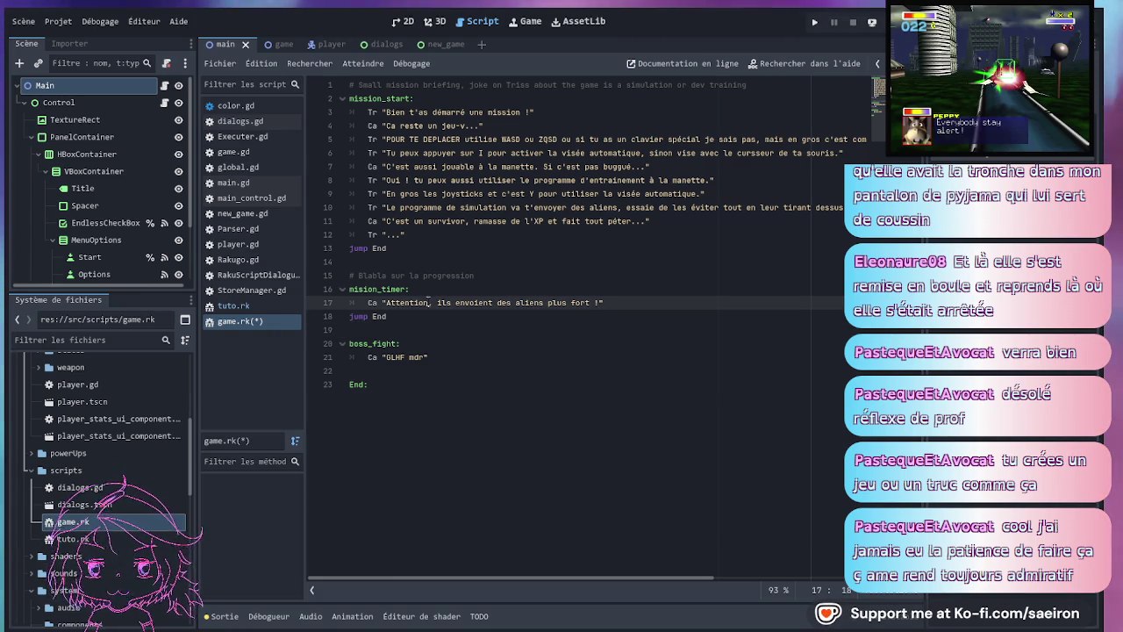
{"action": "left_click", "coordinate": [417, 314]}
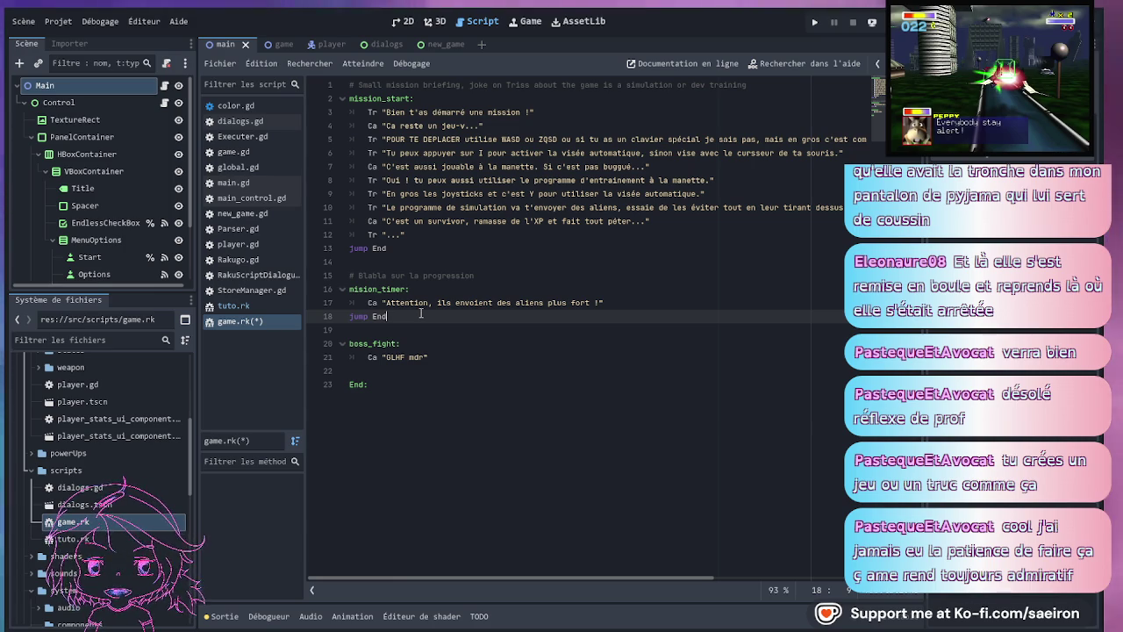
{"action": "left_click", "coordinate": [458, 263]}
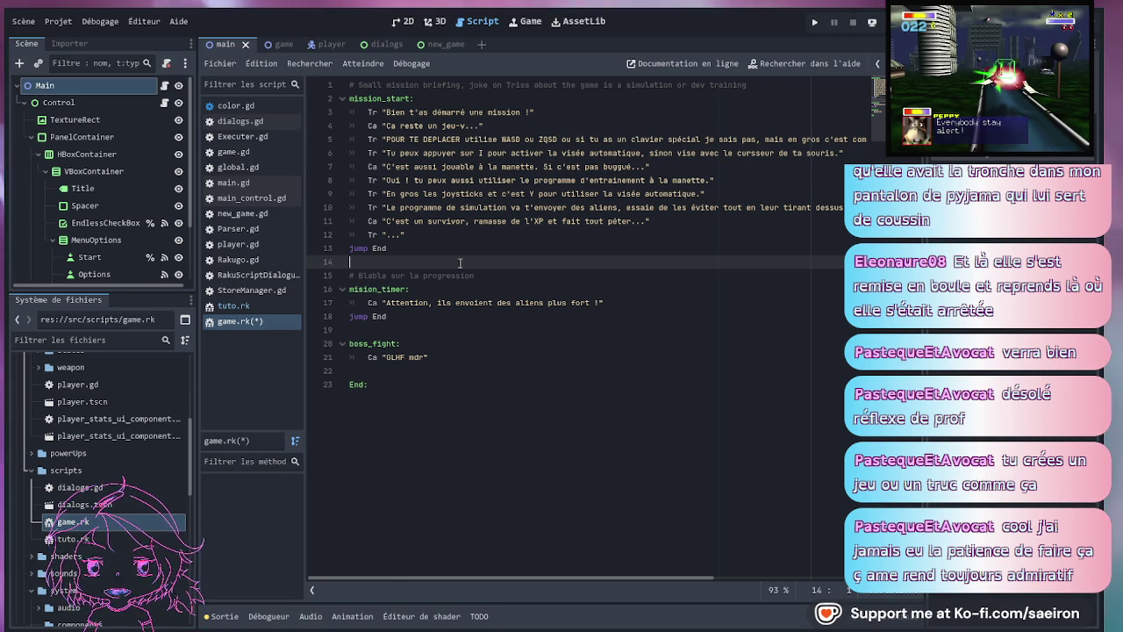
{"action": "key", "text": "Down"}
{"action": "key", "text": "End"}
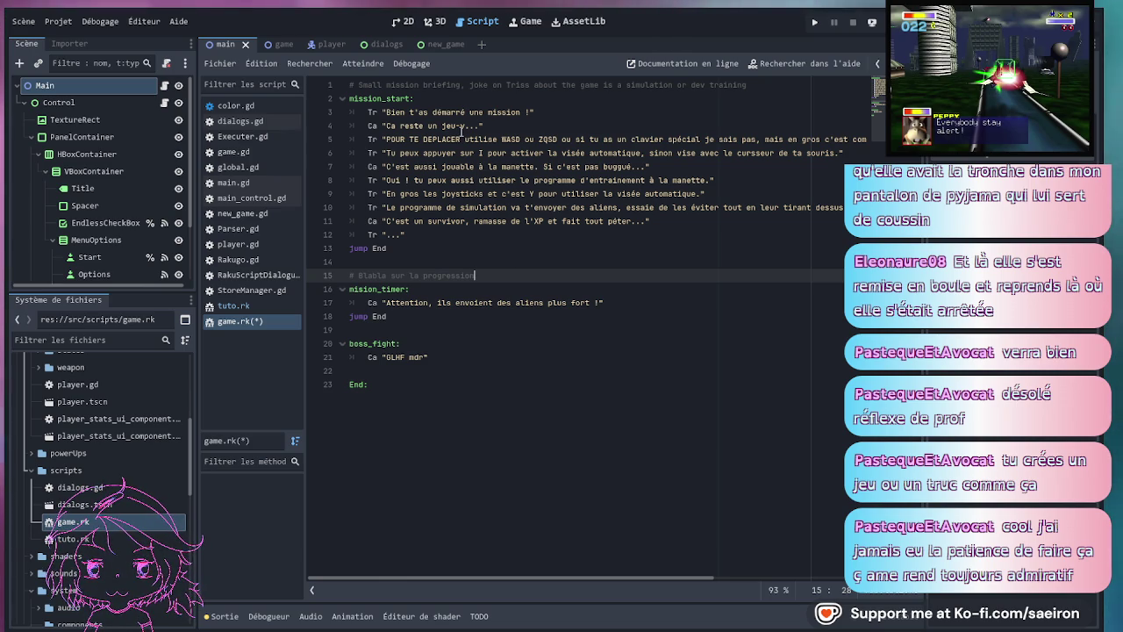
{"action": "left_click", "coordinate": [489, 320]}
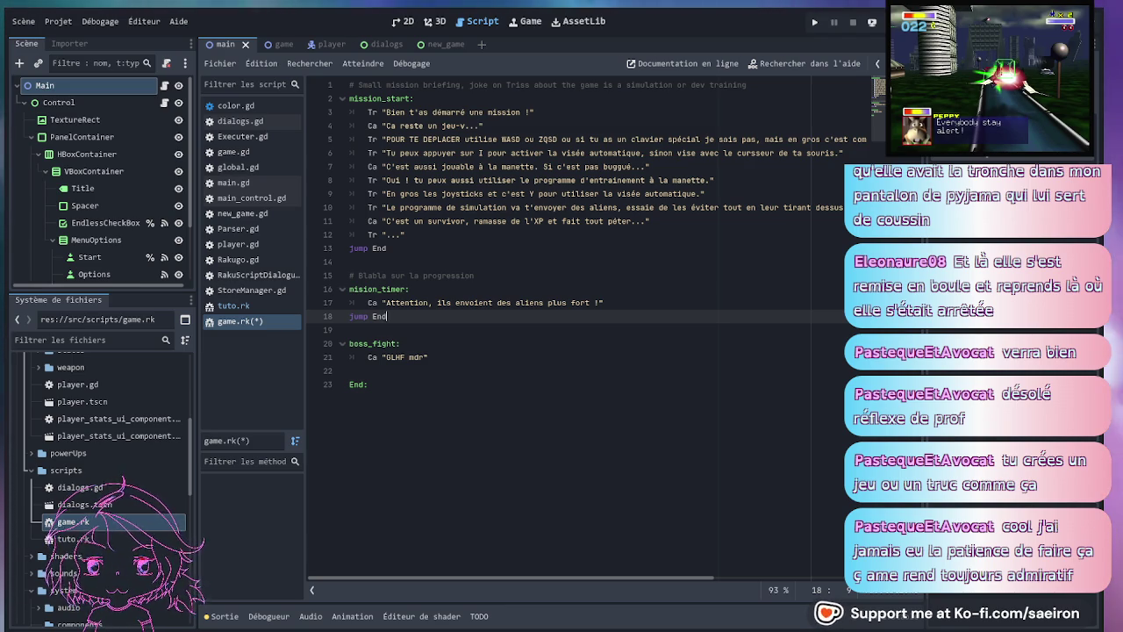
- Look over the edited game.rk lines, widen the left dock slightly, and save the script
{"action": "left_click", "coordinate": [530, 343]}
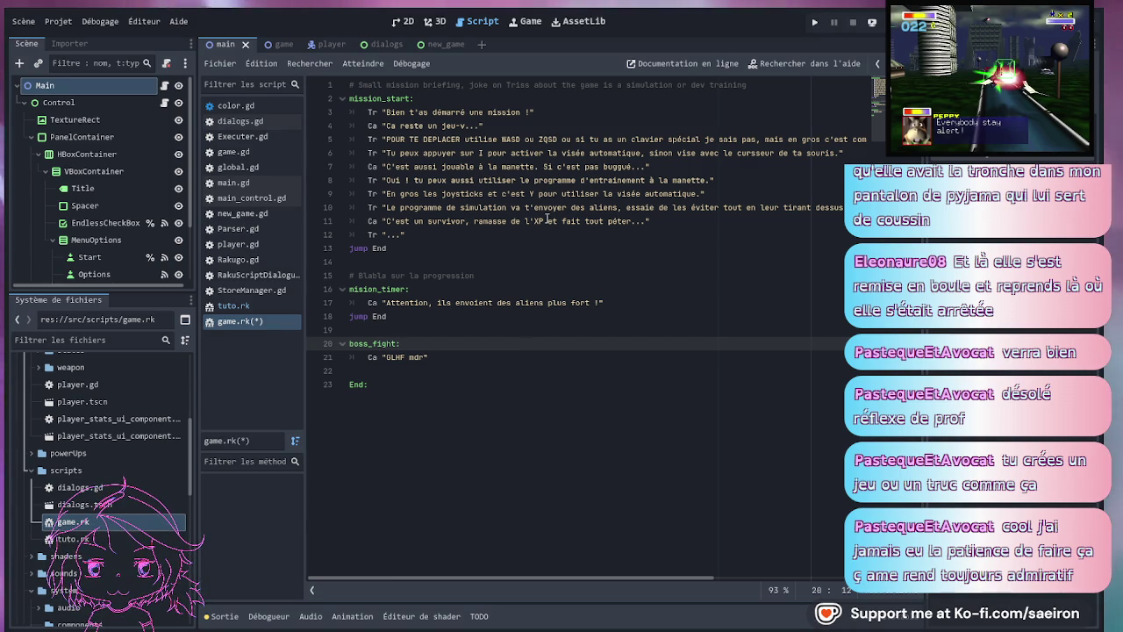
{"action": "left_click", "coordinate": [475, 268]}
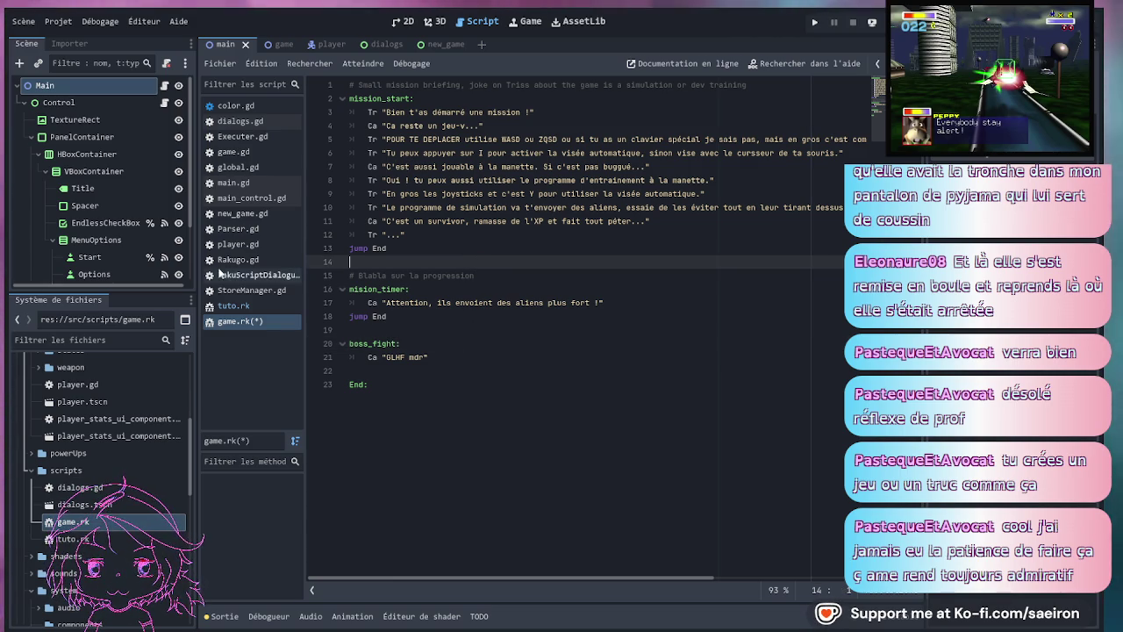
{"action": "left_click_drag", "start_coordinate": [198, 290], "coordinate": [200, 289]}
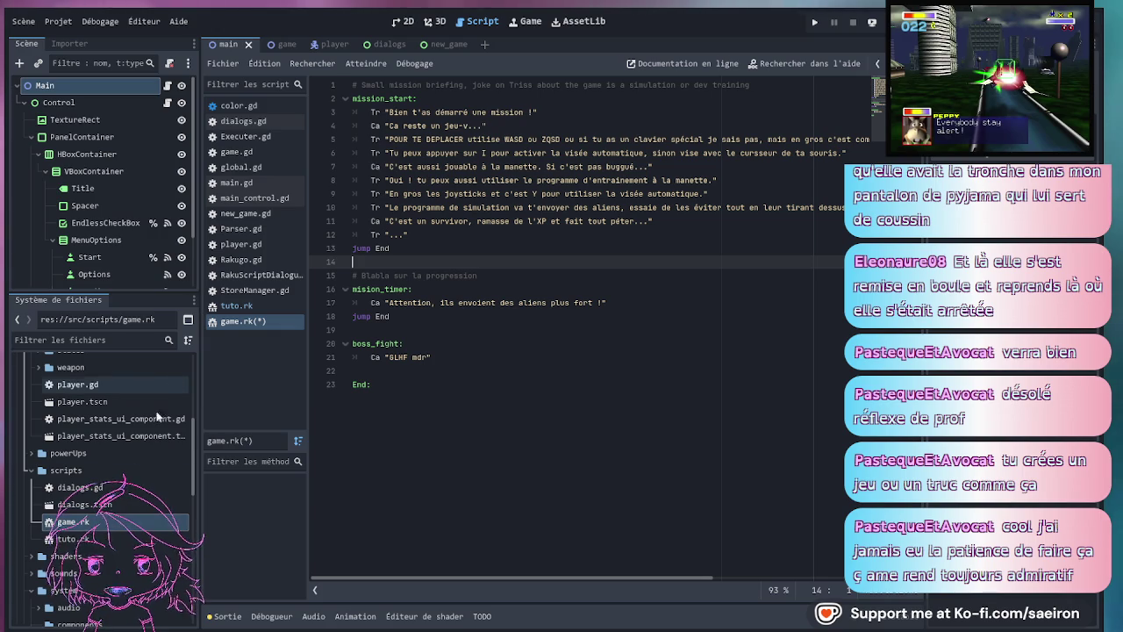
{"action": "scroll", "coordinate": [91, 593], "scroll_direction": "down", "scroll_amount": 3}
{"action": "scroll", "coordinate": [90, 593], "scroll_direction": "up", "scroll_amount": 10}
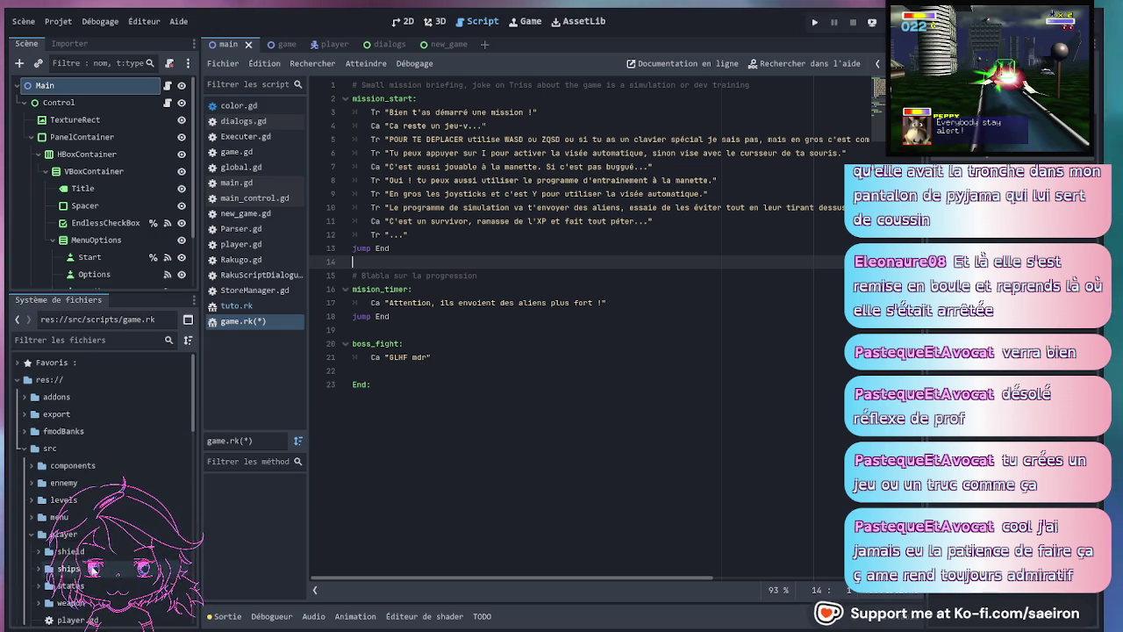
{"action": "left_click", "coordinate": [471, 330]}
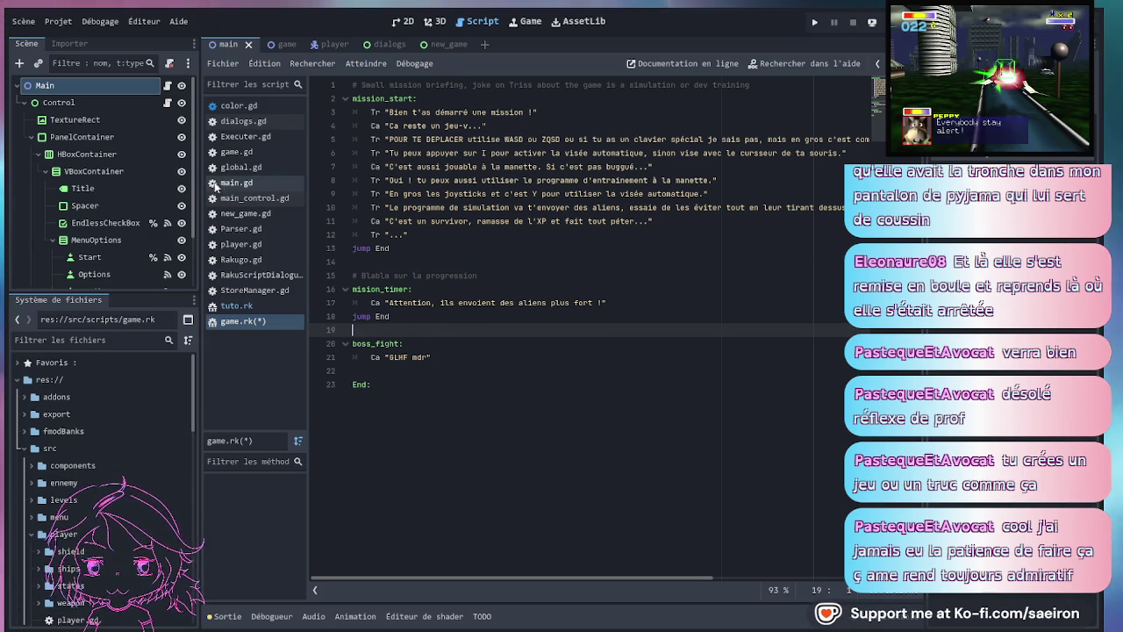
{"action": "left_click", "coordinate": [467, 112]}
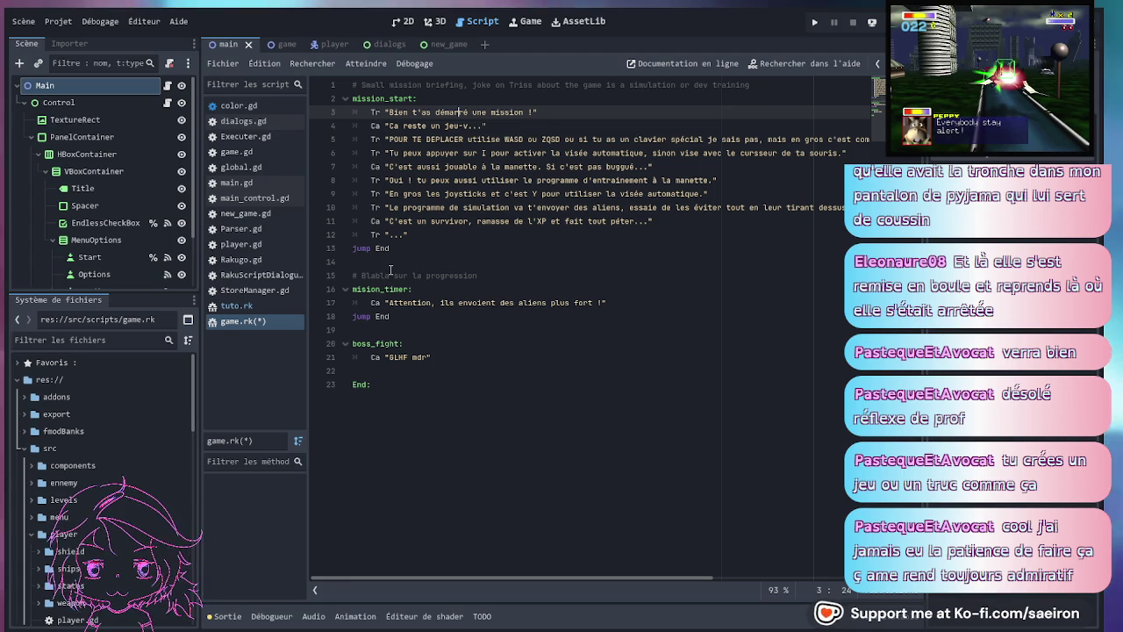
{"action": "key", "text": "ctrl+s"}
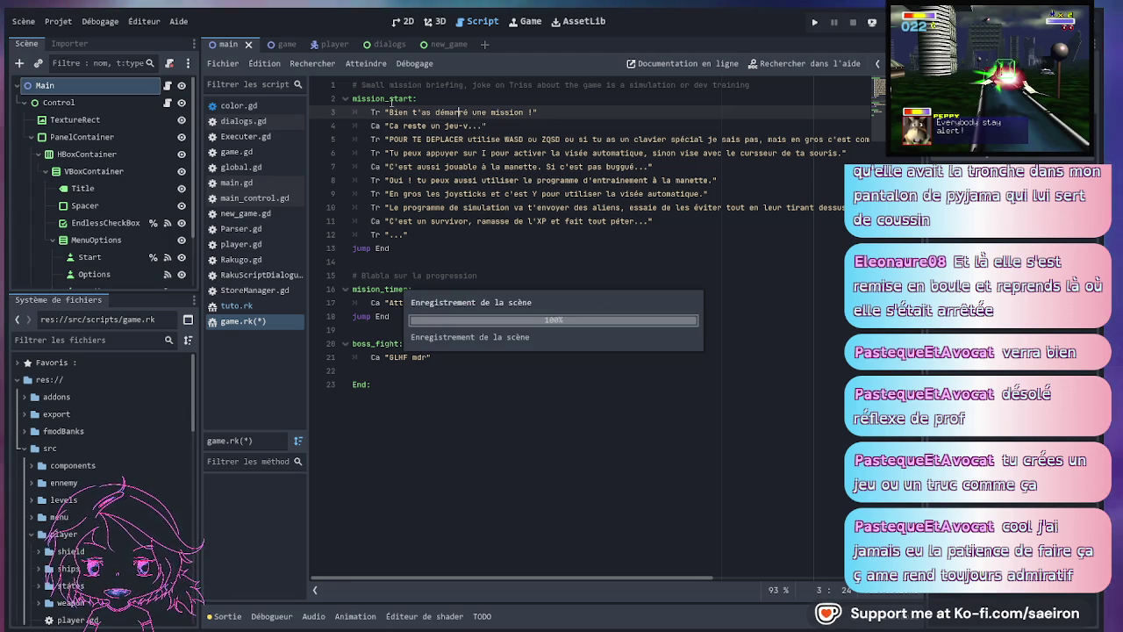
- Show the game scene in the 2D view and enlarge the Scene tree panel
{"action": "left_click", "coordinate": [287, 44]}
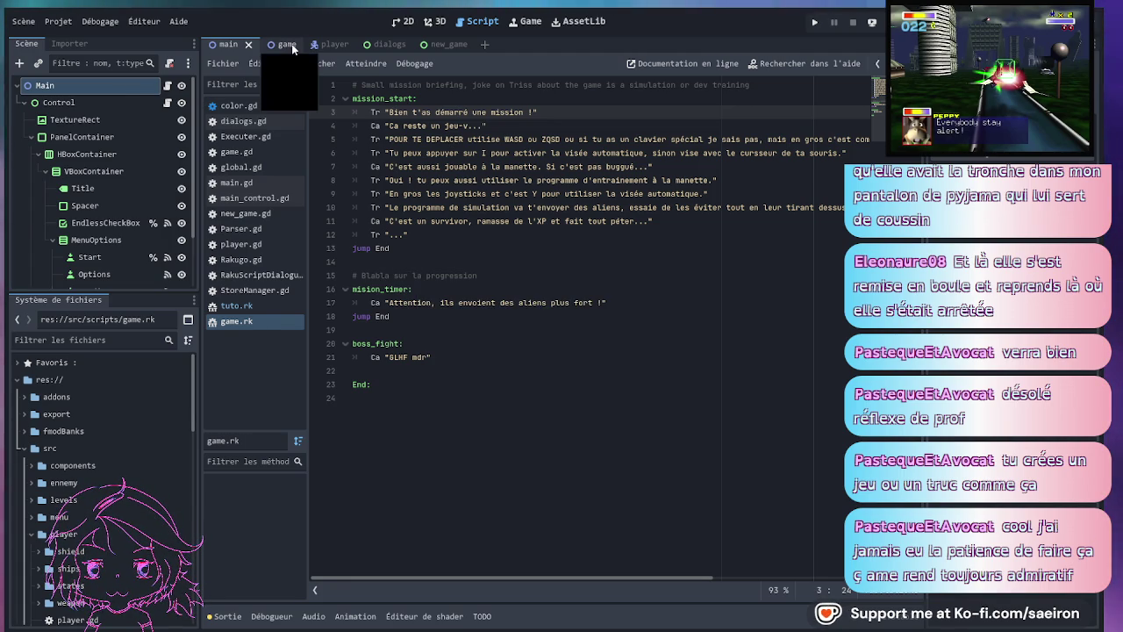
{"action": "left_click", "coordinate": [409, 21]}
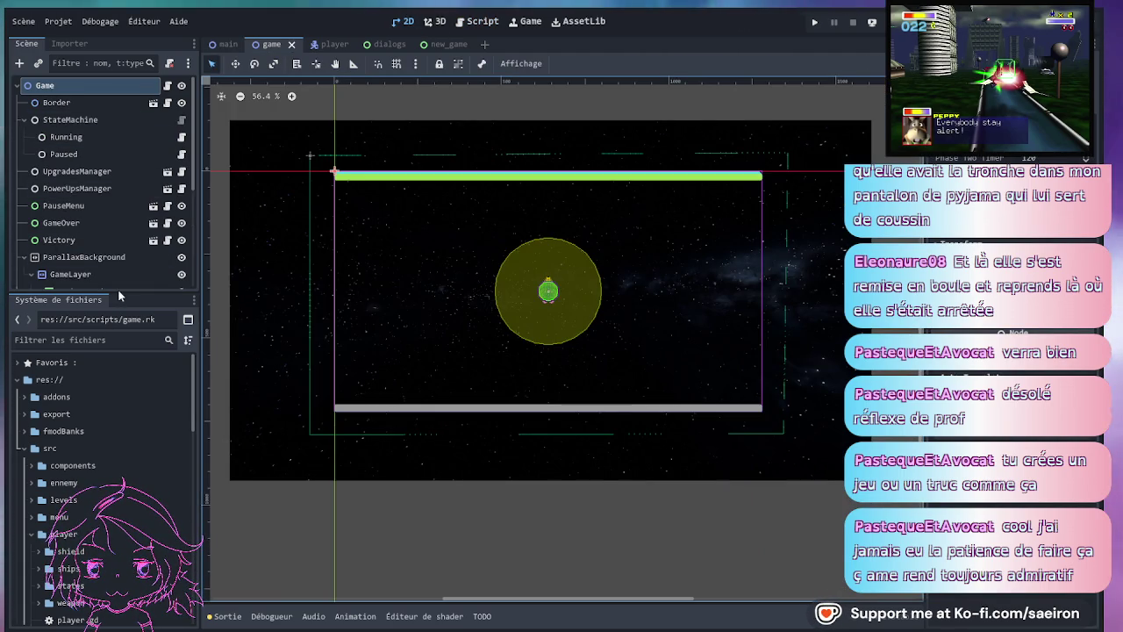
{"action": "left_click_drag", "start_coordinate": [117, 290], "coordinate": [107, 507]}
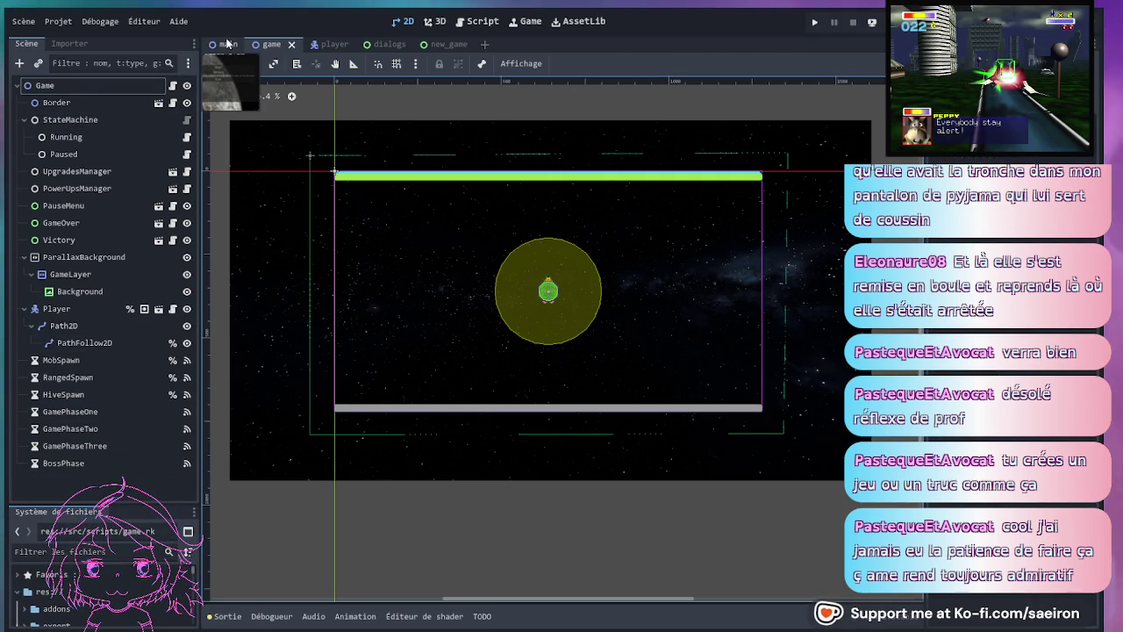
{"action": "scroll", "coordinate": [97, 583], "scroll_direction": "down", "scroll_amount": 2}
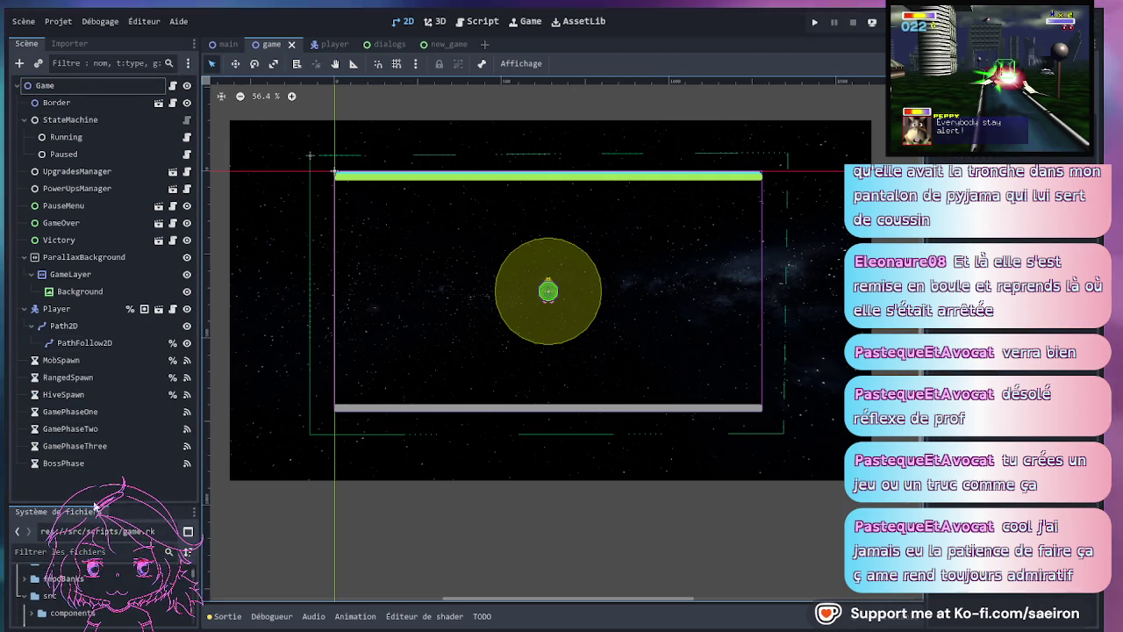
- Collapse the player folder and drag dialogs.tscn from FileSystem into the game scene tree
{"action": "left_click_drag", "start_coordinate": [93, 500], "coordinate": [94, 429]}
{"action": "scroll", "coordinate": [95, 558], "scroll_direction": "down", "scroll_amount": 3}
{"action": "scroll", "coordinate": [88, 554], "scroll_direction": "down", "scroll_amount": 1}
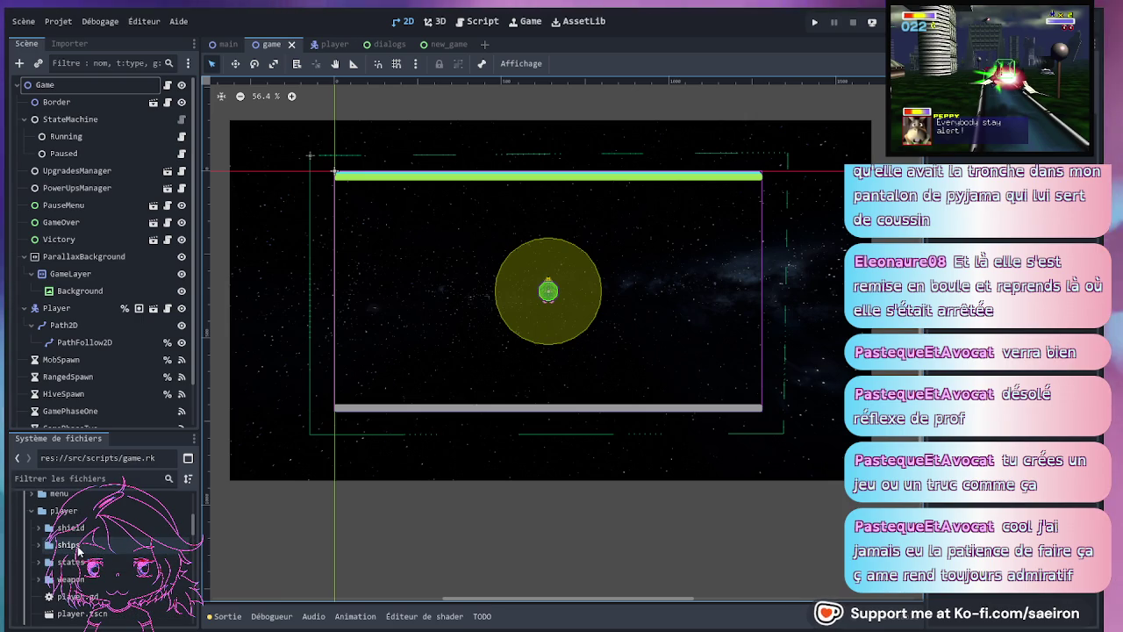
{"action": "left_click", "coordinate": [30, 511]}
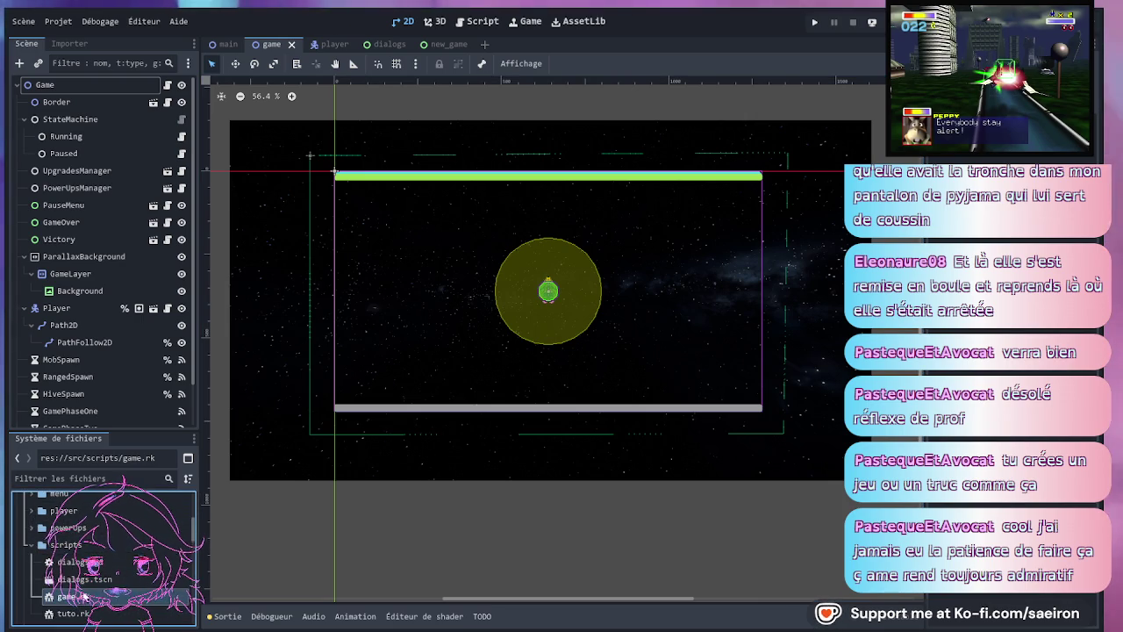
{"action": "left_click_drag", "start_coordinate": [84, 579], "coordinate": [86, 88]}
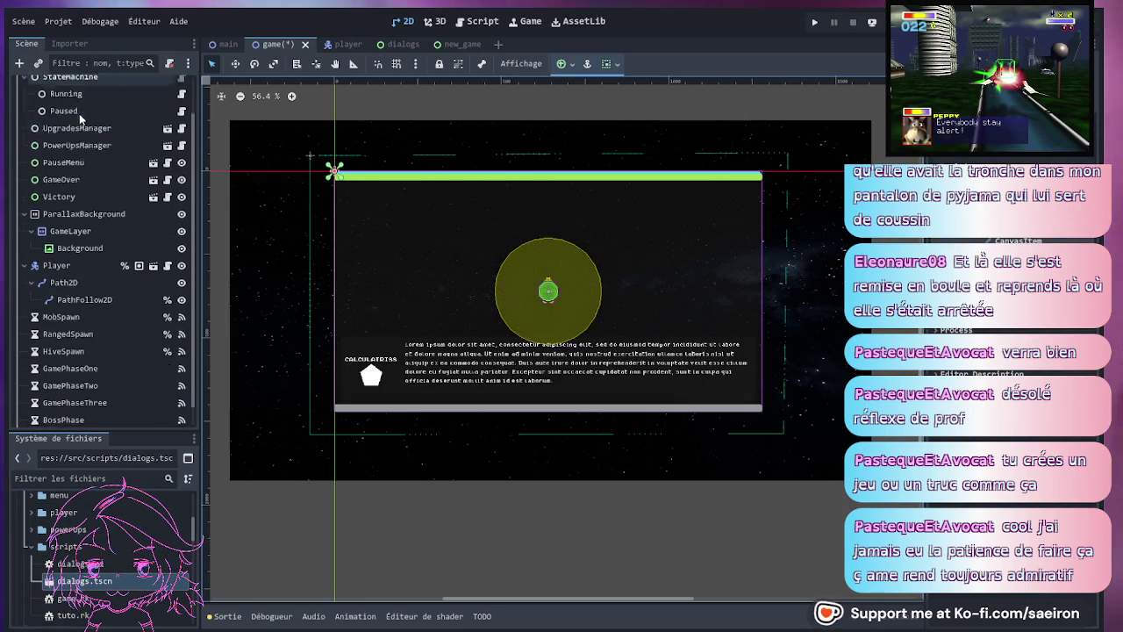
- Move the Dialogs node to be Game's first child and select it
{"action": "mouse_move", "coordinate": [75, 108]}
{"action": "left_mouse_down"}
{"action": "mouse_move", "coordinate": [76, 71]}
{"action": "mouse_move", "coordinate": [75, 101]}
{"action": "left_mouse_up"}
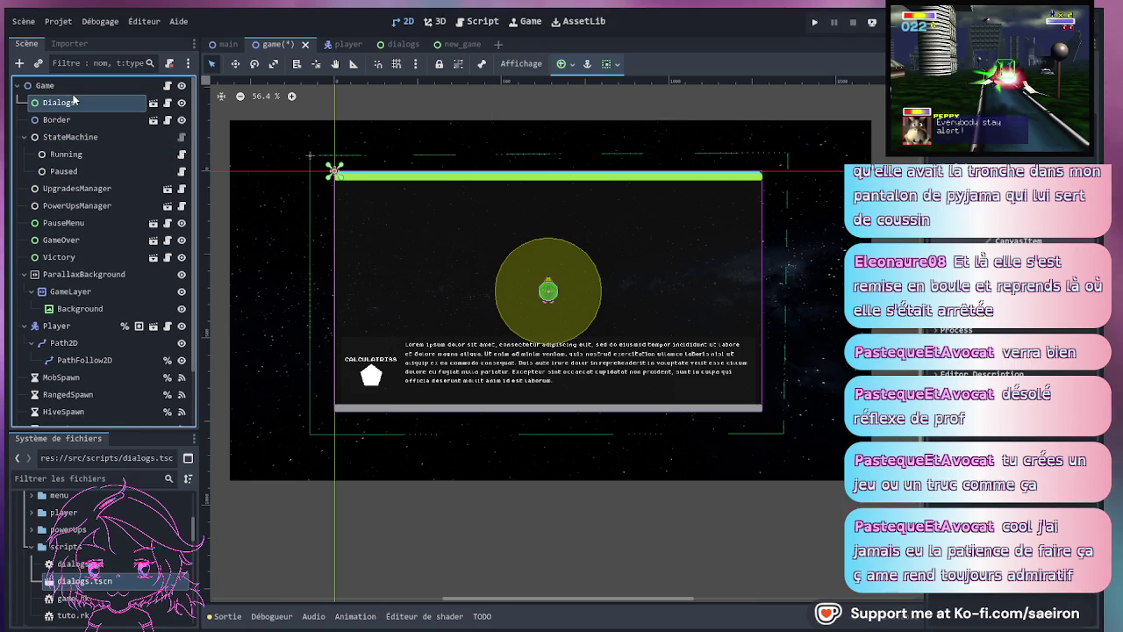
{"action": "left_click", "coordinate": [75, 102]}
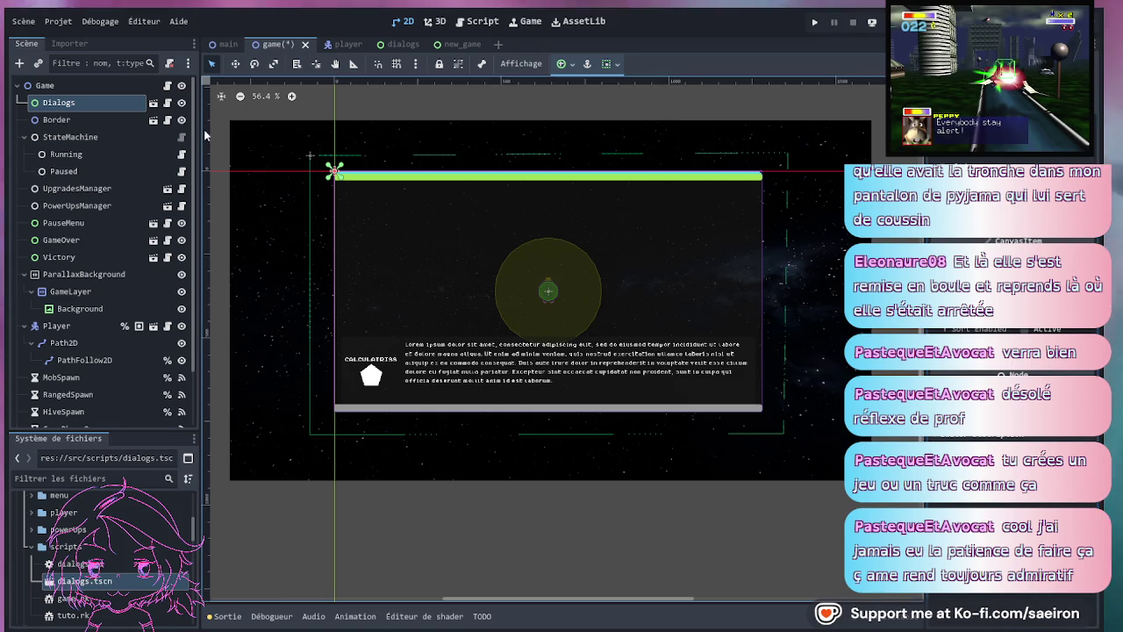
{"action": "left_click", "coordinate": [86, 103]}
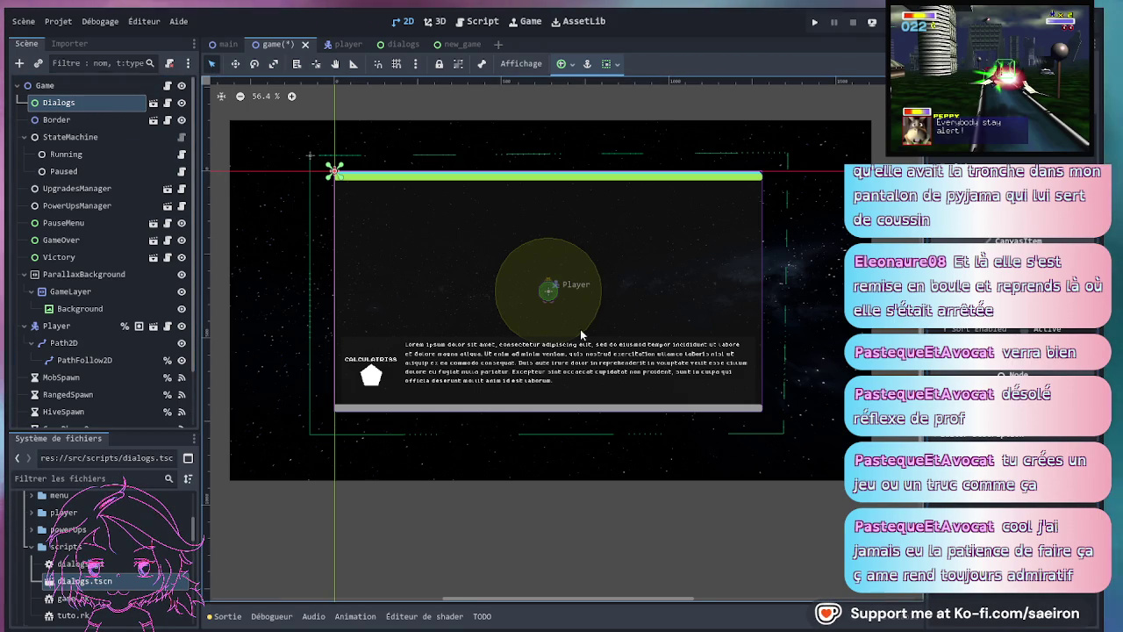
{"action": "scroll", "coordinate": [579, 332], "scroll_direction": "up", "scroll_amount": 3}
{"action": "scroll", "coordinate": [578, 342], "scroll_direction": "down", "scroll_amount": 1}
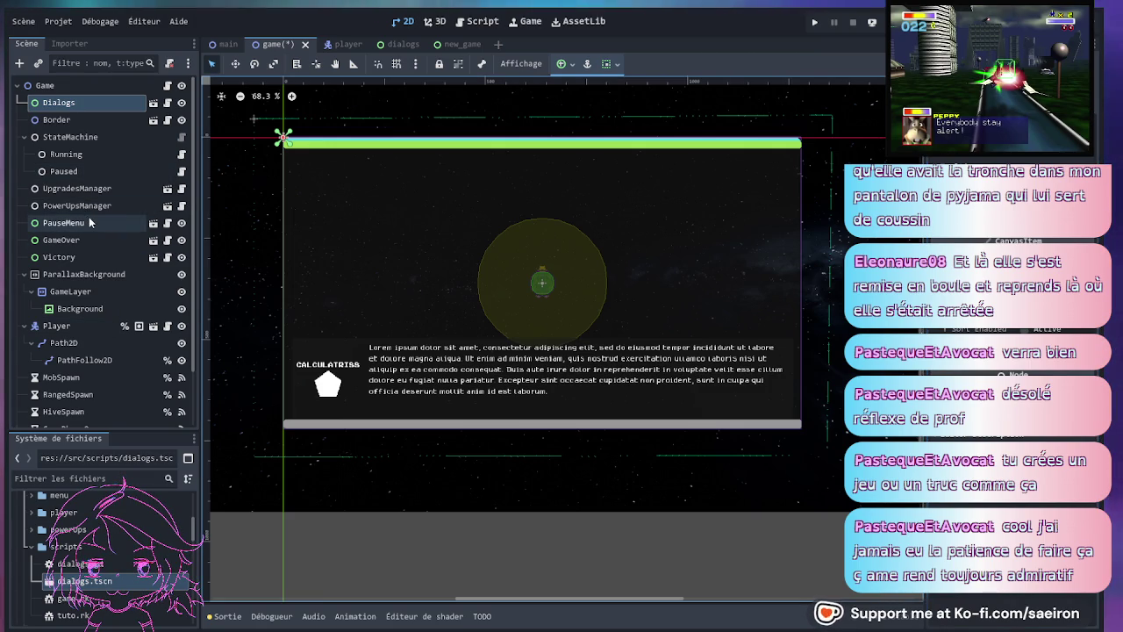
{"action": "scroll", "coordinate": [111, 320], "scroll_direction": "down", "scroll_amount": 2}
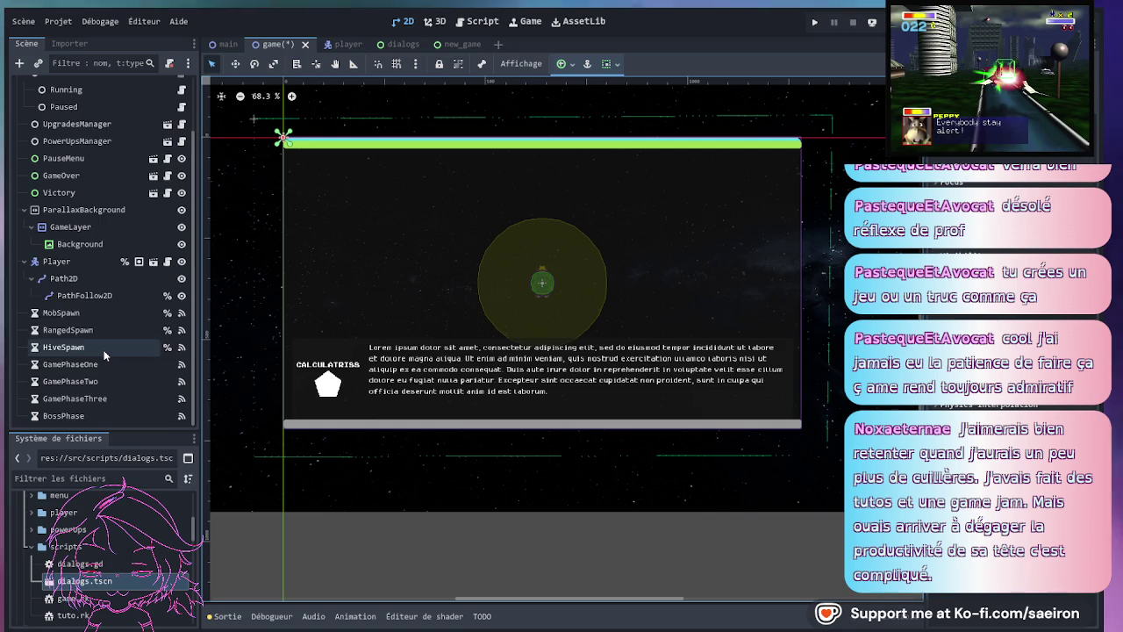
{"action": "scroll", "coordinate": [104, 354], "scroll_direction": "up", "scroll_amount": 2}
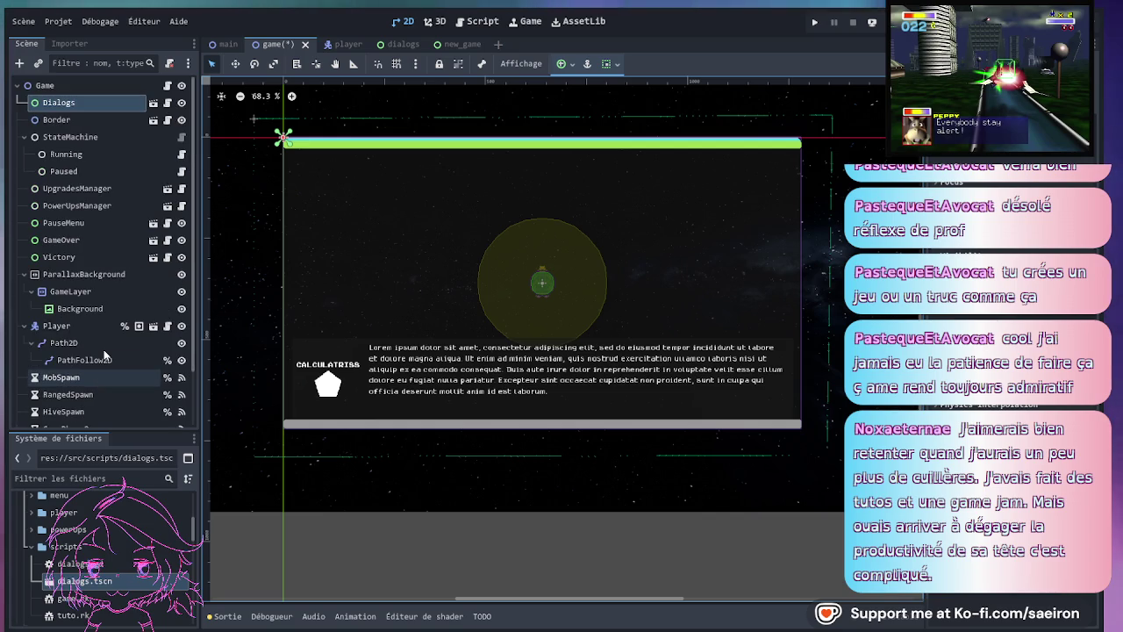
- Inspect the GameLayer, Background and Player nodes in the game scene
{"action": "left_click", "coordinate": [94, 293]}
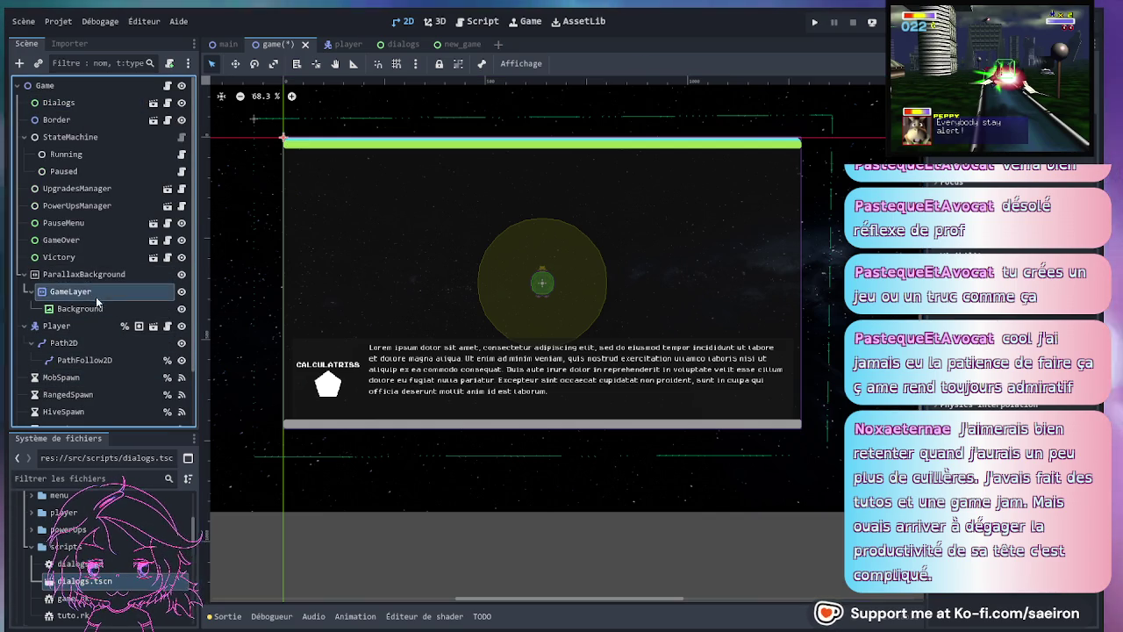
{"action": "left_click", "coordinate": [98, 310]}
{"action": "left_click", "coordinate": [98, 291]}
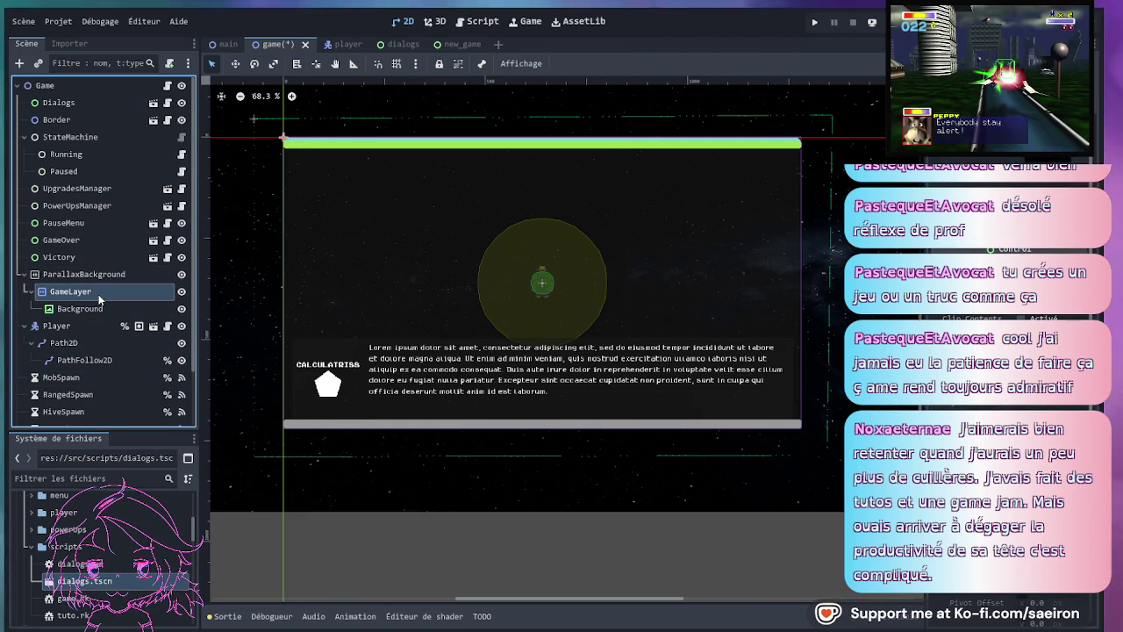
{"action": "left_click", "coordinate": [349, 147]}
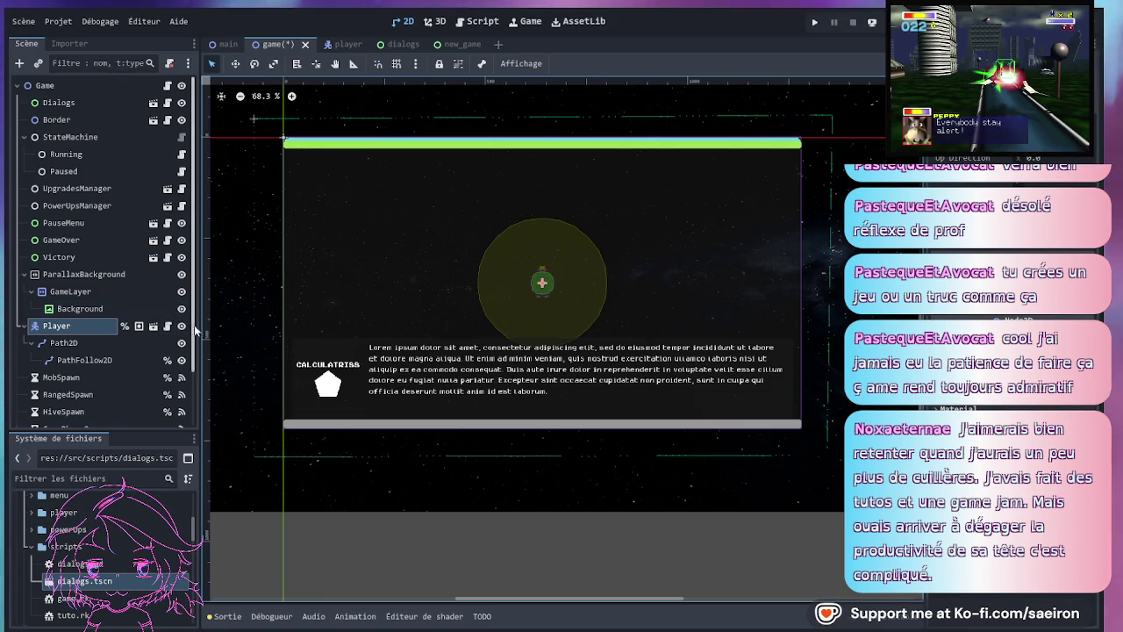
- Toggle visibility of Player, the parallax background, Game and Dialogs to see what each shows
{"action": "left_click", "coordinate": [183, 324]}
{"action": "left_click", "coordinate": [183, 324]}
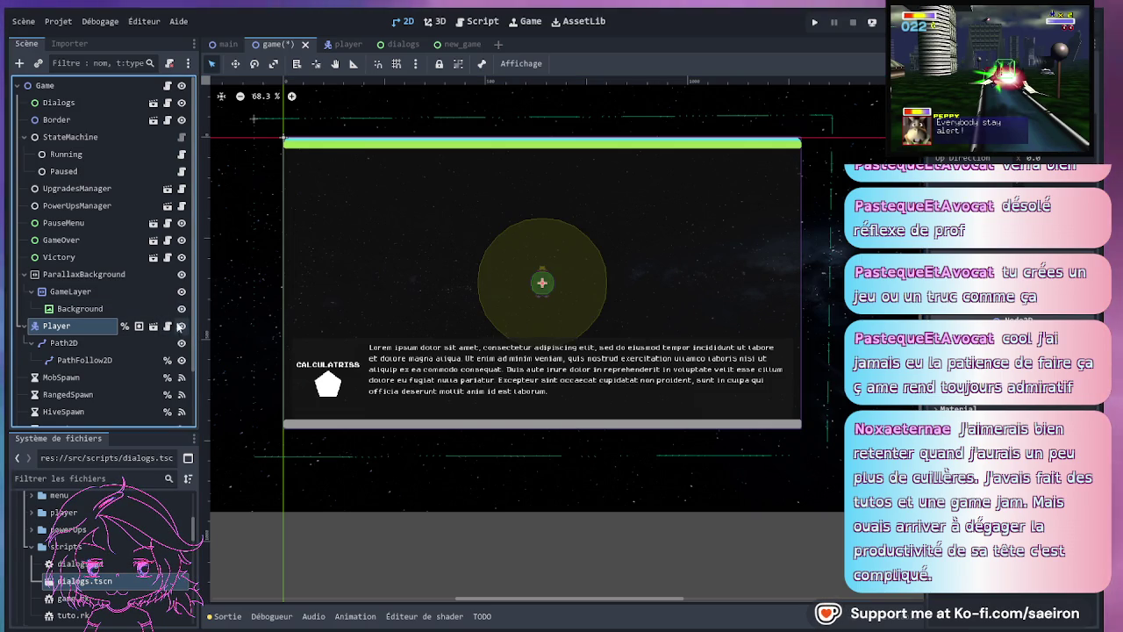
{"action": "scroll", "coordinate": [100, 204], "scroll_direction": "down", "scroll_amount": 3}
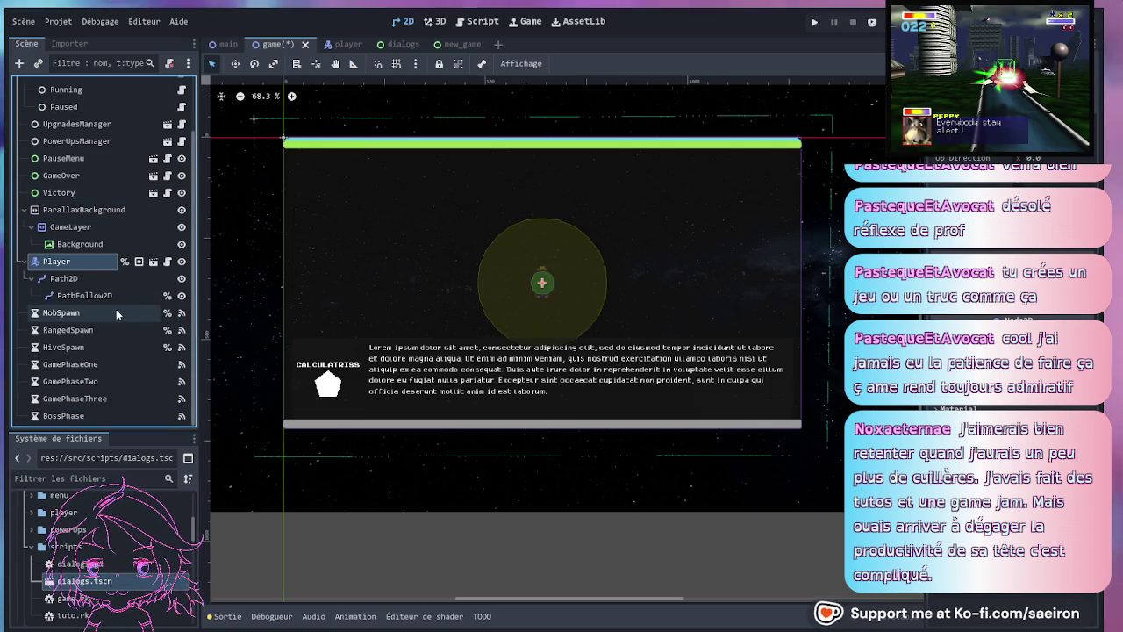
{"action": "scroll", "coordinate": [115, 309], "scroll_direction": "up", "scroll_amount": 2}
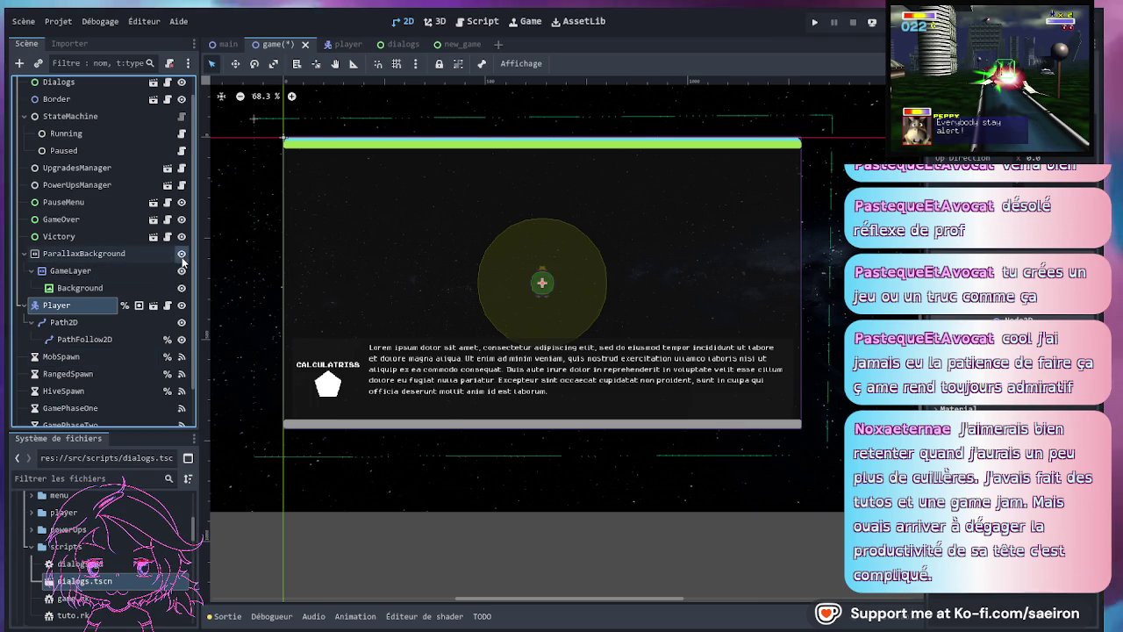
{"action": "left_click", "coordinate": [181, 254]}
{"action": "left_click", "coordinate": [181, 255]}
{"action": "left_click", "coordinate": [181, 254]}
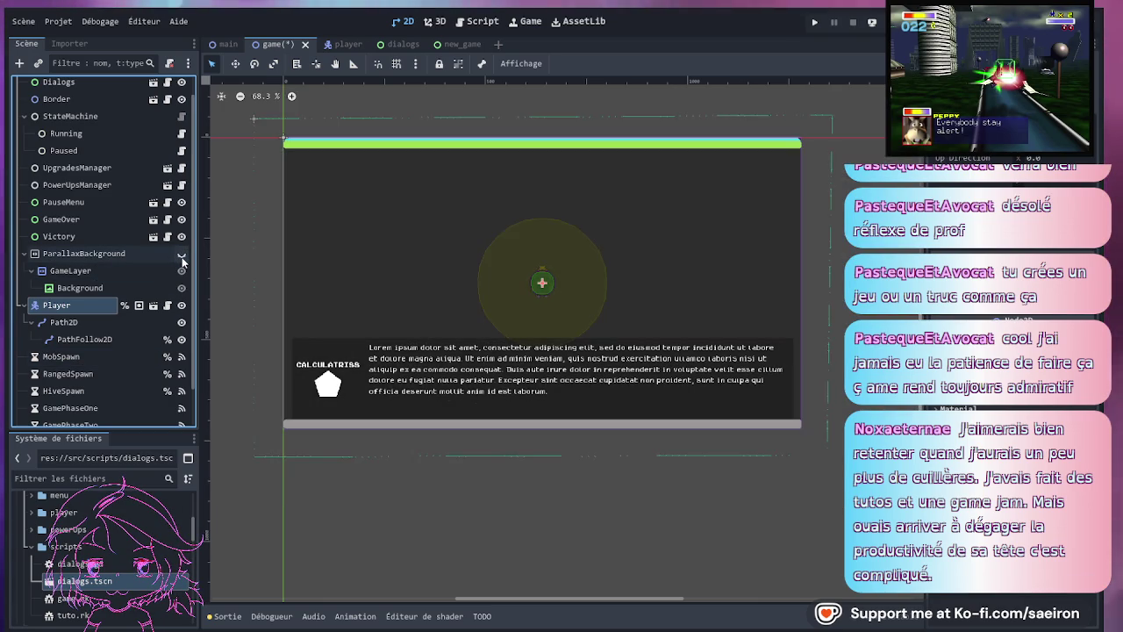
{"action": "left_click", "coordinate": [182, 255]}
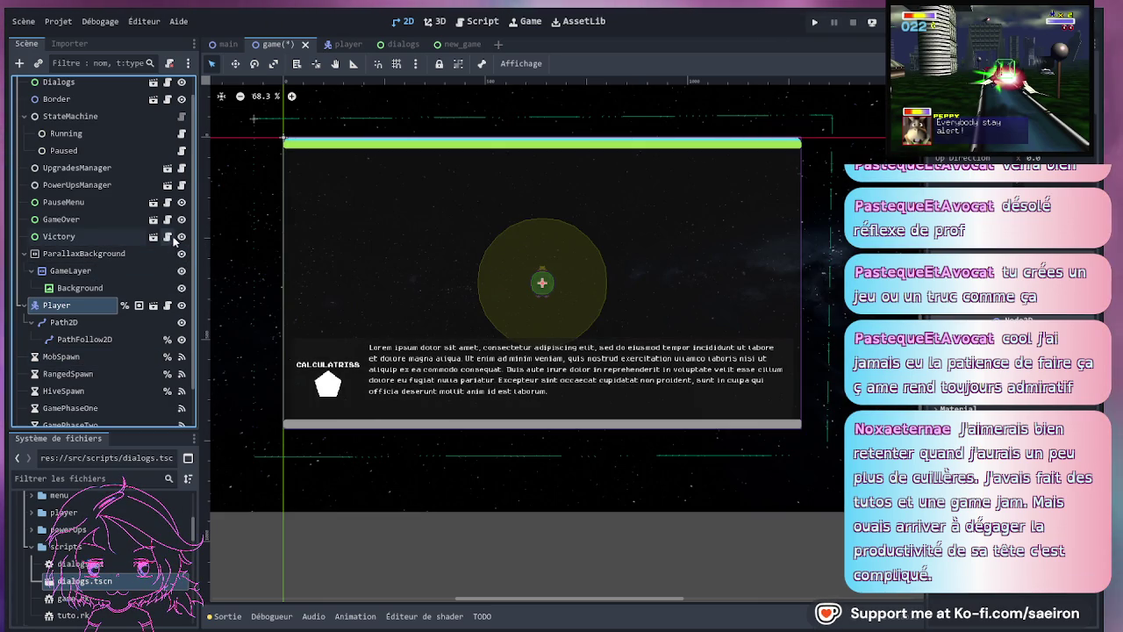
{"action": "scroll", "coordinate": [178, 219], "scroll_direction": "up", "scroll_amount": 1}
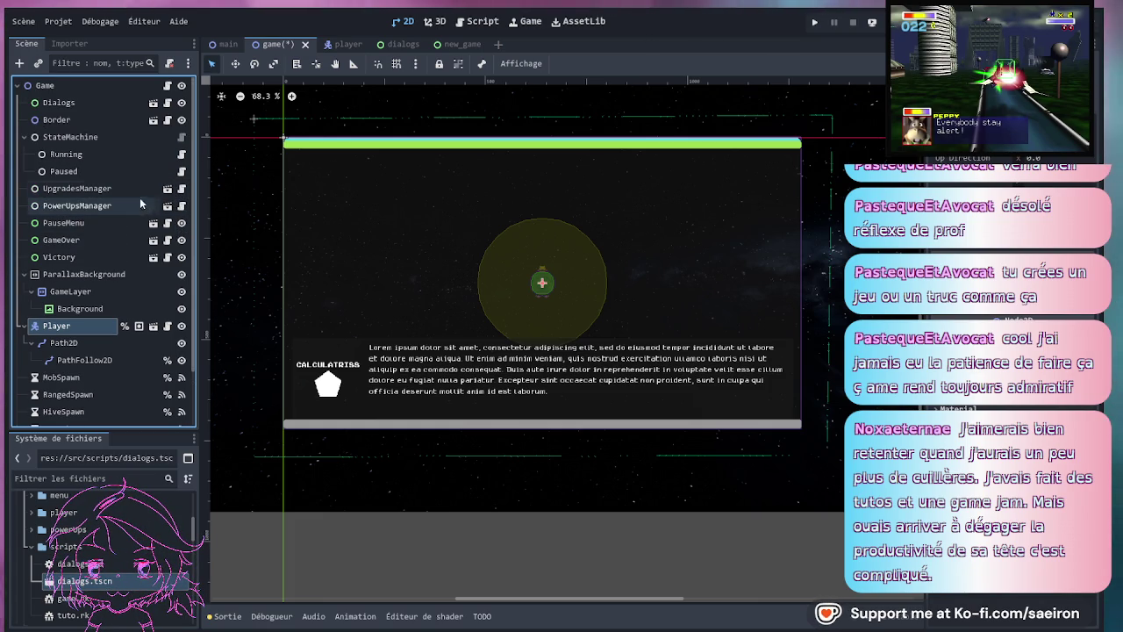
{"action": "left_click", "coordinate": [183, 85]}
{"action": "left_click", "coordinate": [184, 85]}
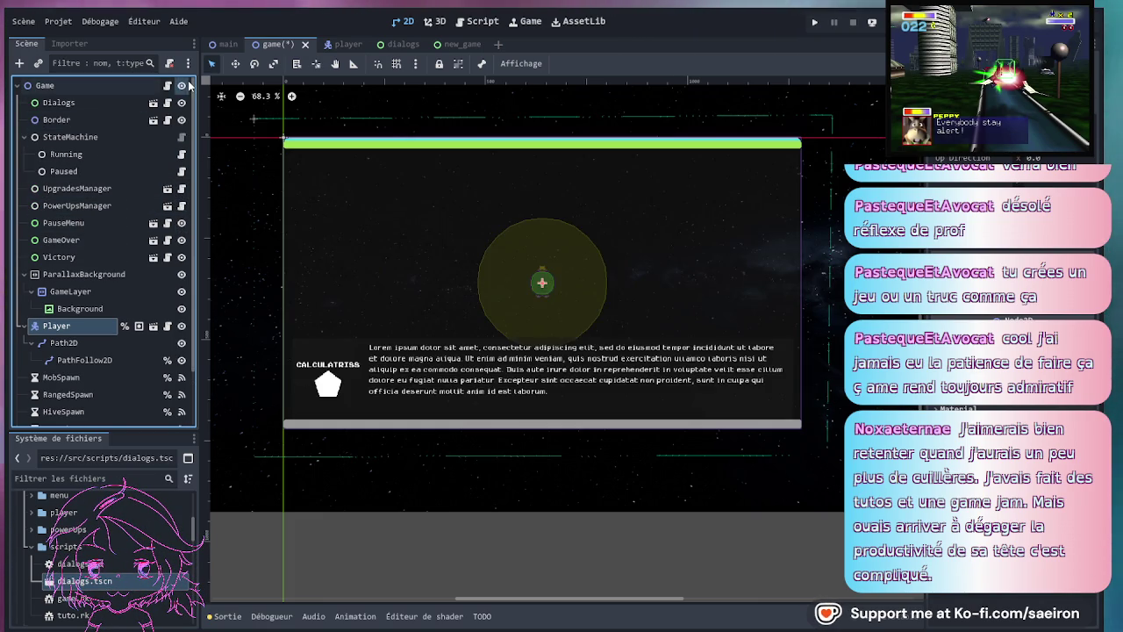
{"action": "left_click", "coordinate": [183, 85]}
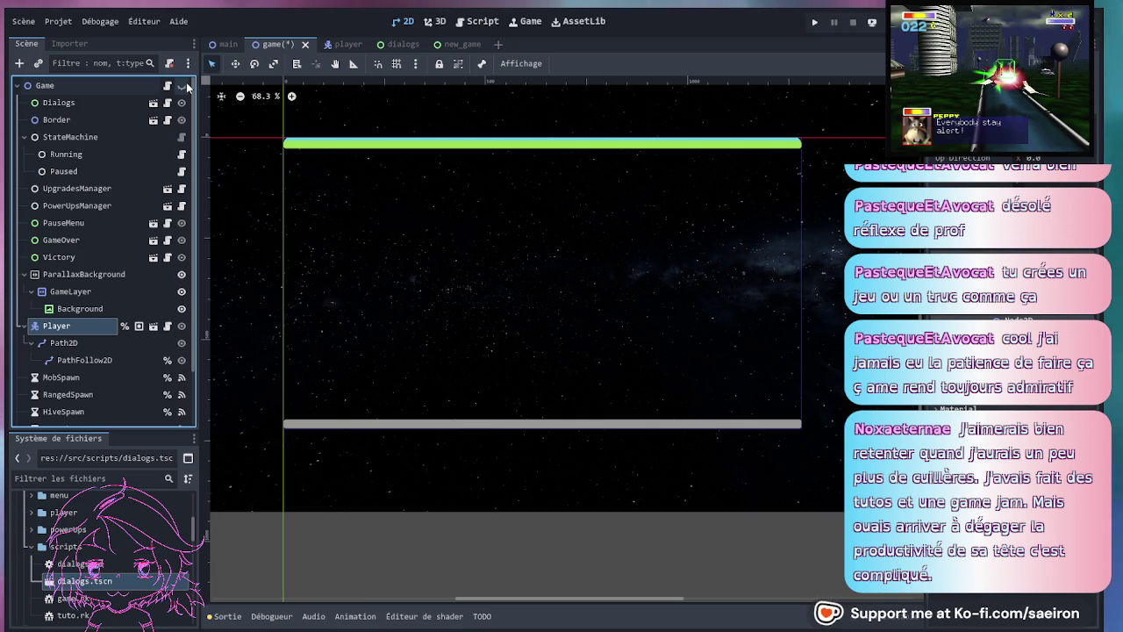
{"action": "left_click", "coordinate": [185, 84]}
{"action": "left_click", "coordinate": [185, 84]}
{"action": "left_click", "coordinate": [182, 85]}
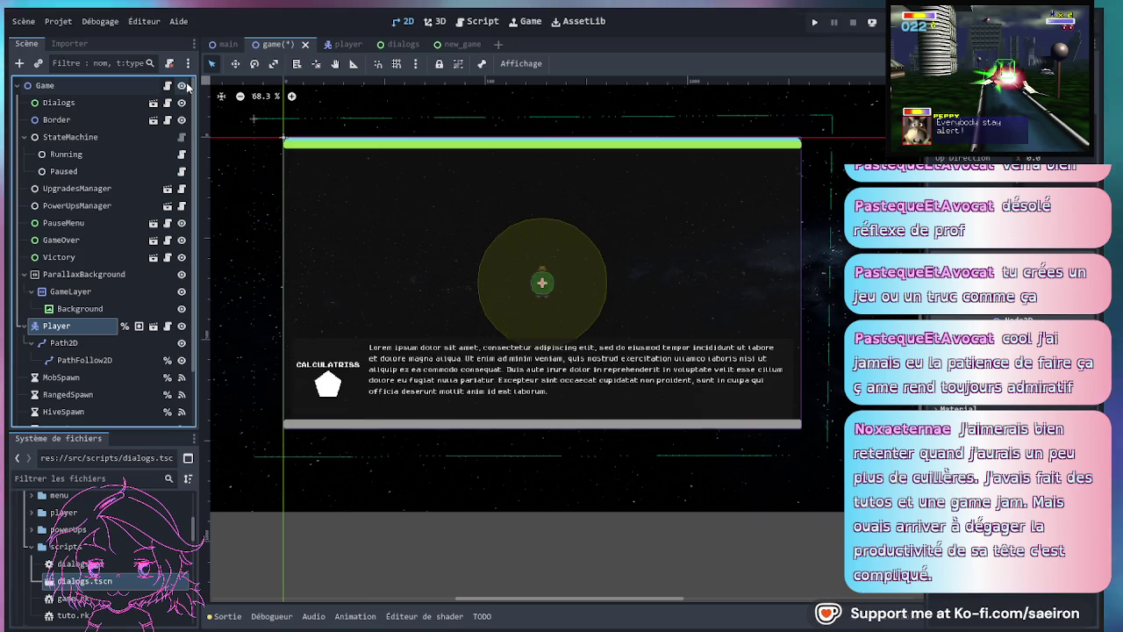
{"action": "left_click", "coordinate": [181, 103]}
{"action": "left_click", "coordinate": [182, 103]}
- Select the Player node and open the Player scene for editing
{"action": "left_click", "coordinate": [61, 103]}
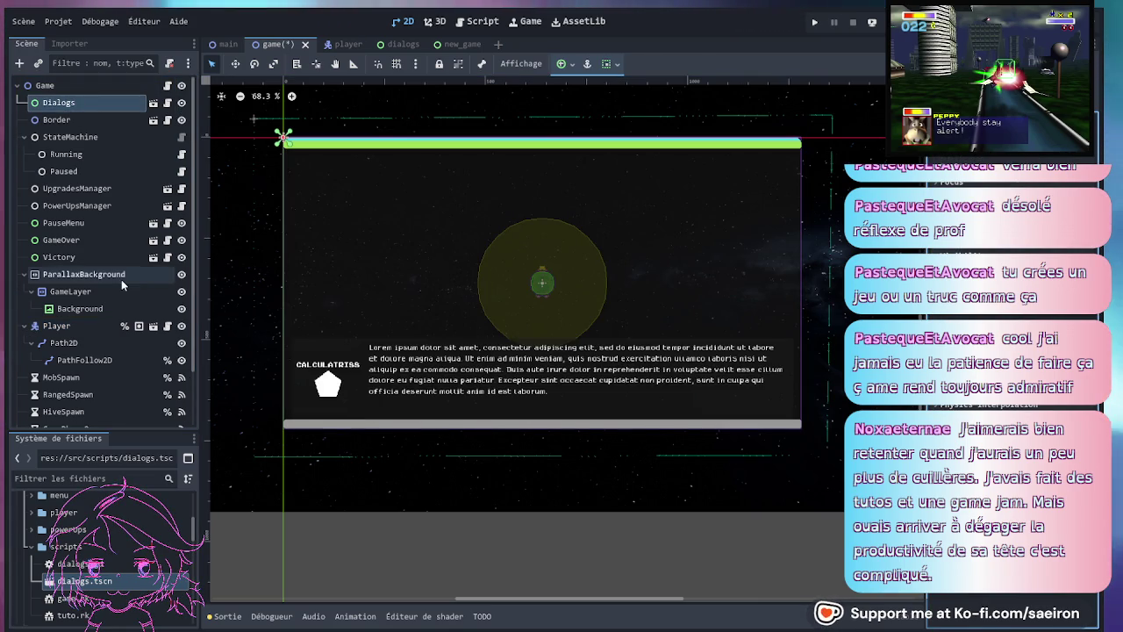
{"action": "scroll", "coordinate": [109, 386], "scroll_direction": "down", "scroll_amount": 3}
{"action": "scroll", "coordinate": [83, 329], "scroll_direction": "up", "scroll_amount": 3}
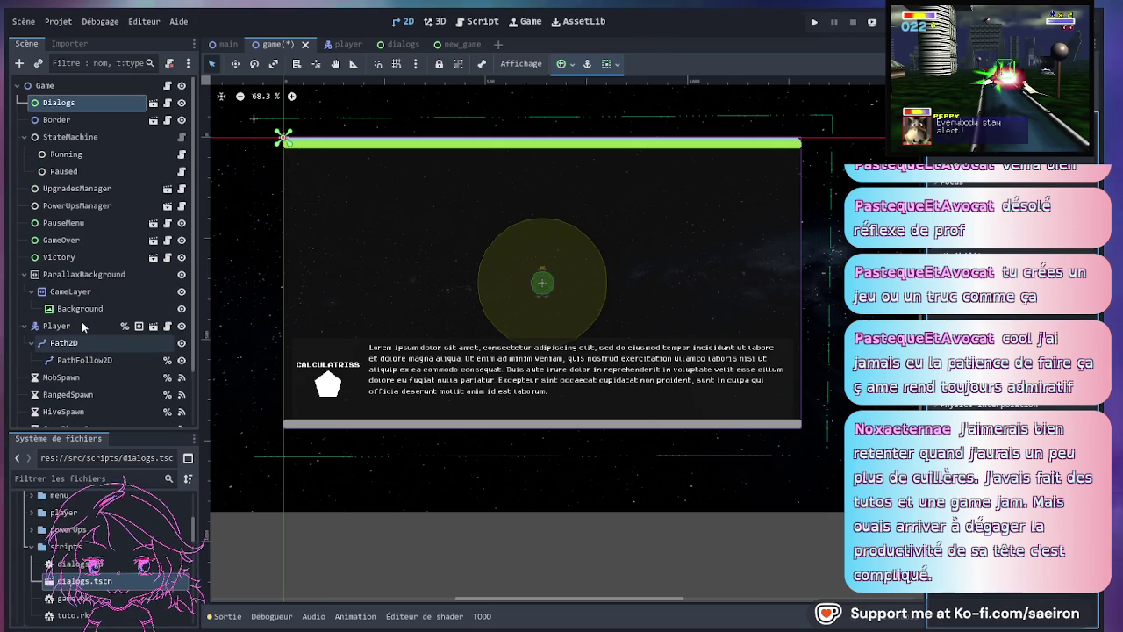
{"action": "left_click", "coordinate": [74, 86]}
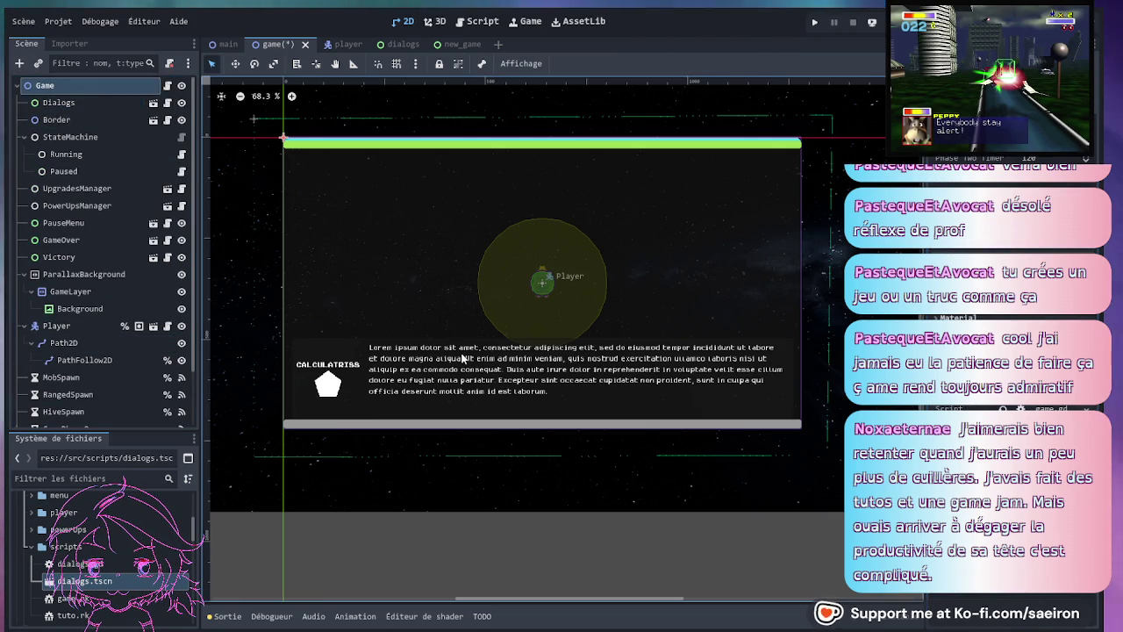
{"action": "left_click", "coordinate": [391, 150]}
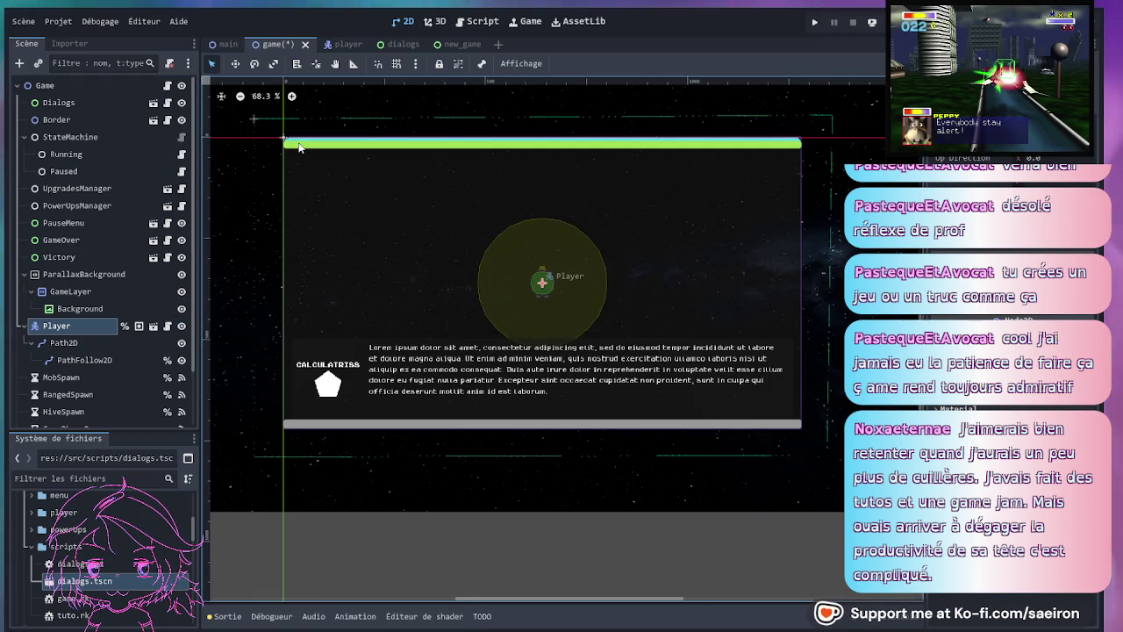
{"action": "key", "text": "ctrl+Tab"}
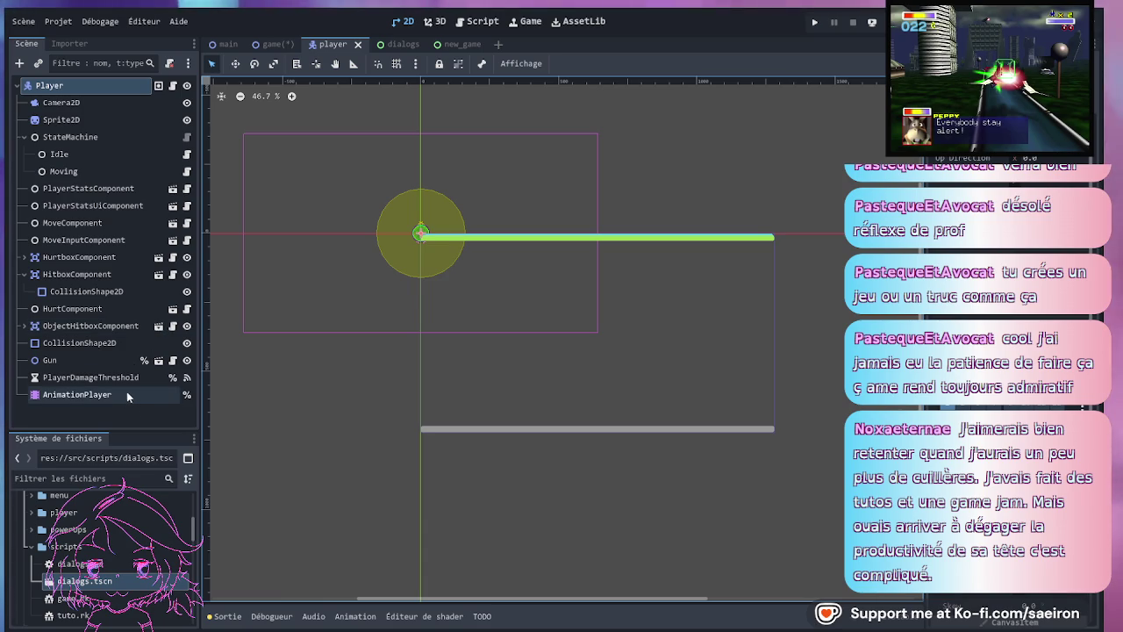
- Open the PlayerStatsUiComponent scene and script, inspect its CanvasLayer, then return to the game scene in 2D
{"action": "left_click", "coordinate": [124, 207]}
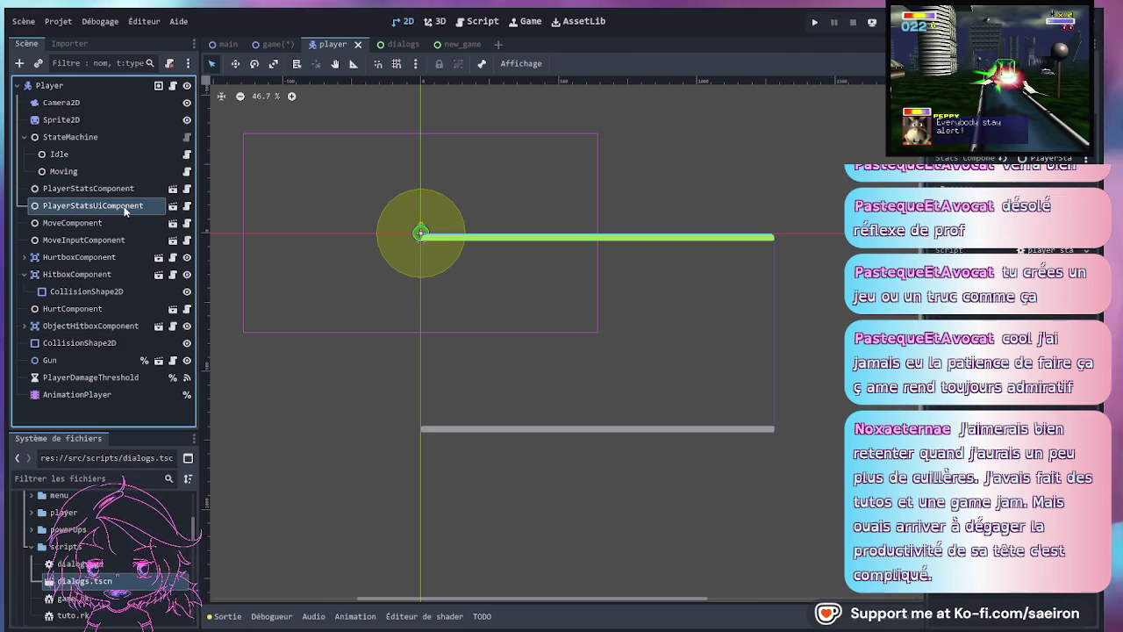
{"action": "left_click", "coordinate": [186, 205]}
{"action": "left_click", "coordinate": [186, 205]}
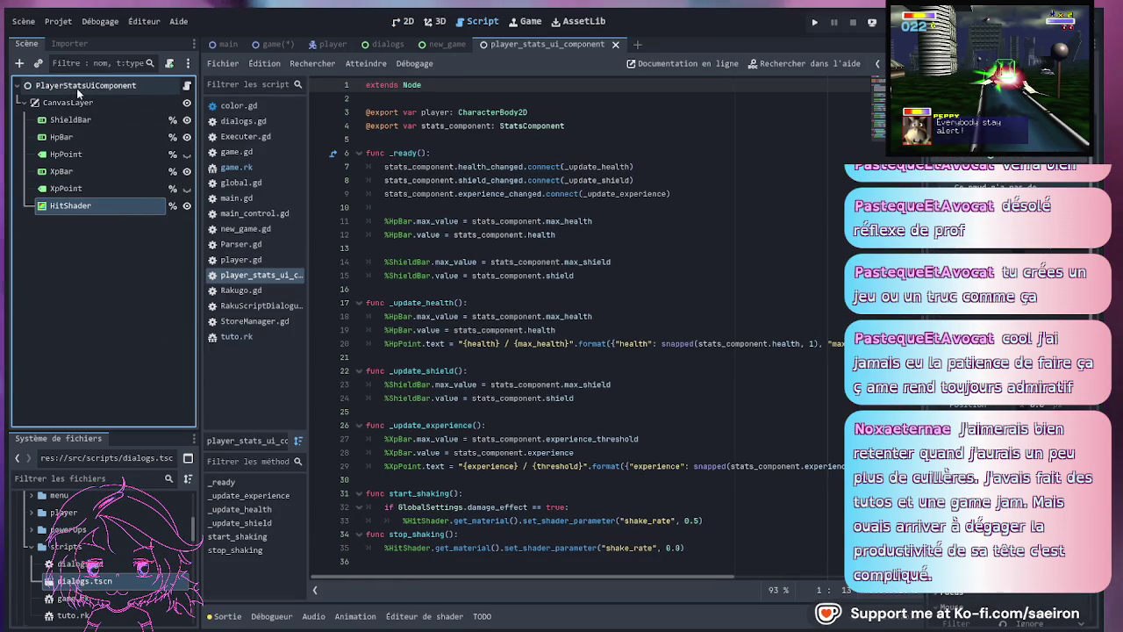
{"action": "left_click", "coordinate": [77, 88]}
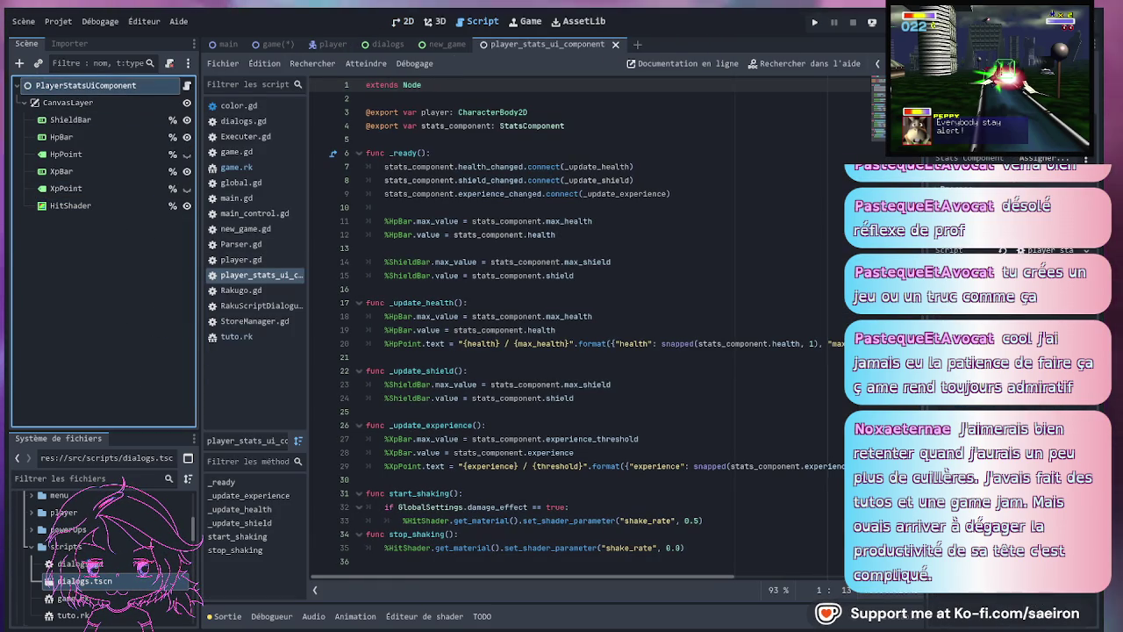
{"action": "left_click", "coordinate": [112, 102]}
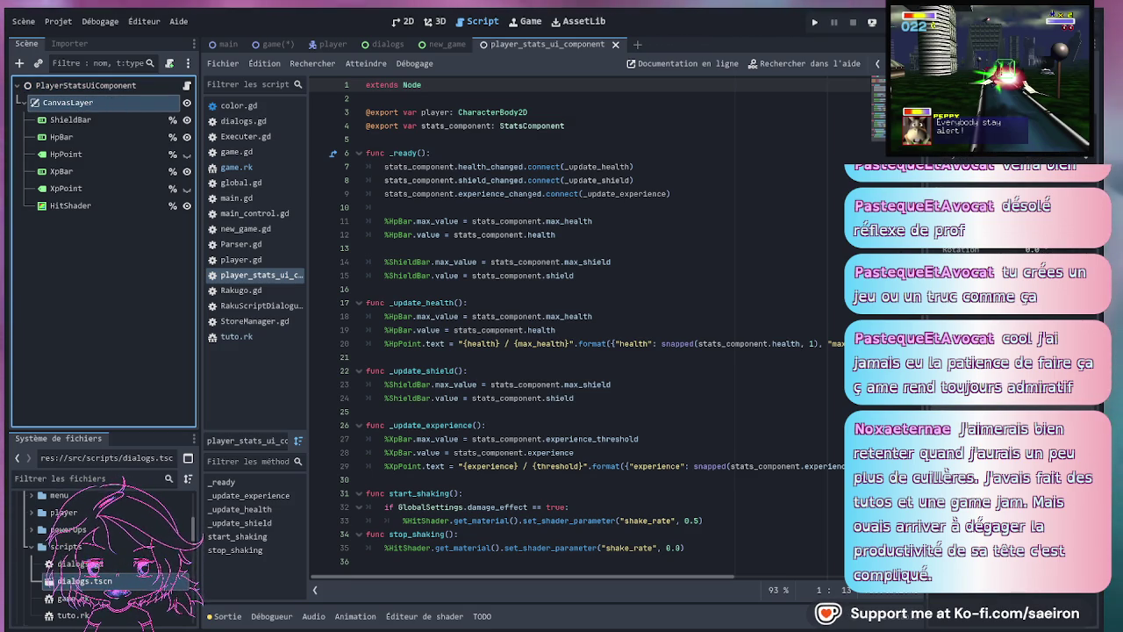
{"action": "left_click", "coordinate": [1092, 158]}
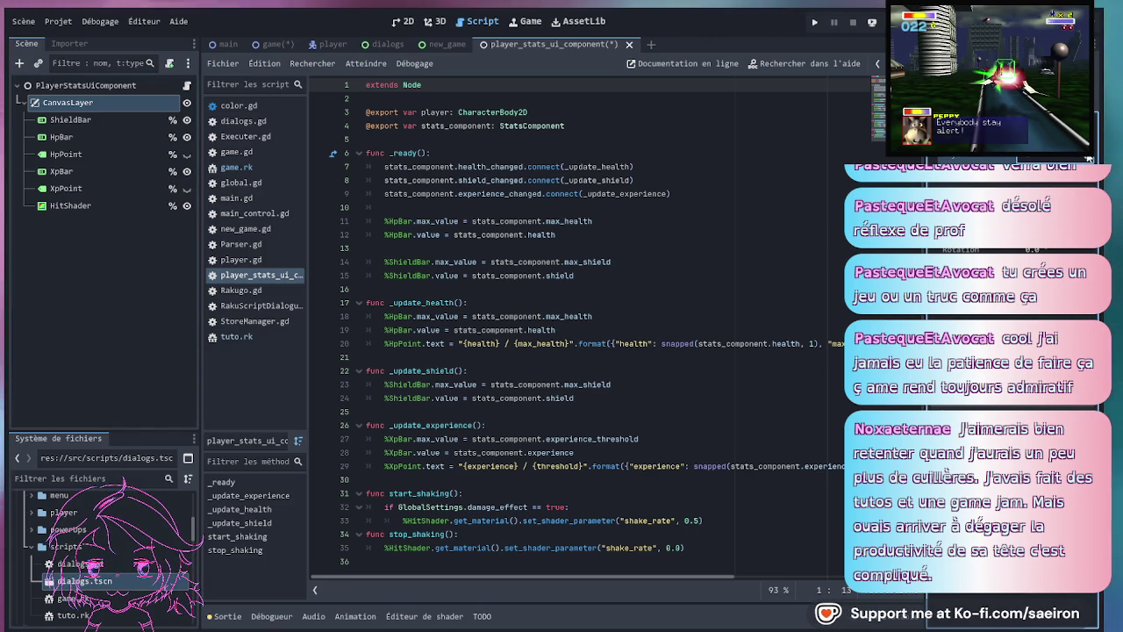
{"action": "left_click", "coordinate": [262, 44]}
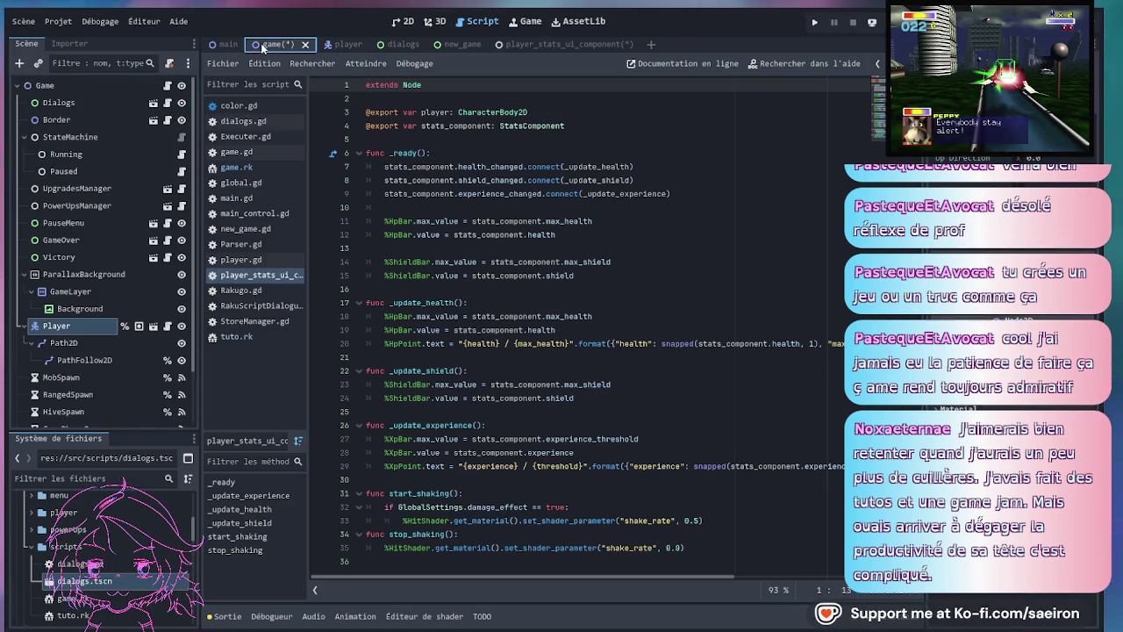
{"action": "left_click", "coordinate": [407, 23]}
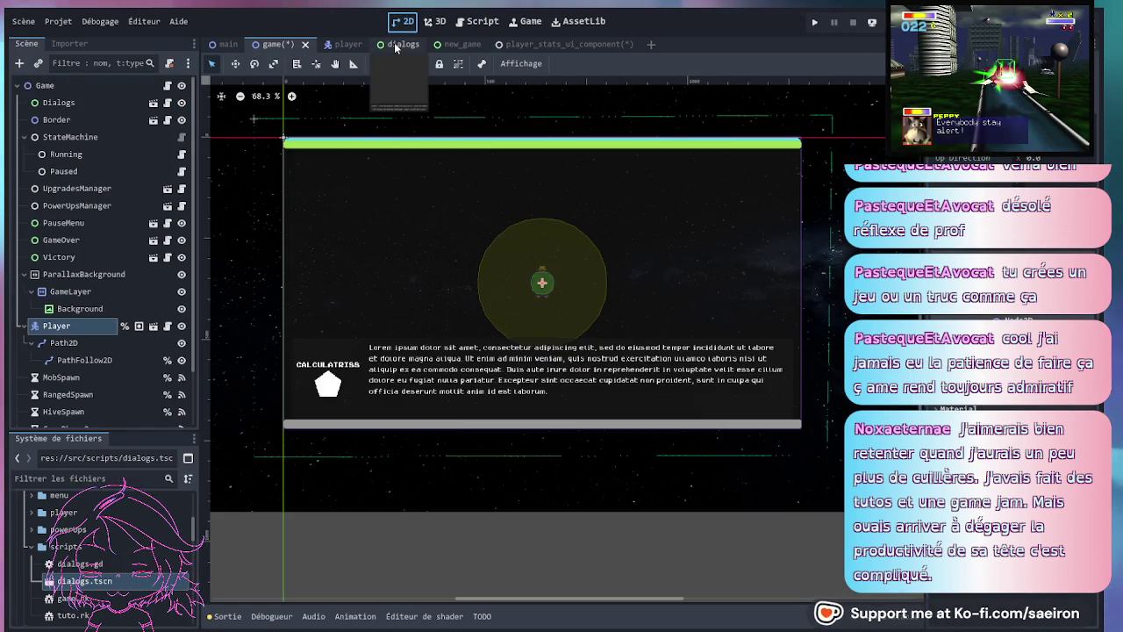
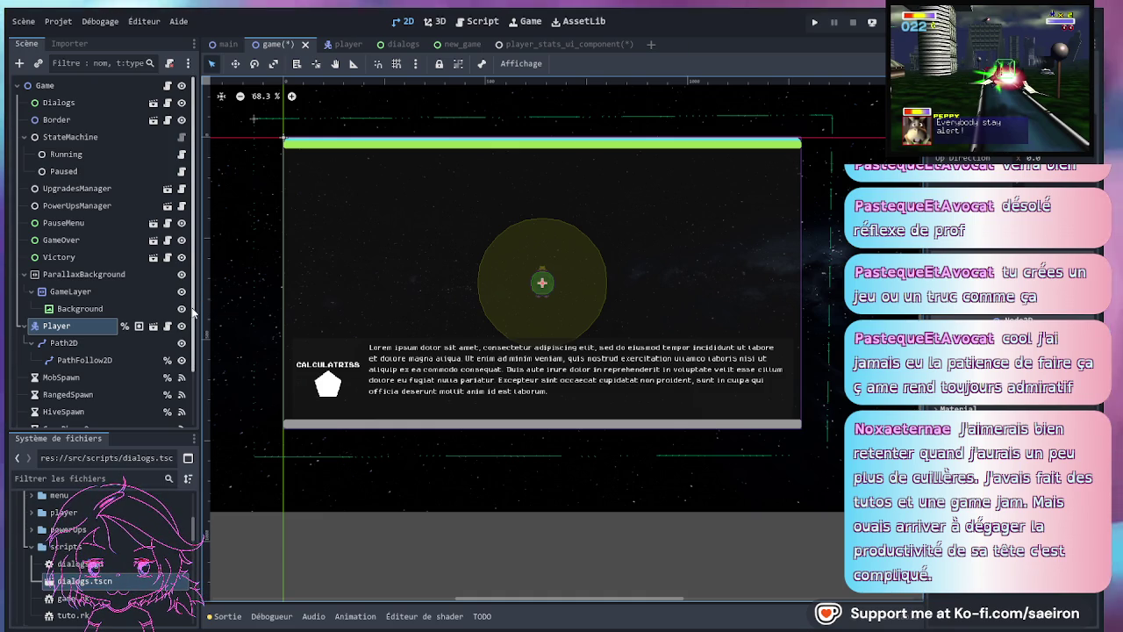
- Hide the Dialogs node, open dialogs.gd and select src in the rk script path
{"action": "left_click", "coordinate": [181, 103]}
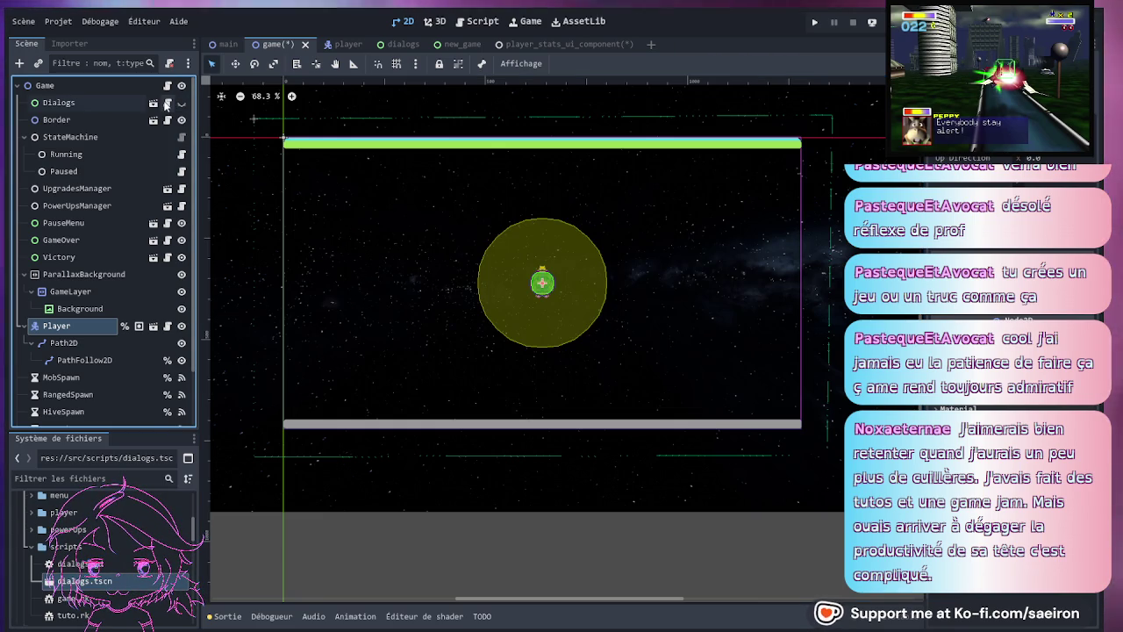
{"action": "left_click", "coordinate": [166, 102]}
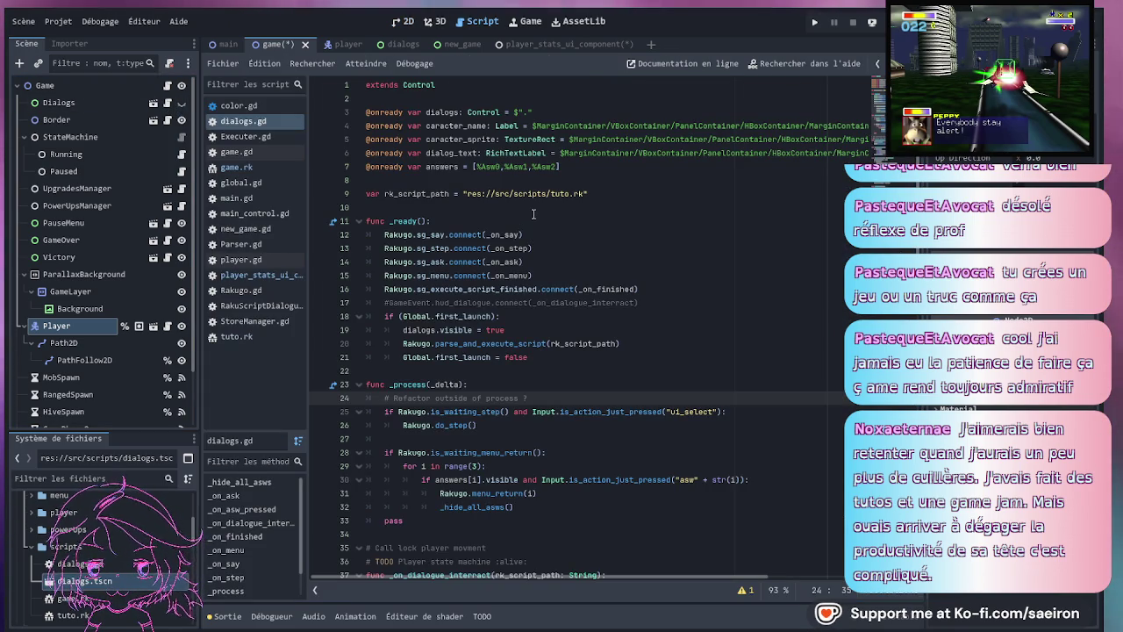
{"action": "double_click", "coordinate": [502, 194]}
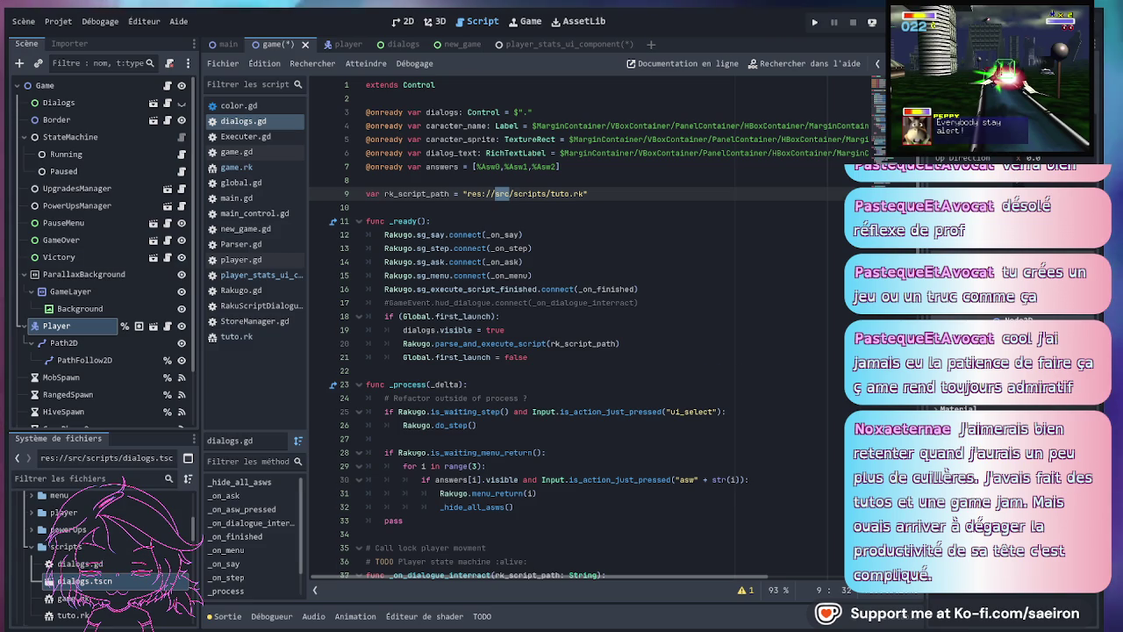
{"action": "scroll", "coordinate": [456, 263], "scroll_direction": "down", "scroll_amount": 9}
- Inspect the _on_dialogue_interact function and its rk_script_path argument on line 39
{"action": "left_click", "coordinate": [474, 221]}
{"action": "double_click", "coordinate": [445, 207]}
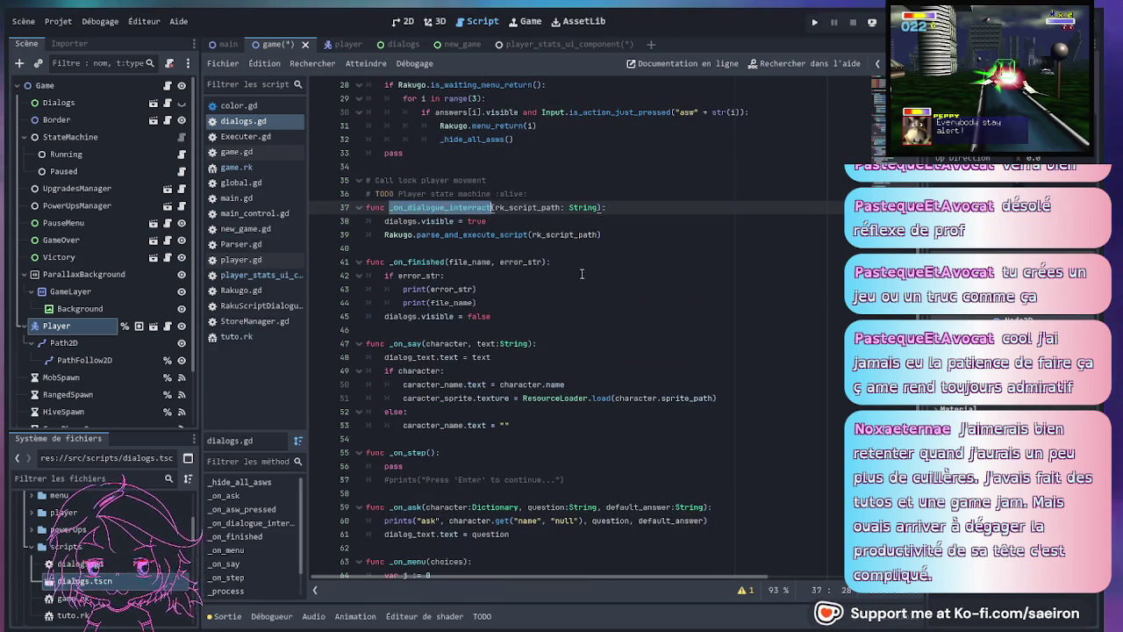
{"action": "scroll", "coordinate": [615, 280], "scroll_direction": "up", "scroll_amount": 5}
{"action": "double_click", "coordinate": [556, 439]}
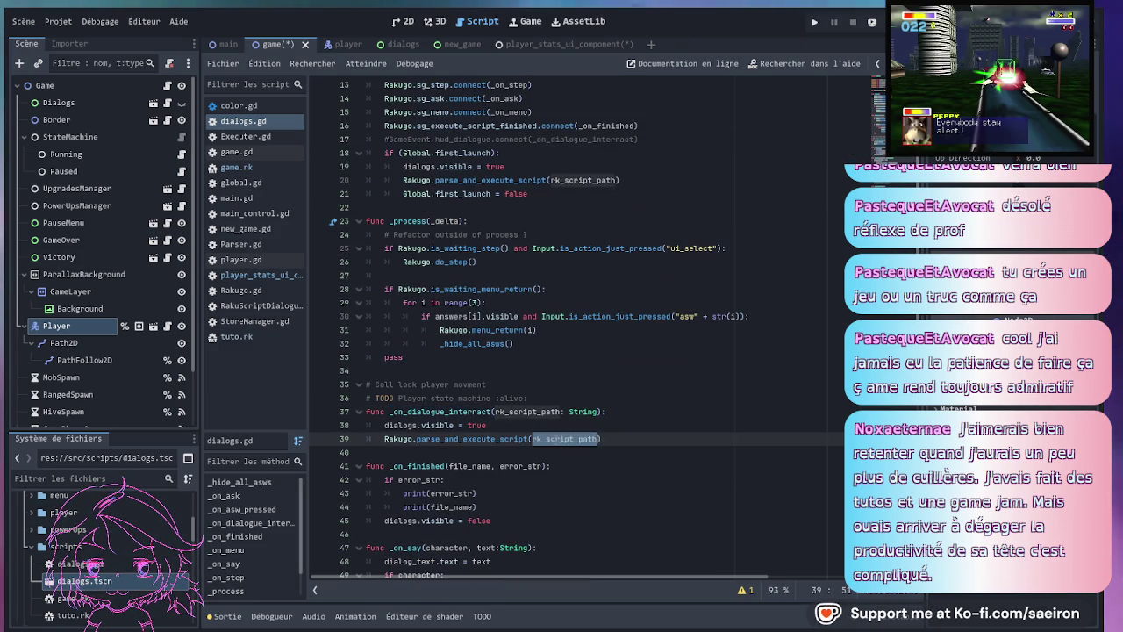
{"action": "scroll", "coordinate": [575, 263], "scroll_direction": "up", "scroll_amount": 2}
{"action": "scroll", "coordinate": [613, 269], "scroll_direction": "up", "scroll_amount": 1}
- Review lines 20–38 and place the caret before the first-launch check
{"action": "left_click", "coordinate": [636, 303]}
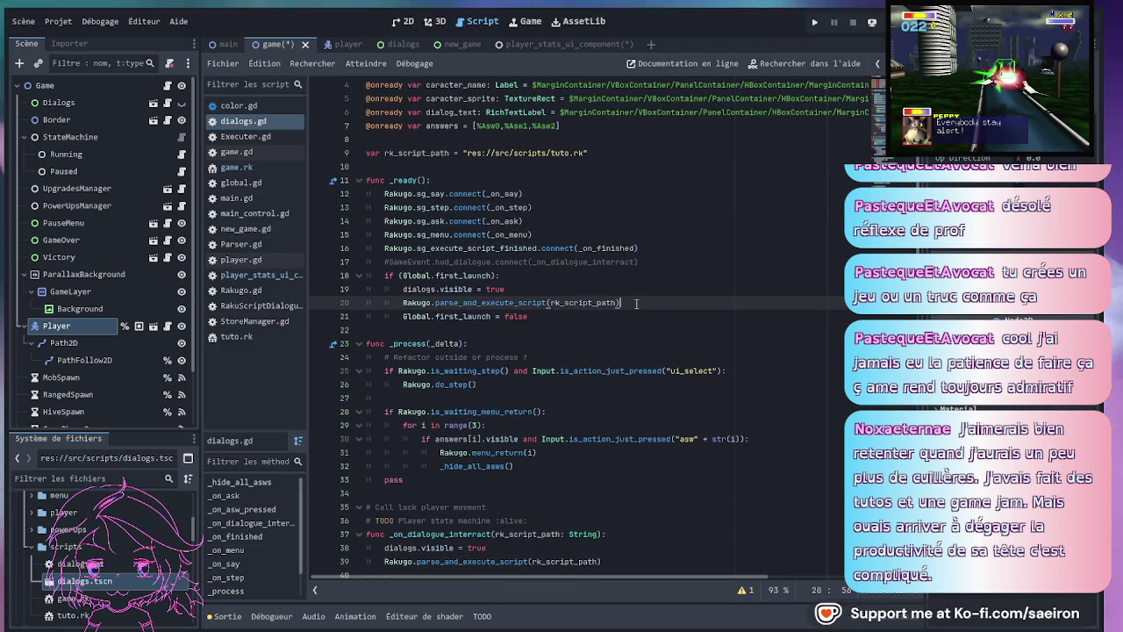
{"action": "scroll", "coordinate": [618, 326], "scroll_direction": "down", "scroll_amount": 2}
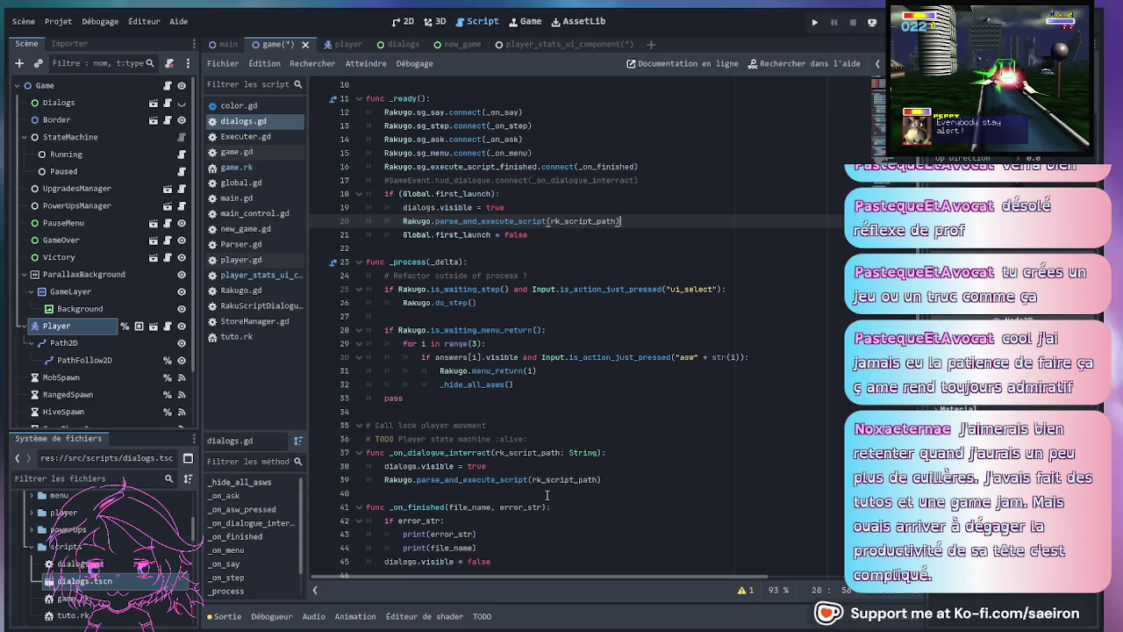
{"action": "left_click", "coordinate": [393, 465]}
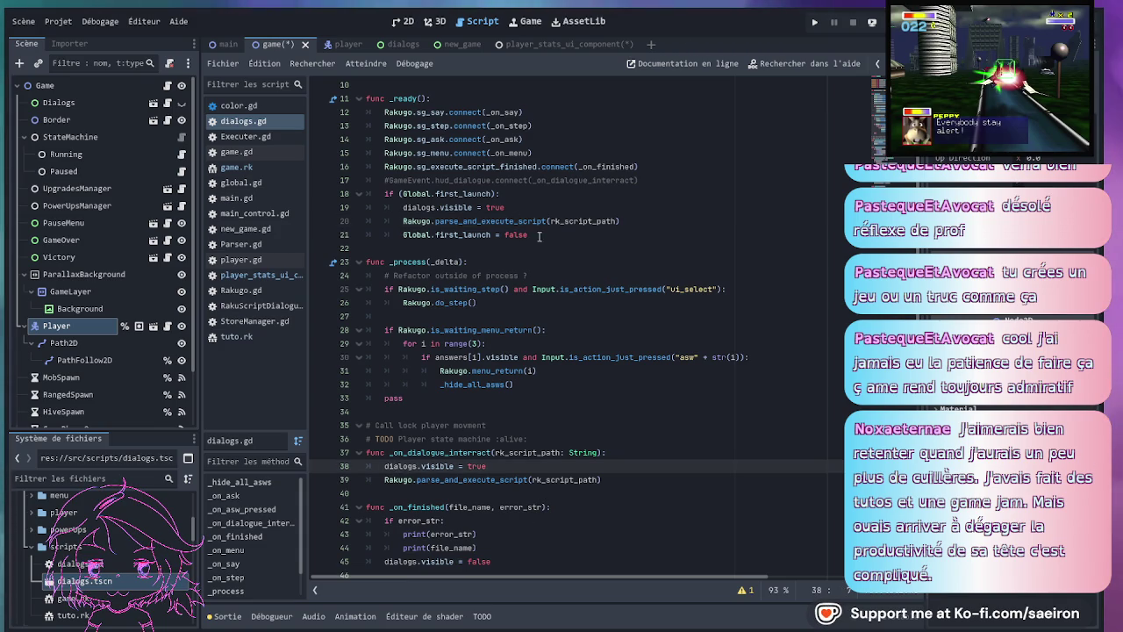
{"action": "left_click", "coordinate": [543, 235]}
{"action": "scroll", "coordinate": [544, 235], "scroll_direction": "up", "scroll_amount": 2}
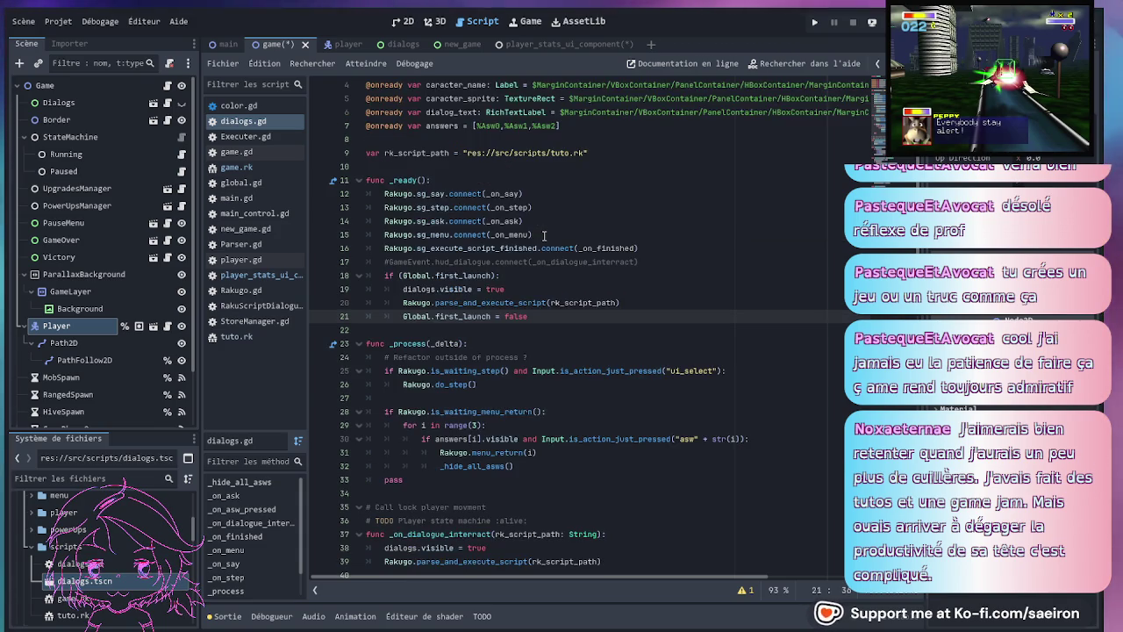
{"action": "scroll", "coordinate": [544, 236], "scroll_direction": "down", "scroll_amount": 1}
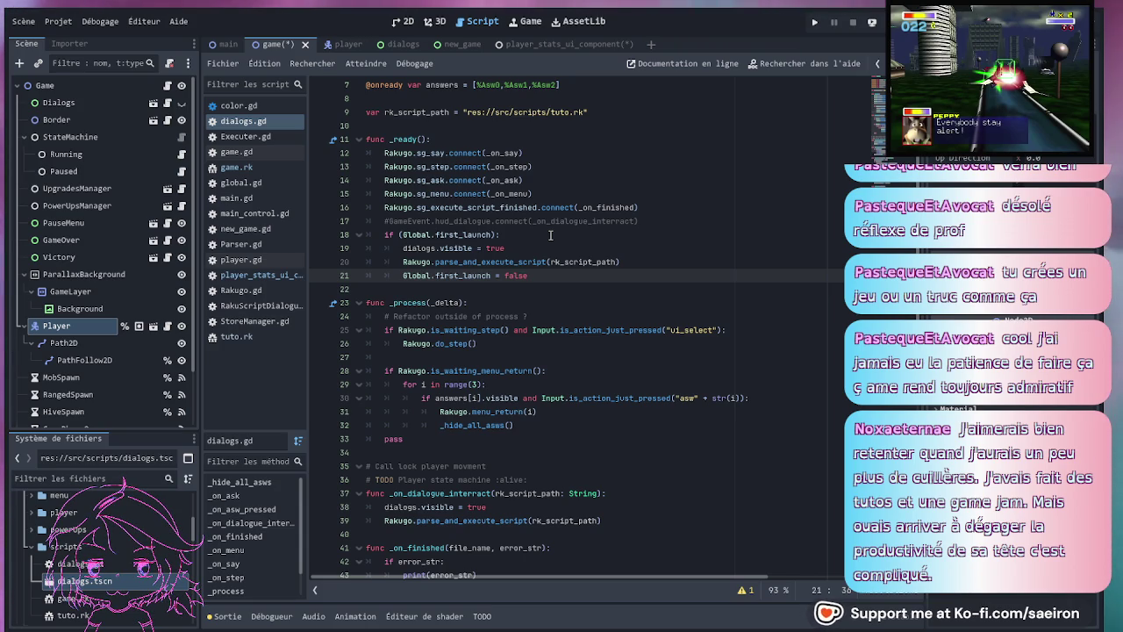
{"action": "left_click", "coordinate": [550, 234]}
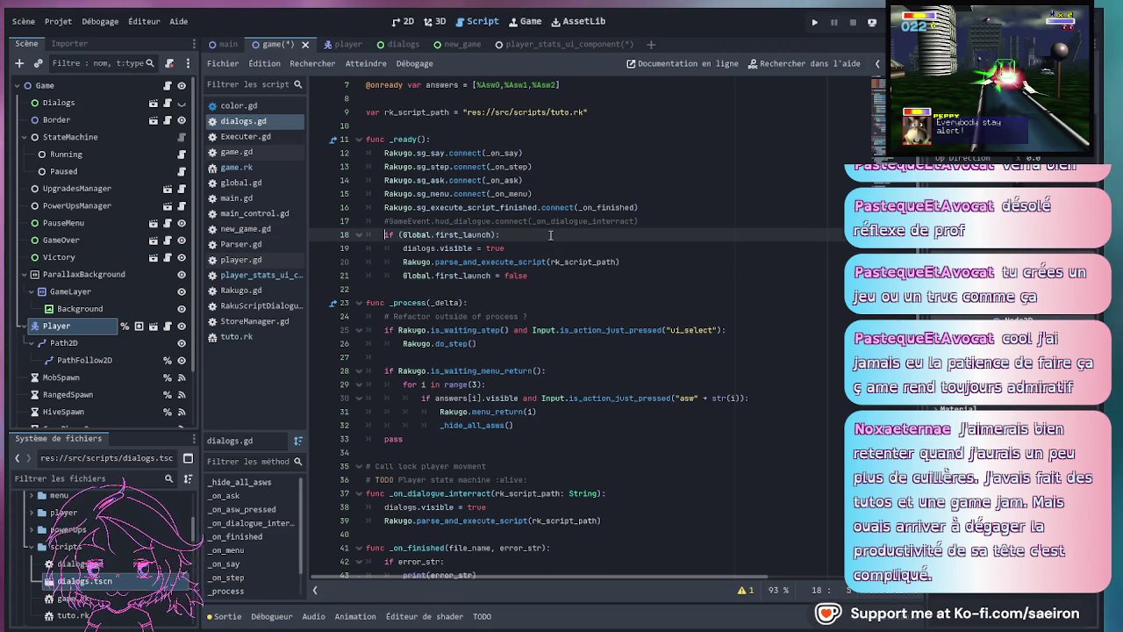
- Insert a '# Redo' comment above the first-launch check and save
{"action": "key", "text": "ctrl+shift+Return"}
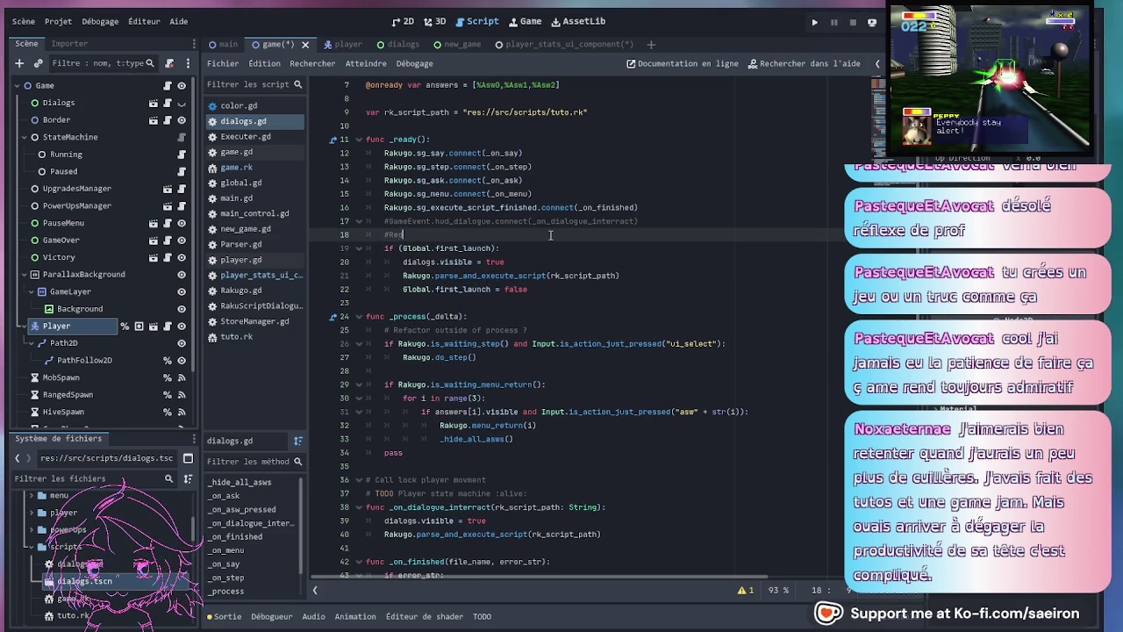
{"action": "type", "text": "#Re"}
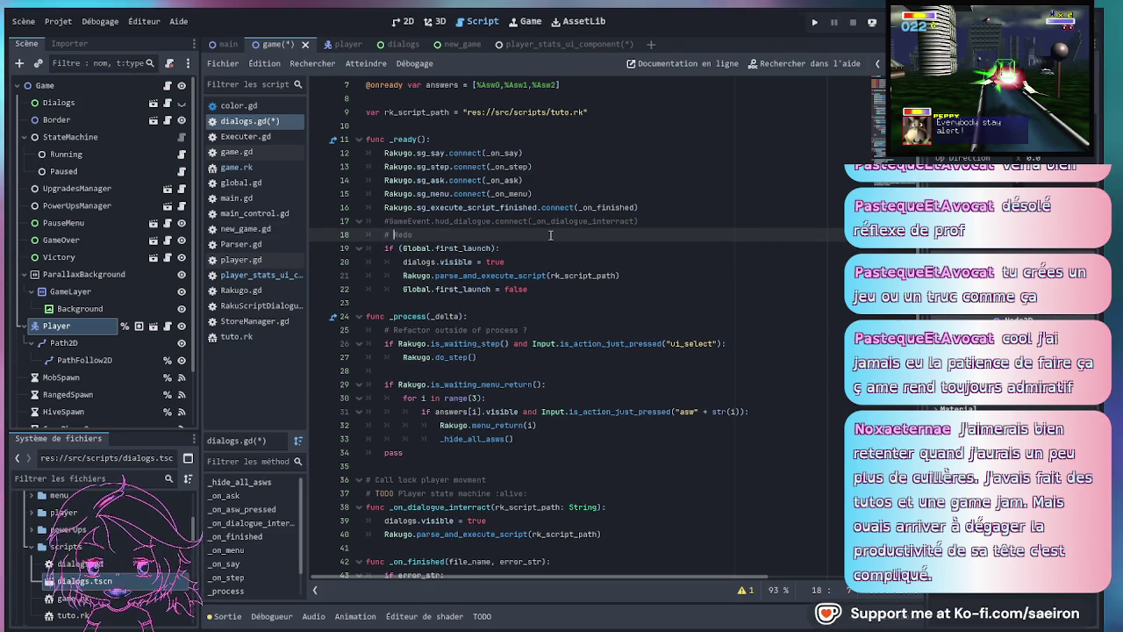
{"action": "key", "text": "ctrl+s"}
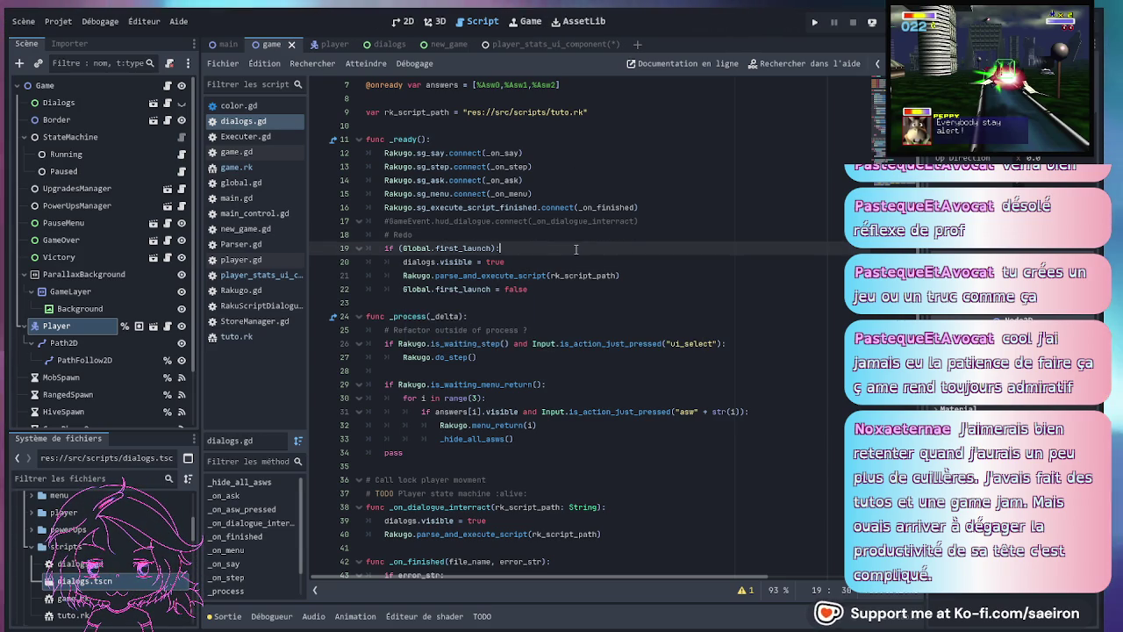
- Review lines 21–39 of dialogs.gd, including _process, after widening the open-scripts list
{"action": "left_click", "coordinate": [636, 277]}
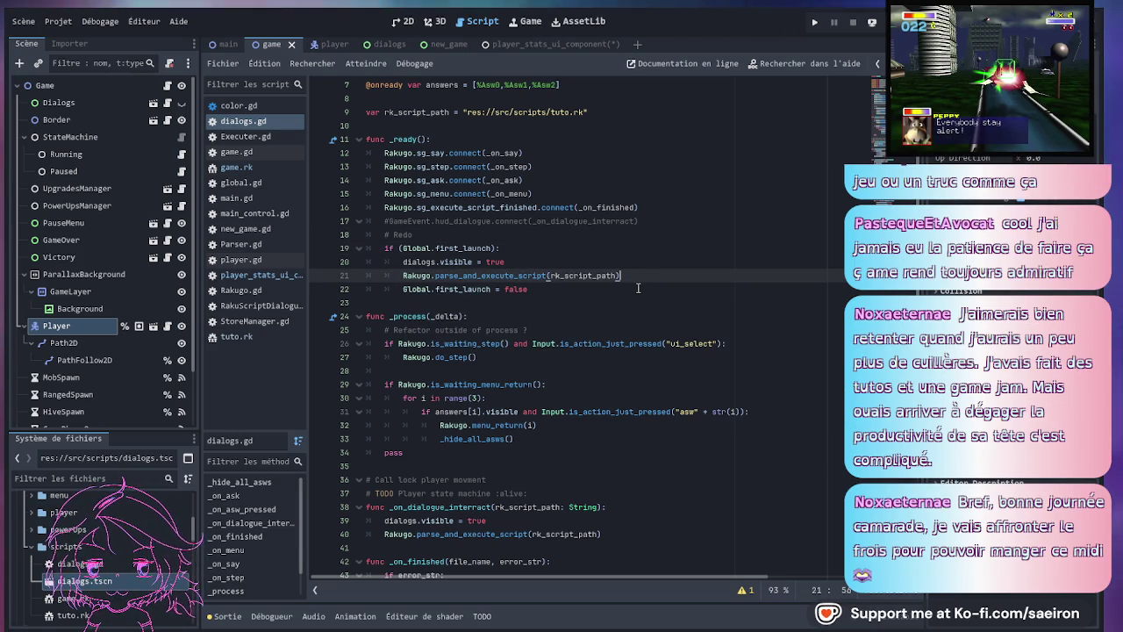
{"action": "left_click", "coordinate": [558, 314]}
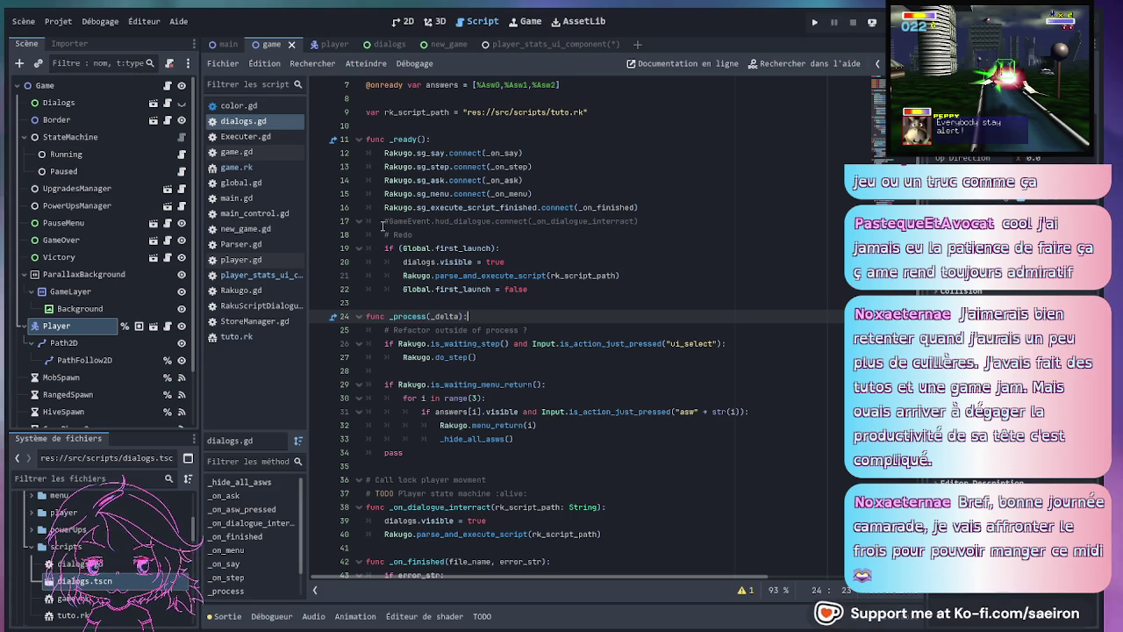
{"action": "left_click_drag", "start_coordinate": [307, 320], "coordinate": [317, 320]}
{"action": "left_click", "coordinate": [674, 290]}
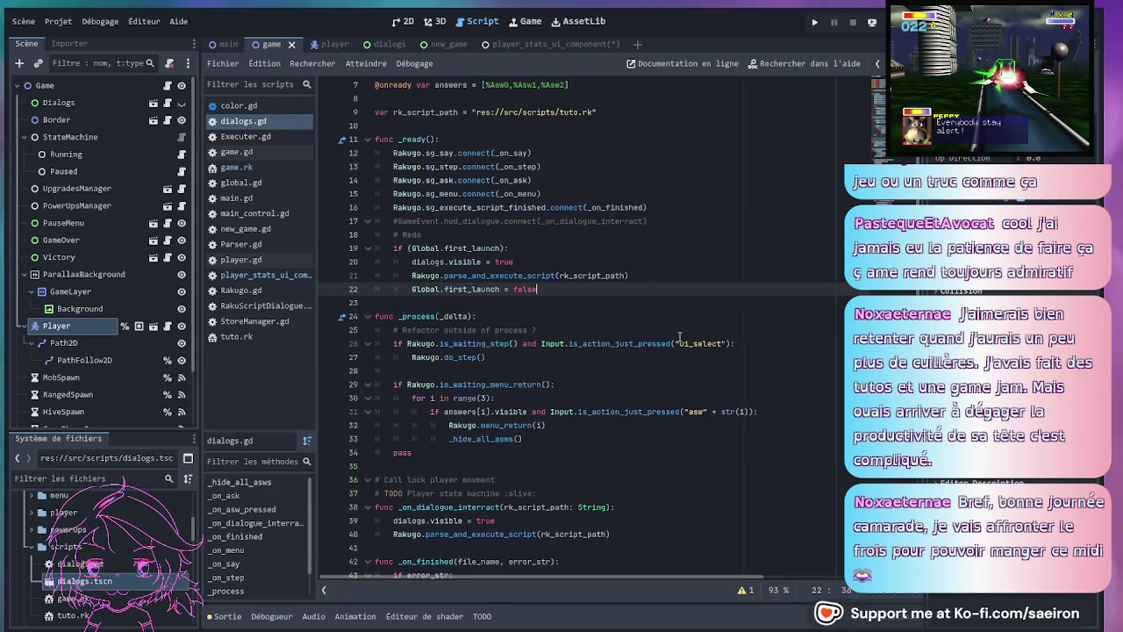
{"action": "scroll", "coordinate": [654, 374], "scroll_direction": "down", "scroll_amount": 6}
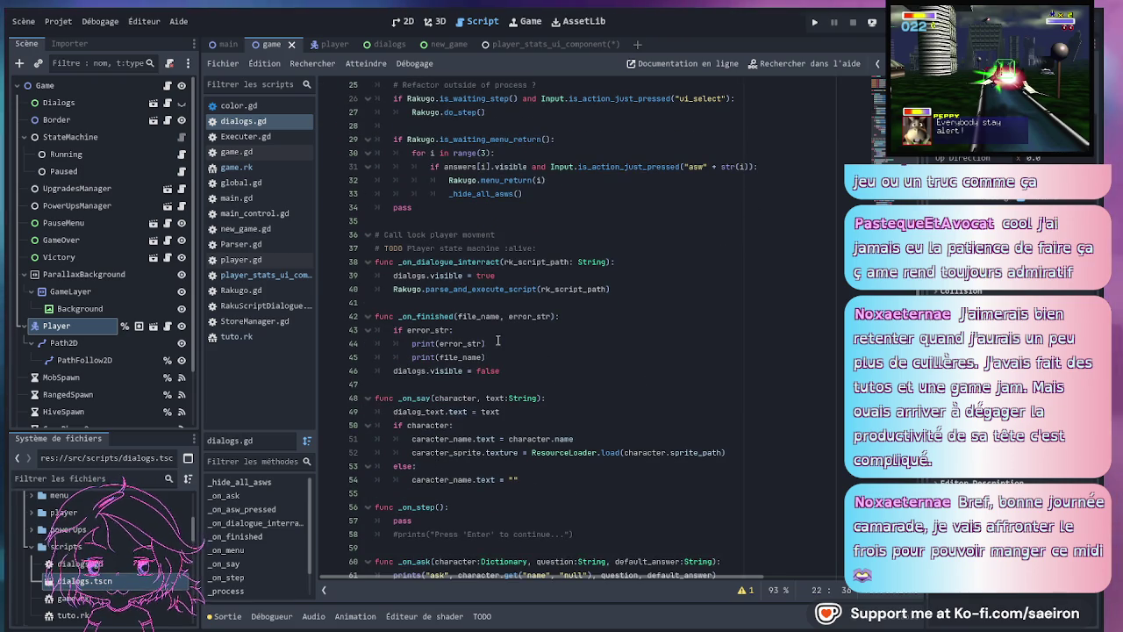
{"action": "left_click", "coordinate": [624, 272]}
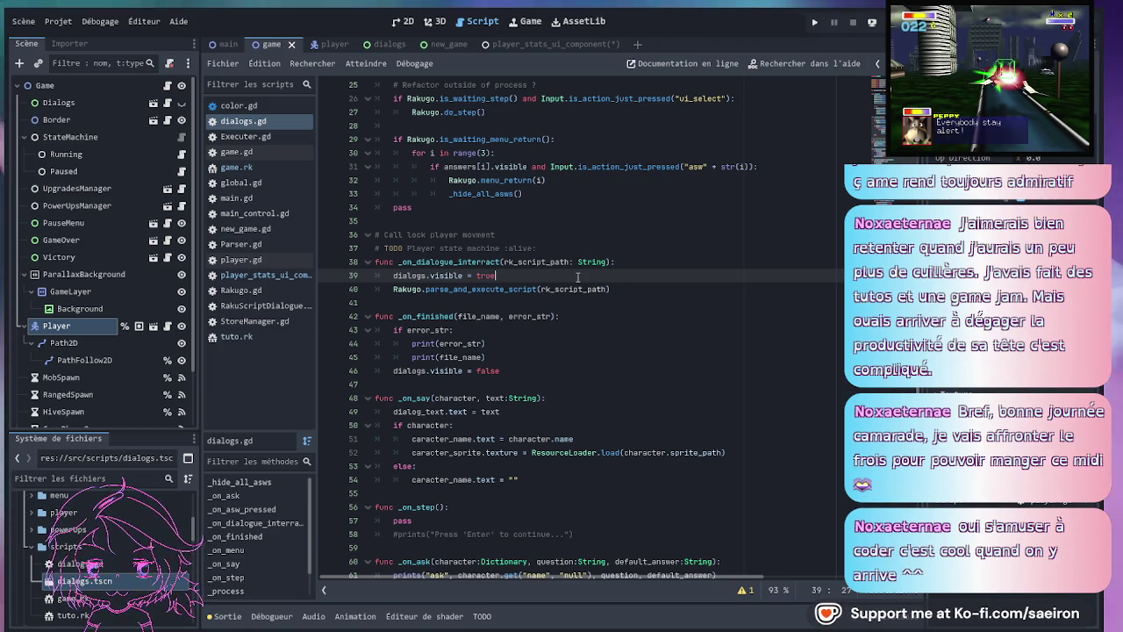
- Delete the '# TODO' player state machine and '# Call lock player movement' comments
{"action": "scroll", "coordinate": [579, 281], "scroll_direction": "up", "scroll_amount": 1}
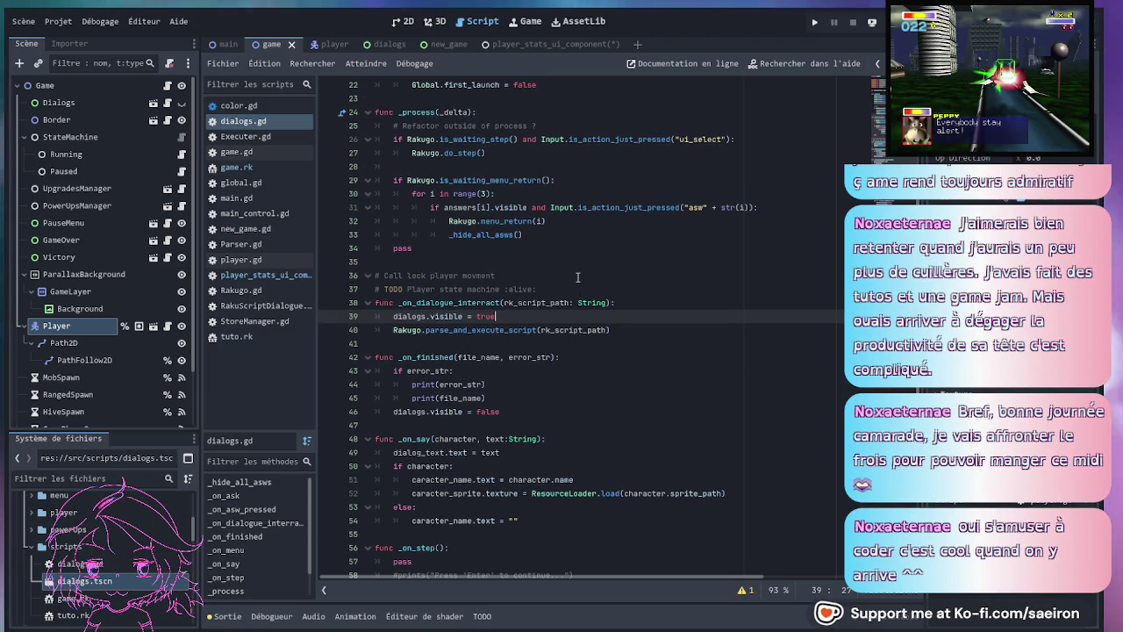
{"action": "left_click", "coordinate": [581, 288]}
{"action": "scroll", "coordinate": [579, 291], "scroll_direction": "up", "scroll_amount": 3}
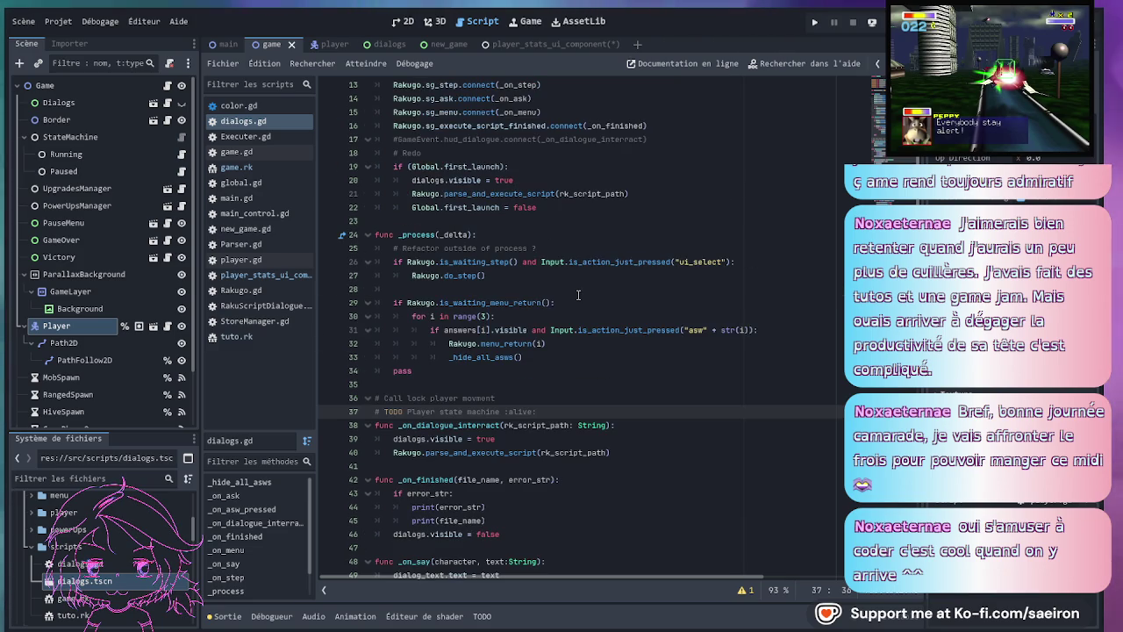
{"action": "scroll", "coordinate": [578, 295], "scroll_direction": "up", "scroll_amount": 2}
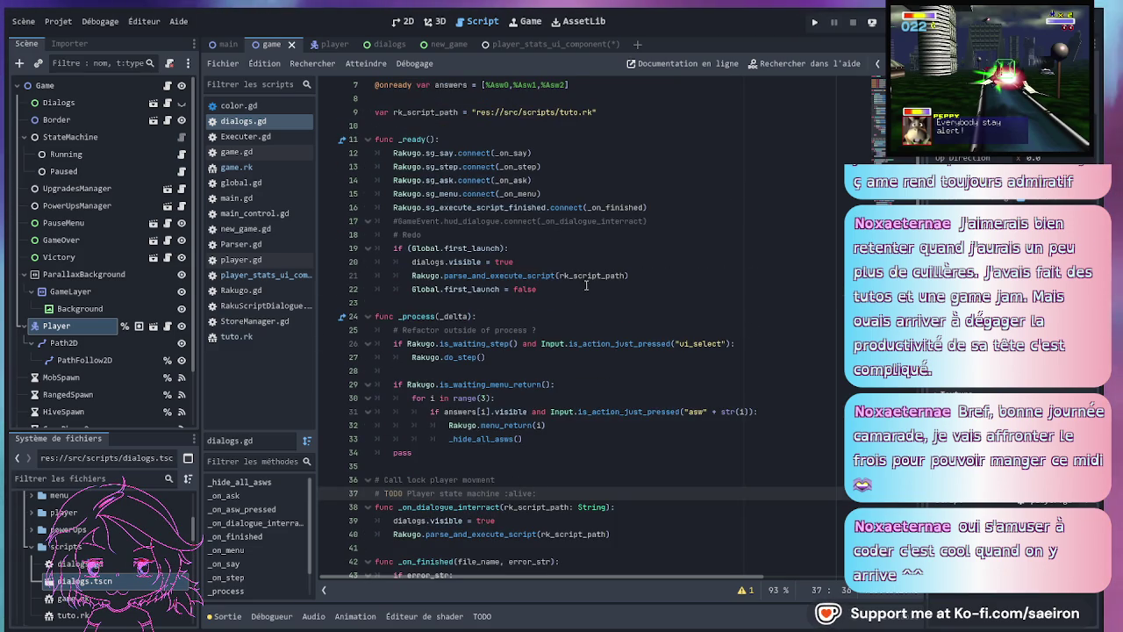
{"action": "left_click", "coordinate": [533, 236]}
{"action": "left_click", "coordinate": [589, 276]}
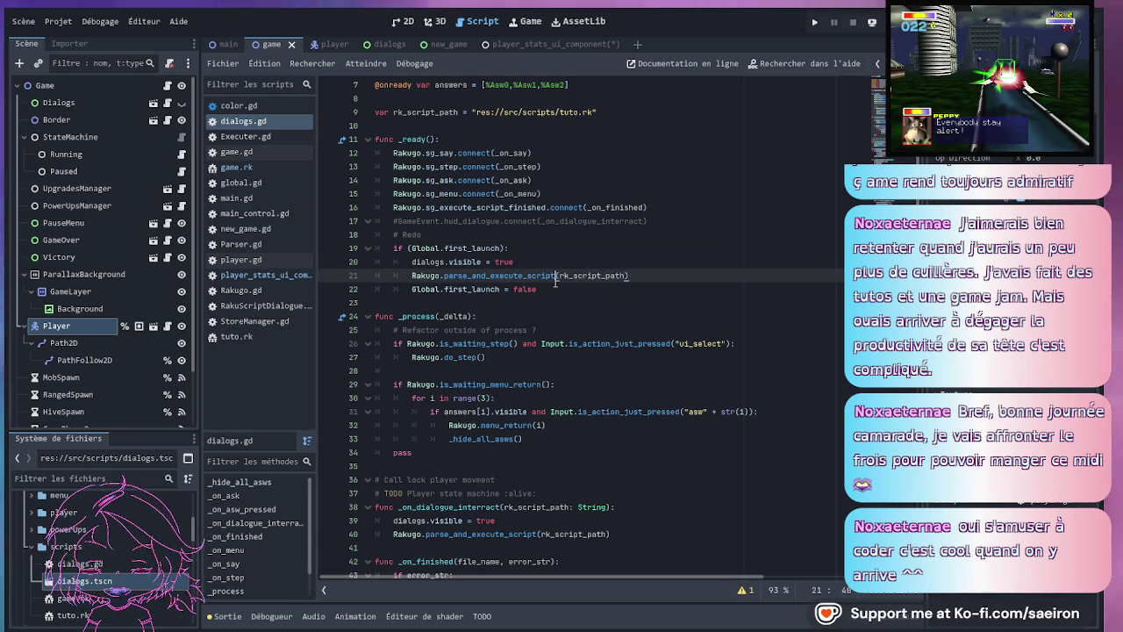
{"action": "scroll", "coordinate": [533, 519], "scroll_direction": "down", "scroll_amount": 3}
{"action": "left_click_drag", "start_coordinate": [539, 379], "coordinate": [551, 360]}
{"action": "key", "text": "BackSpace"}
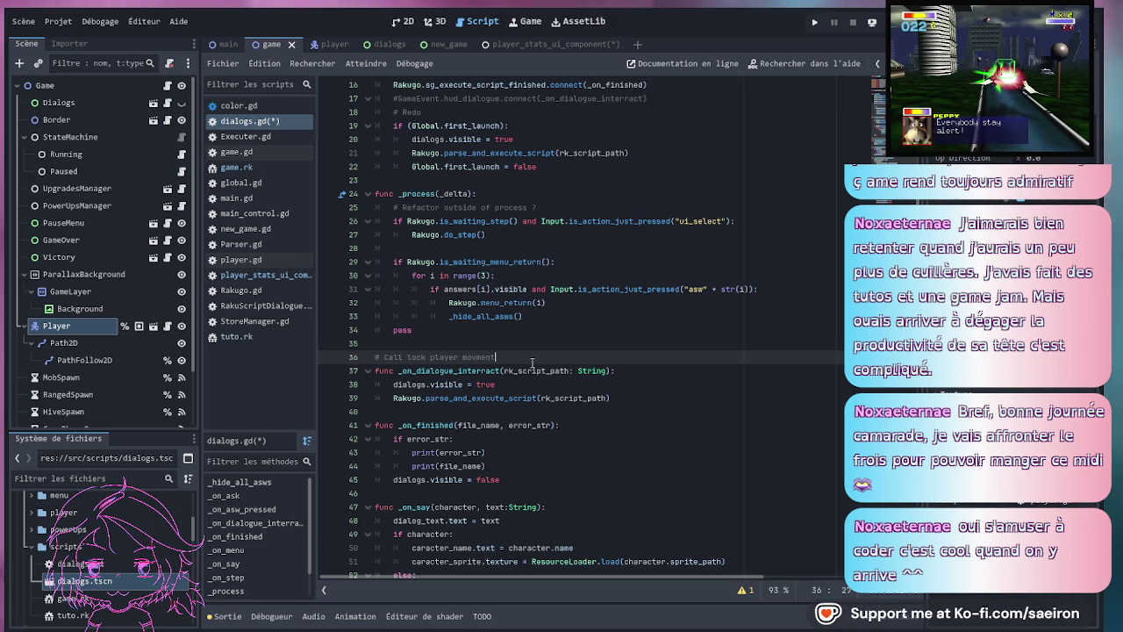
{"action": "key", "text": "shift+Home"}
{"action": "key", "text": "BackSpace"}
{"action": "key", "text": "BackSpace"}
- Add an empty first line inside _on_dialogue_interact and enlarge the file system panel
{"action": "left_click", "coordinate": [644, 363]}
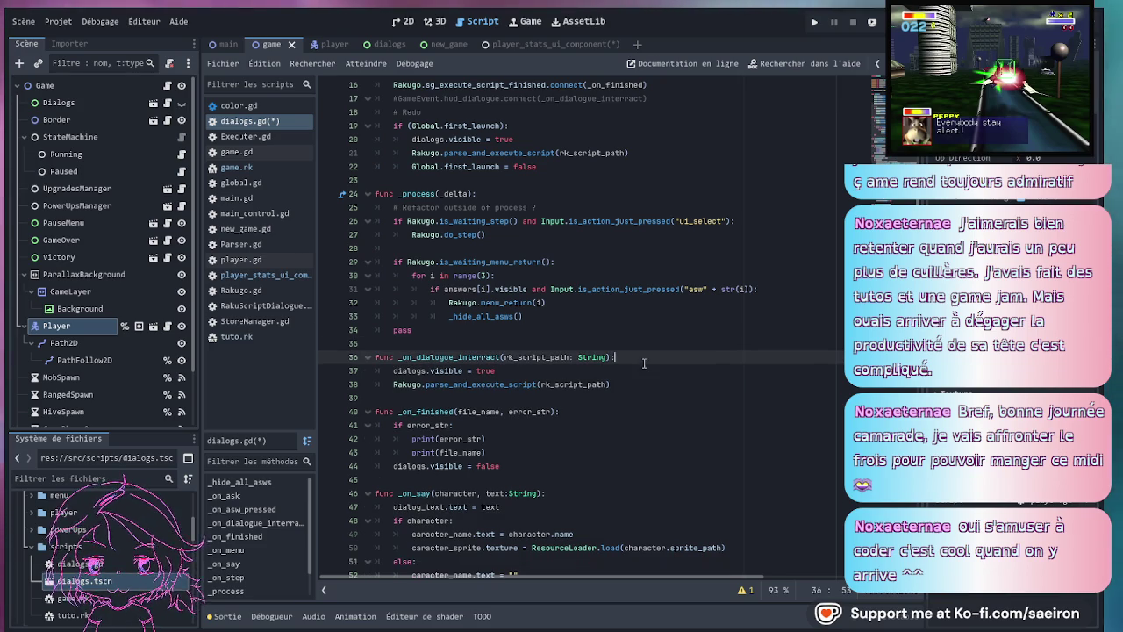
{"action": "key", "text": "Return"}
{"action": "type", "text": "d"}
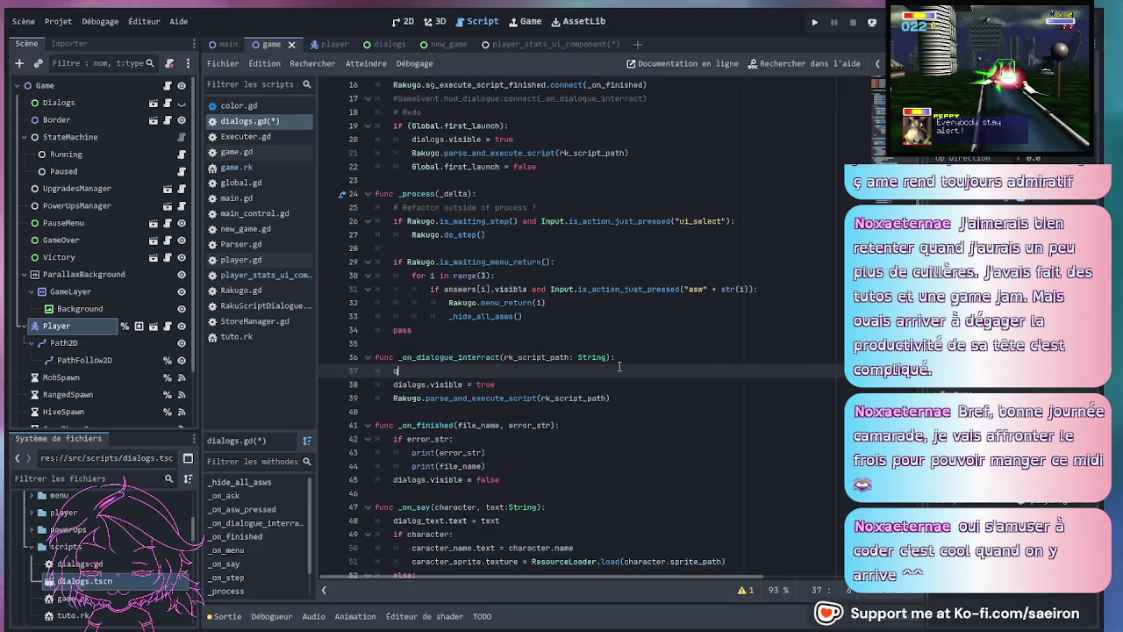
{"action": "key", "text": "BackSpace"}
{"action": "type", "text": "que"}
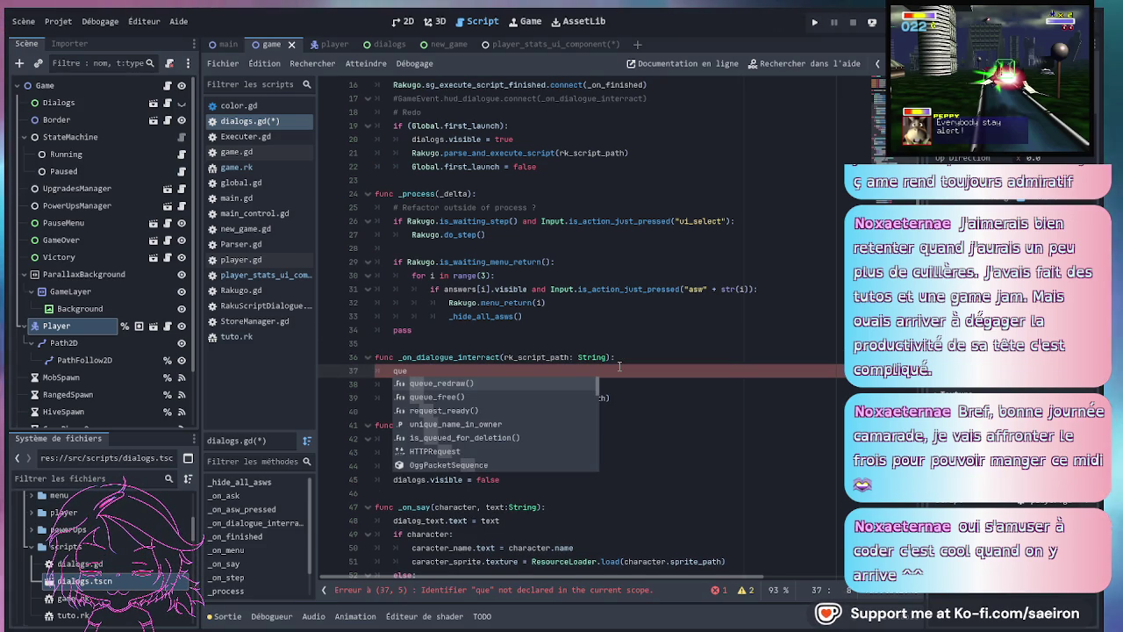
{"action": "key", "text": "BackSpace"}
{"action": "key", "text": "BackSpace"}
{"action": "key", "text": "BackSpace"}
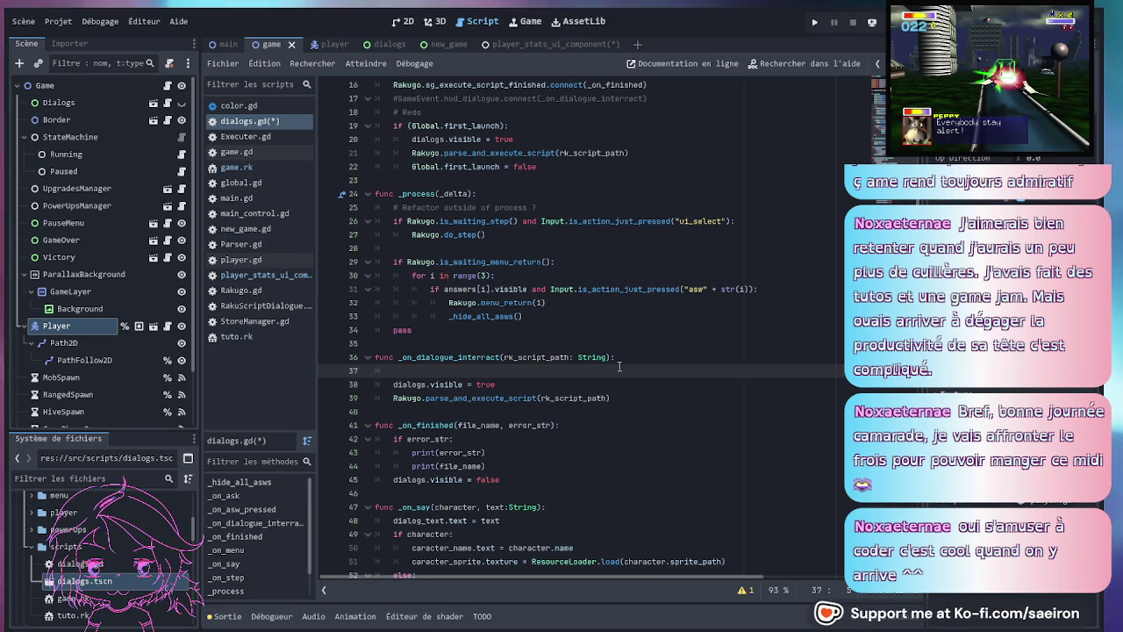
{"action": "left_click_drag", "start_coordinate": [110, 433], "coordinate": [105, 328]}
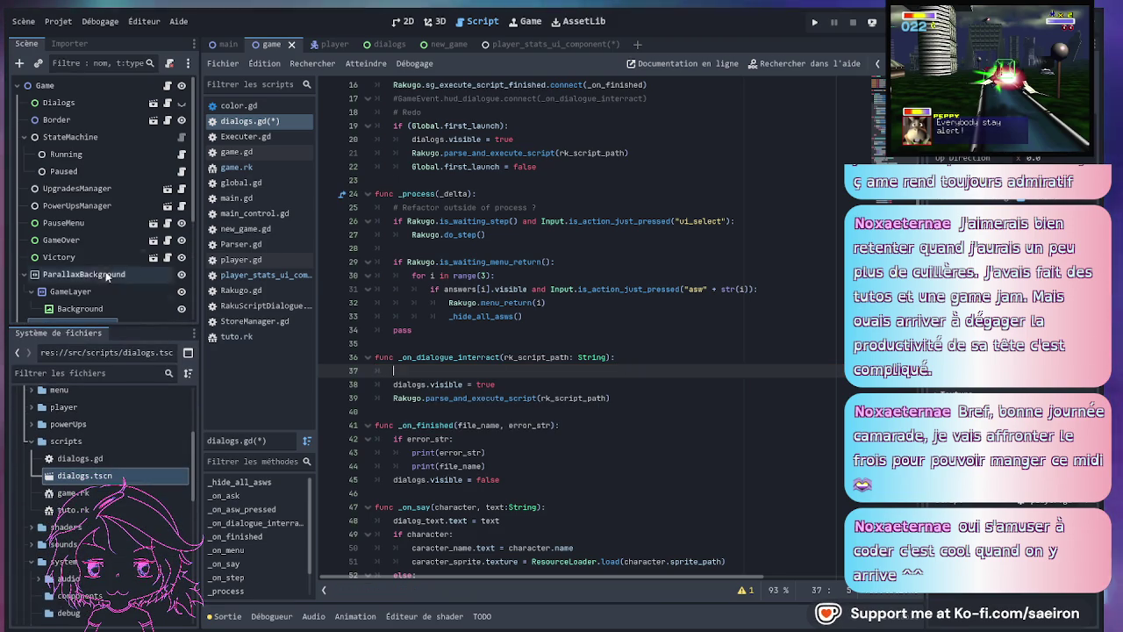
{"action": "left_click", "coordinate": [181, 171]}
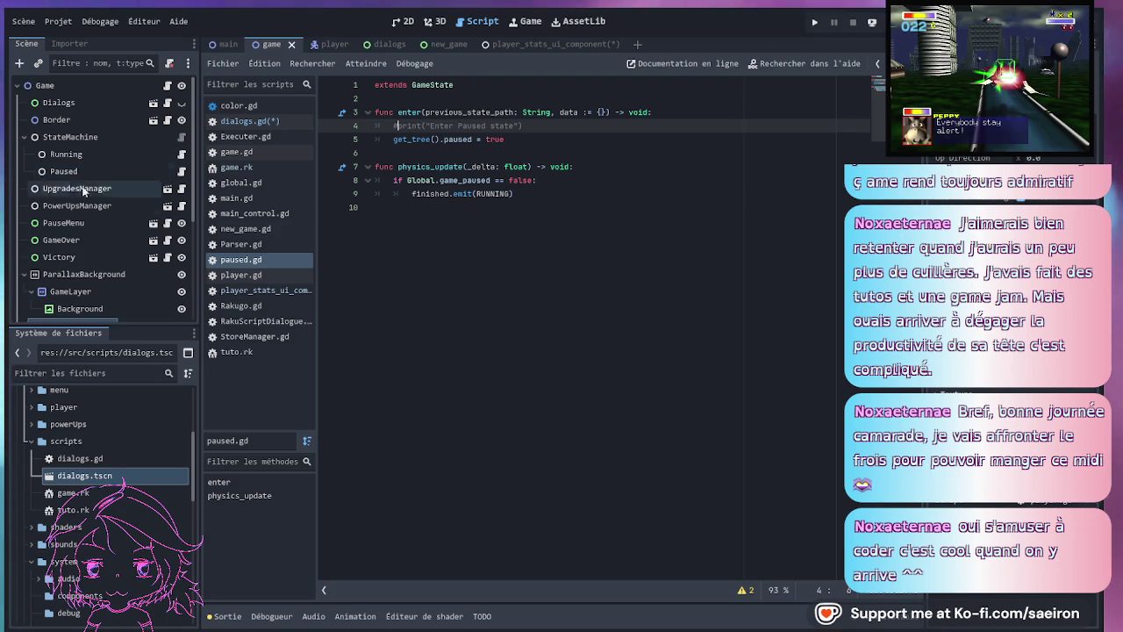
{"action": "left_click", "coordinate": [169, 226]}
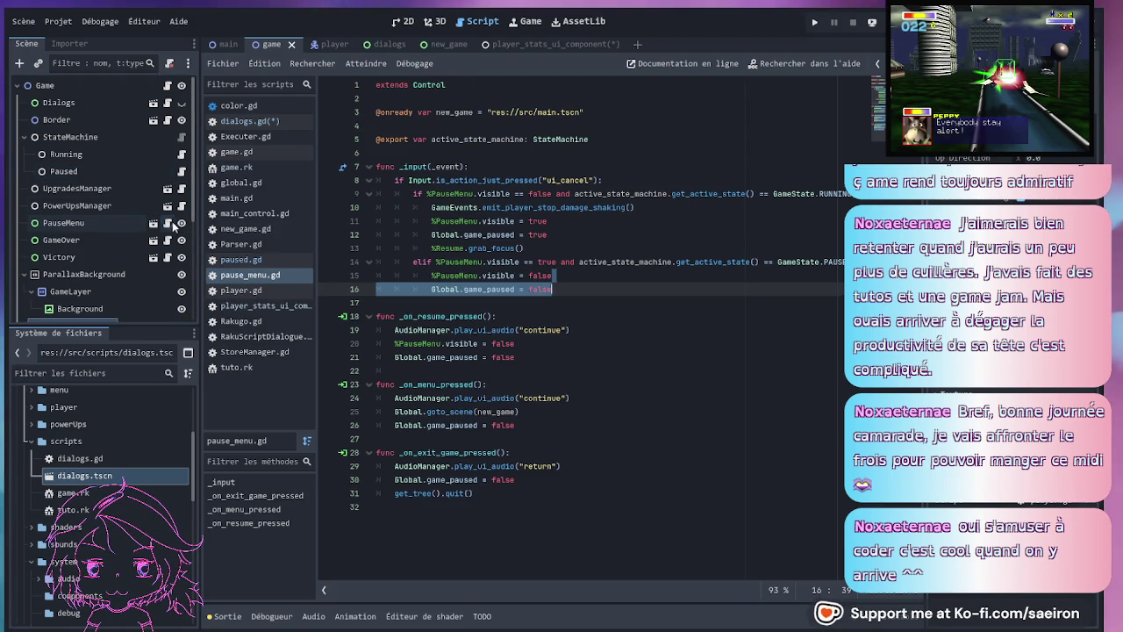
{"action": "left_click", "coordinate": [651, 208]}
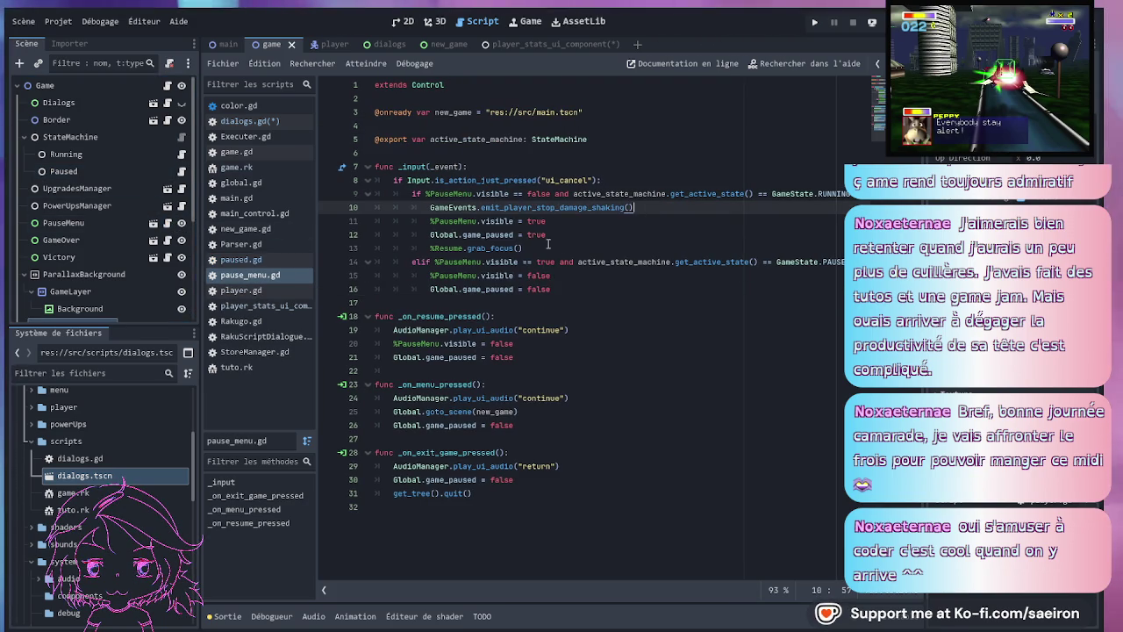
{"action": "left_click", "coordinate": [577, 244]}
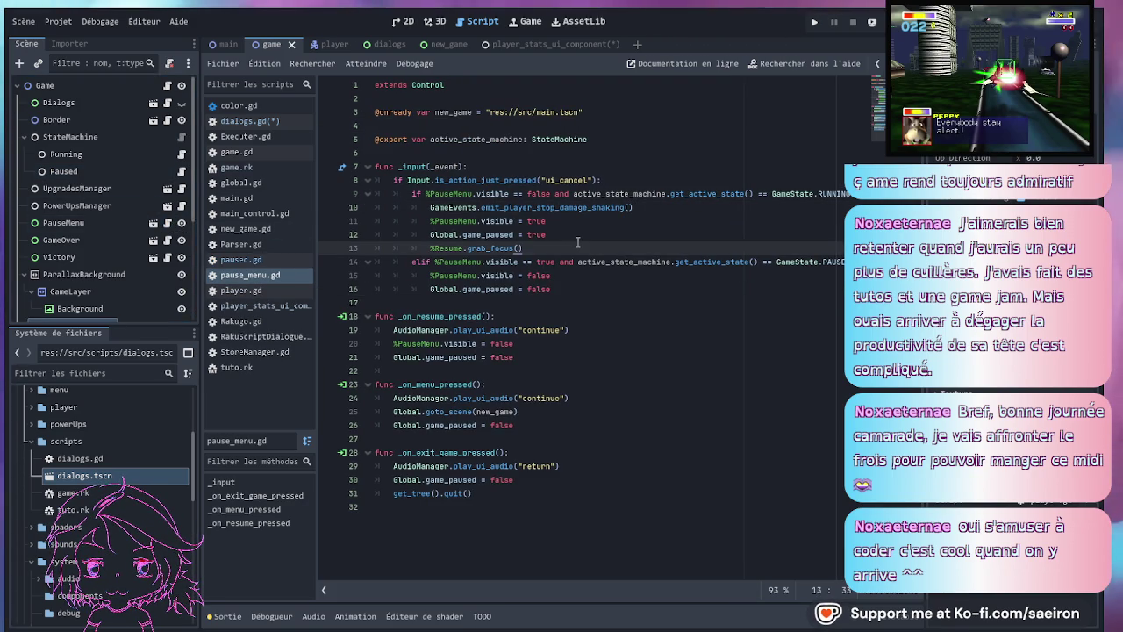
{"action": "left_click", "coordinate": [504, 180]}
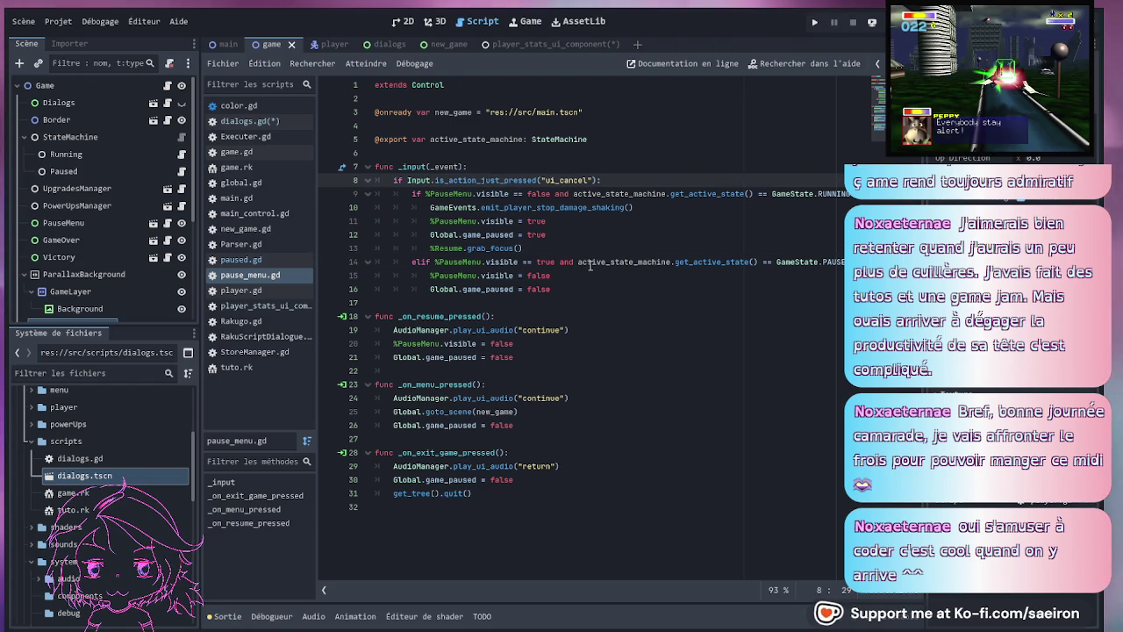
{"action": "left_click", "coordinate": [663, 261]}
{"action": "key", "text": "End"}
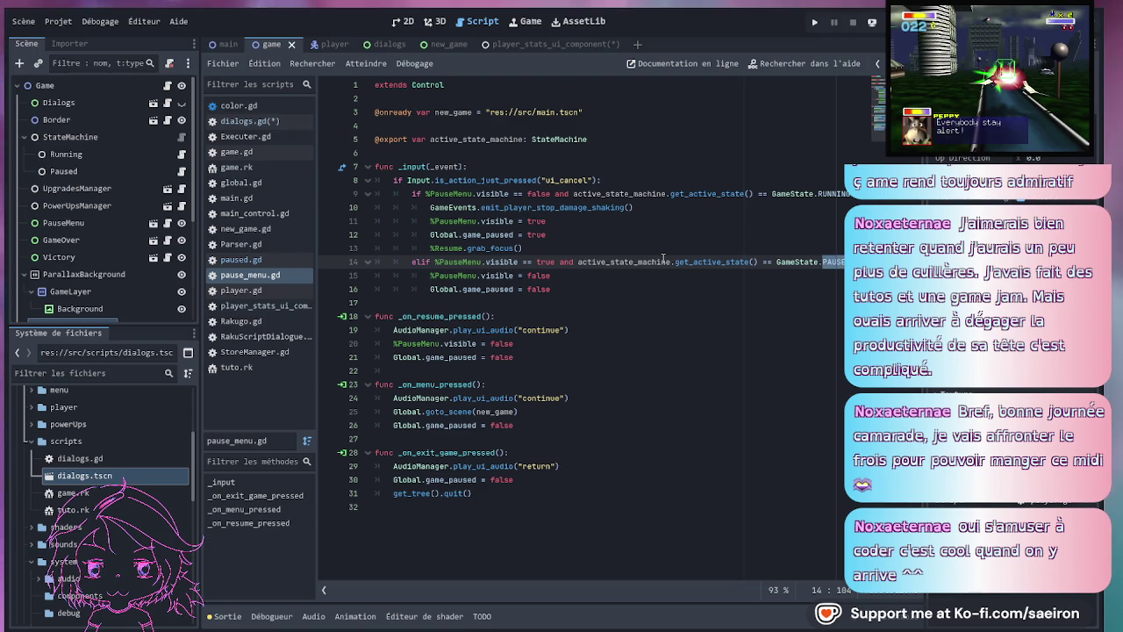
{"action": "left_click", "coordinate": [100, 137]}
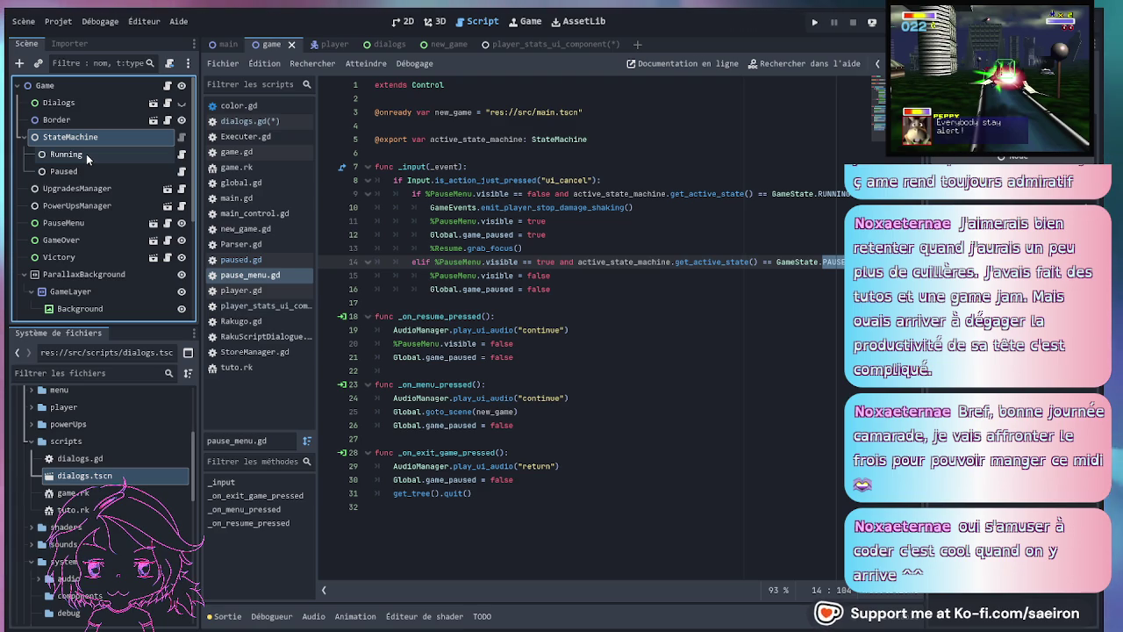
{"action": "left_click", "coordinate": [167, 85]}
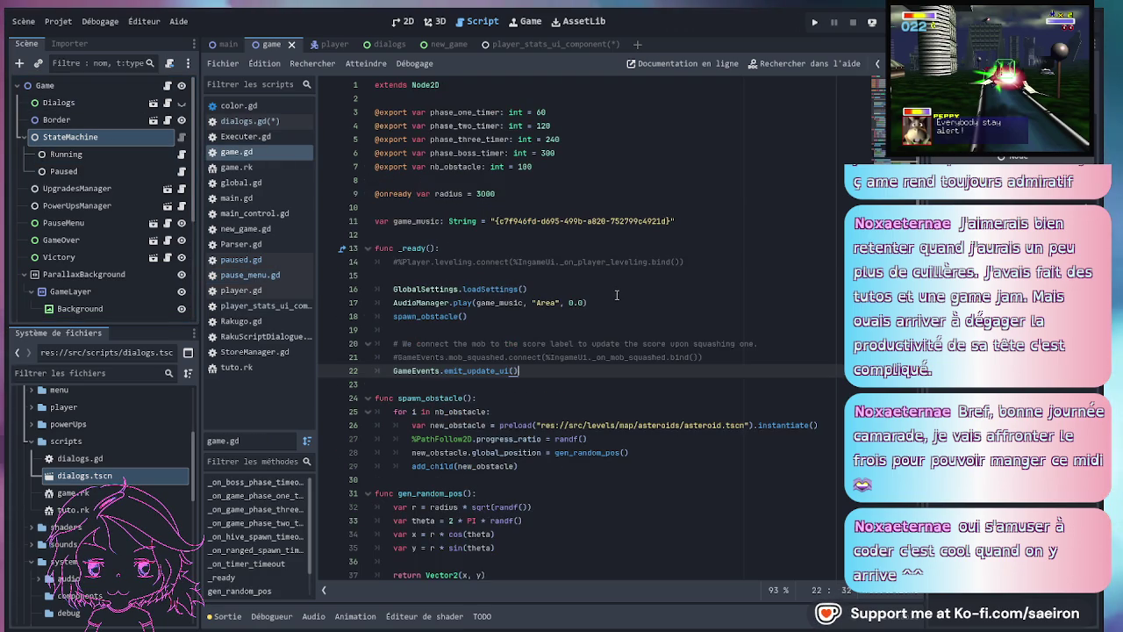
- Fold _on_boss_phase_timeout and expand the phase one, two and three timeout functions
{"action": "scroll", "coordinate": [615, 295], "scroll_direction": "down", "scroll_amount": 1}
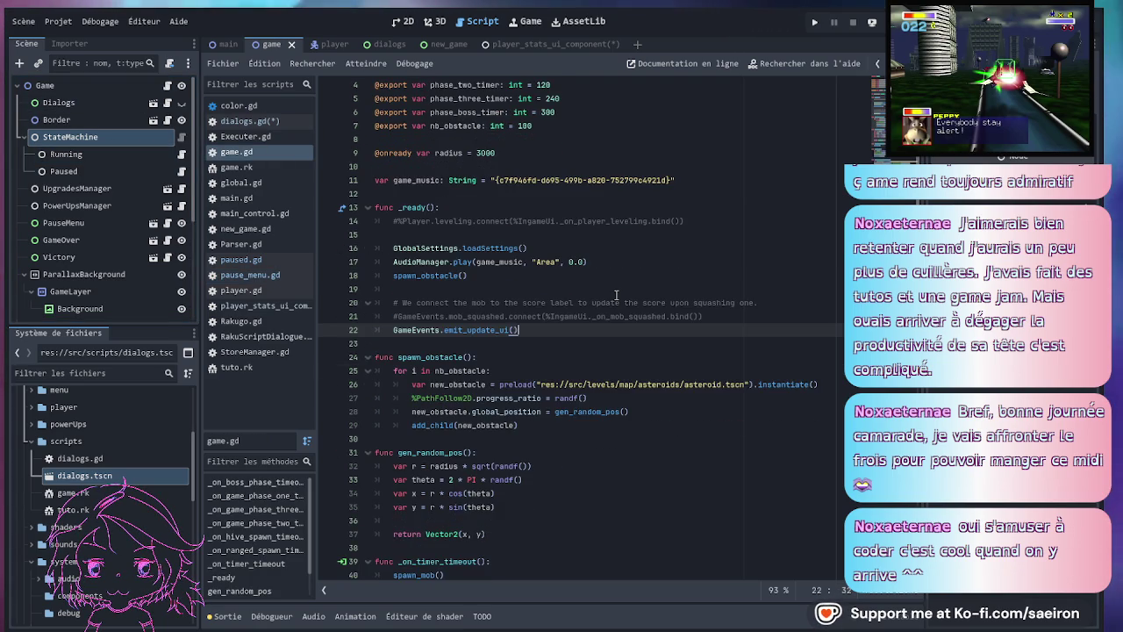
{"action": "scroll", "coordinate": [616, 295], "scroll_direction": "down", "scroll_amount": 2}
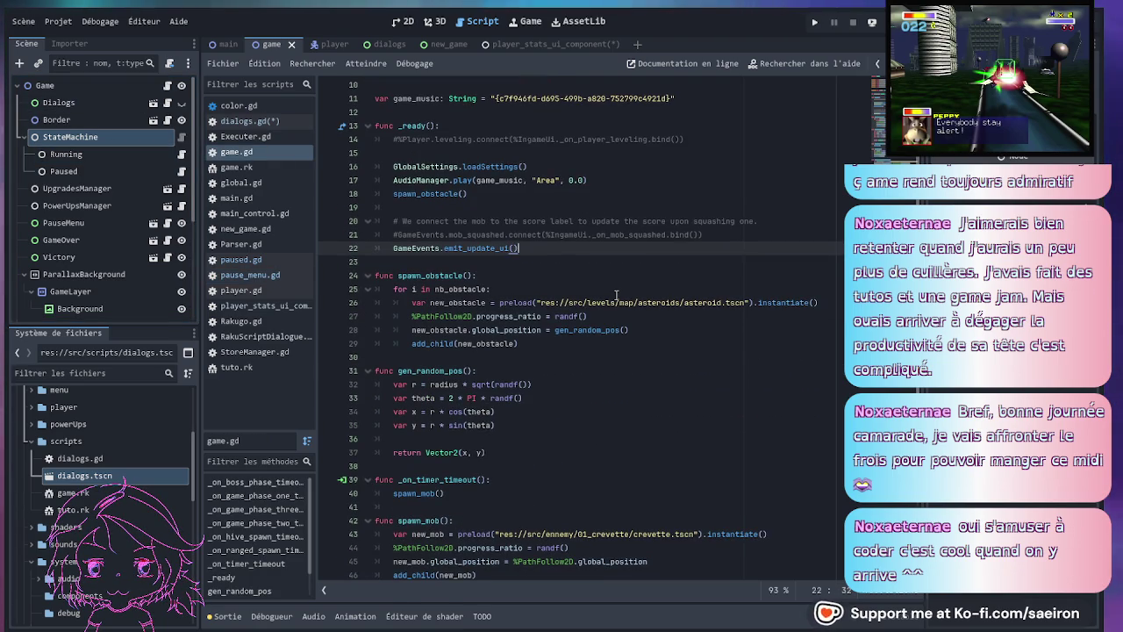
{"action": "scroll", "coordinate": [615, 295], "scroll_direction": "down", "scroll_amount": 3}
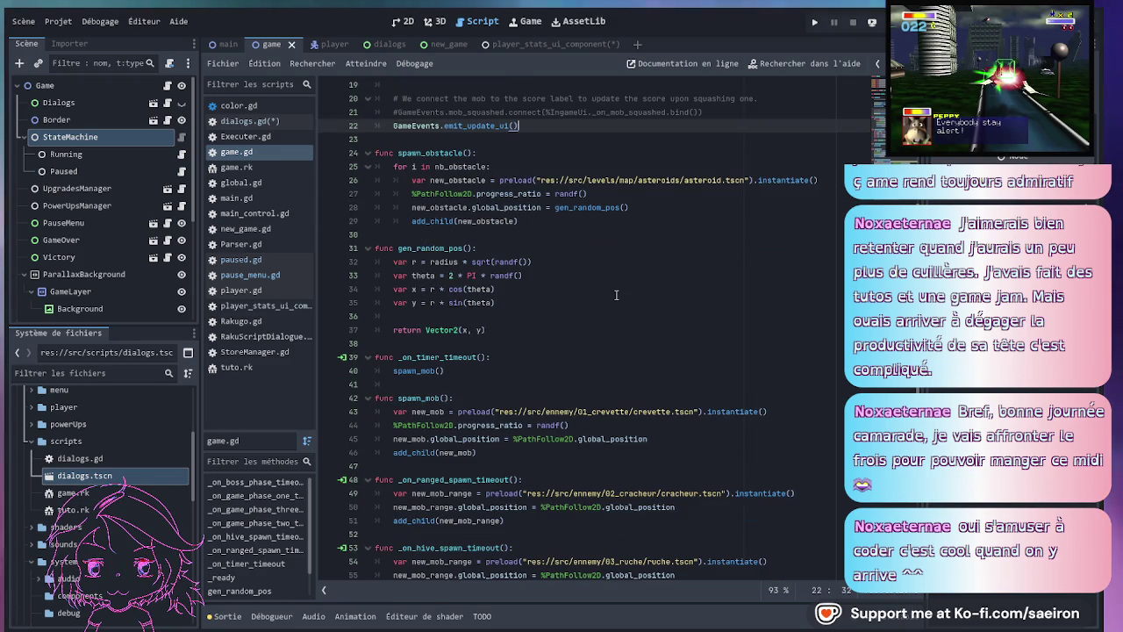
{"action": "scroll", "coordinate": [615, 295], "scroll_direction": "down", "scroll_amount": 4}
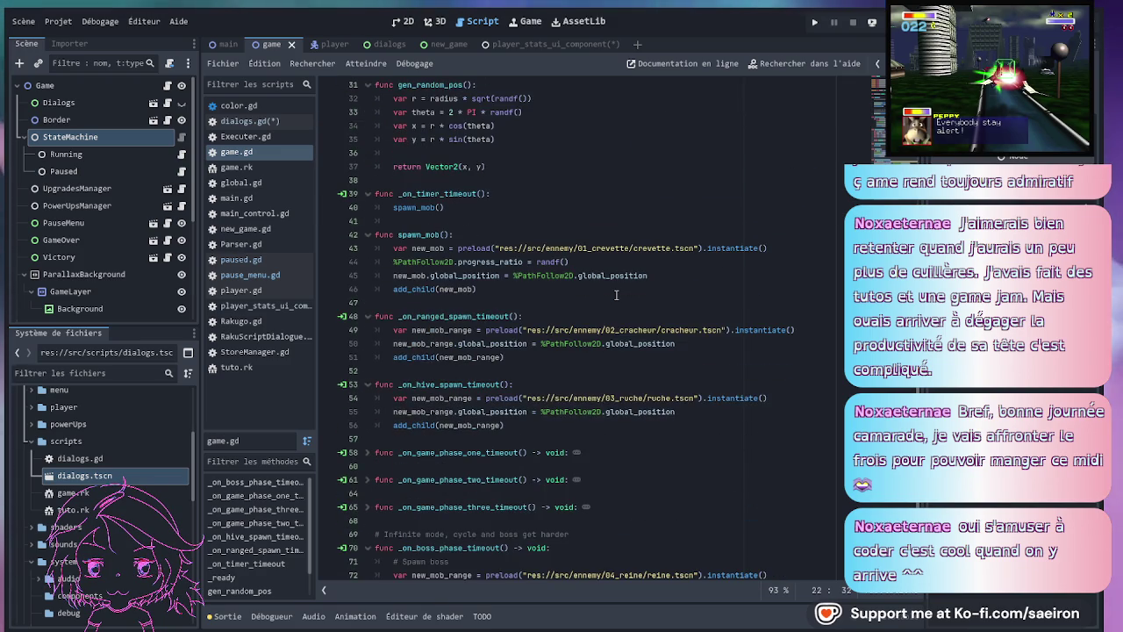
{"action": "scroll", "coordinate": [616, 295], "scroll_direction": "down", "scroll_amount": 2}
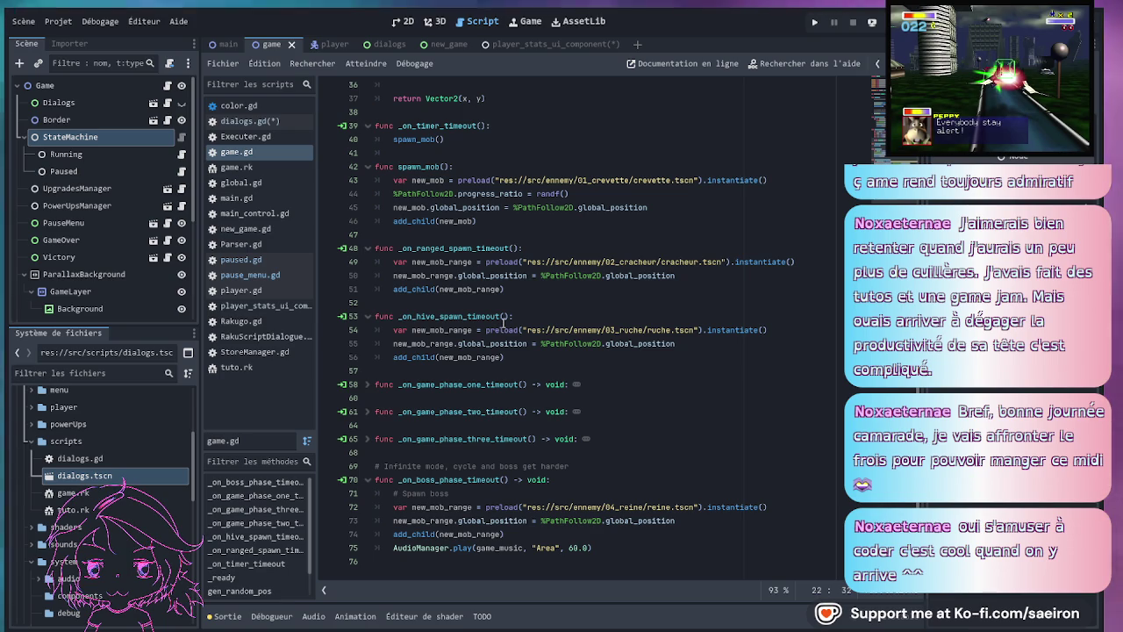
{"action": "scroll", "coordinate": [502, 324], "scroll_direction": "up", "scroll_amount": 1}
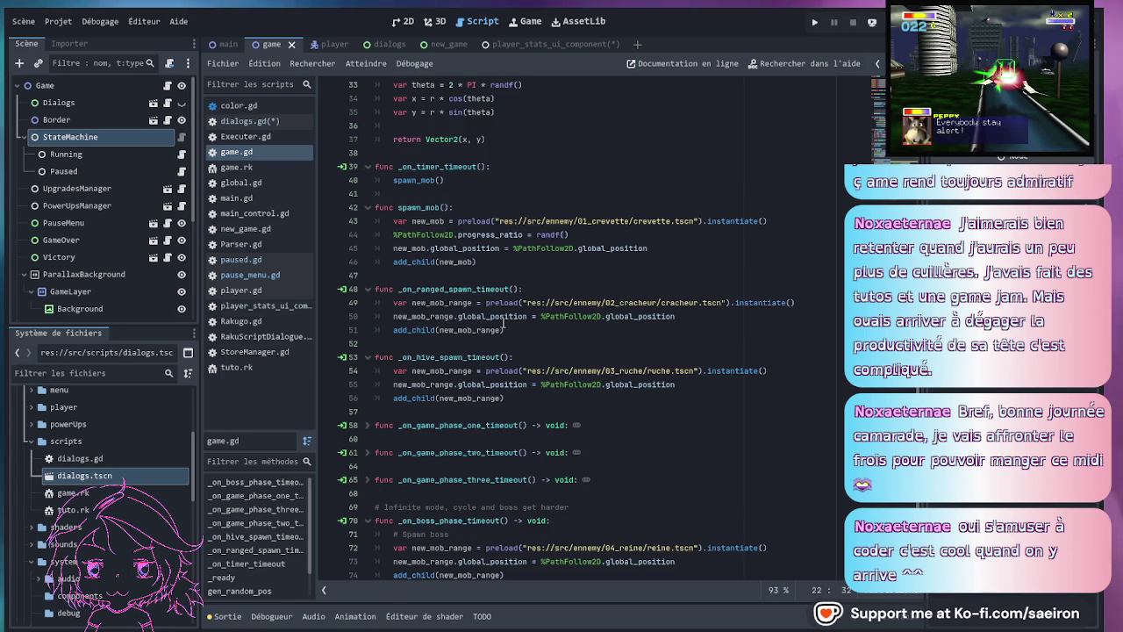
{"action": "left_click", "coordinate": [367, 521]}
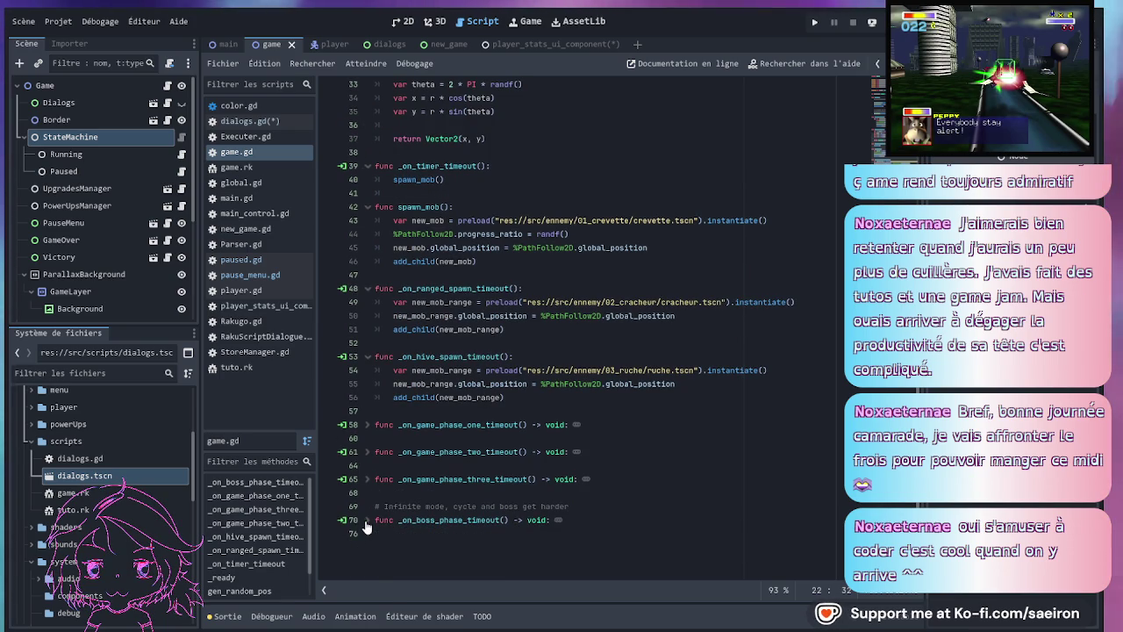
{"action": "left_click", "coordinate": [367, 479]}
{"action": "left_click", "coordinate": [366, 452]}
{"action": "left_click", "coordinate": [366, 424]}
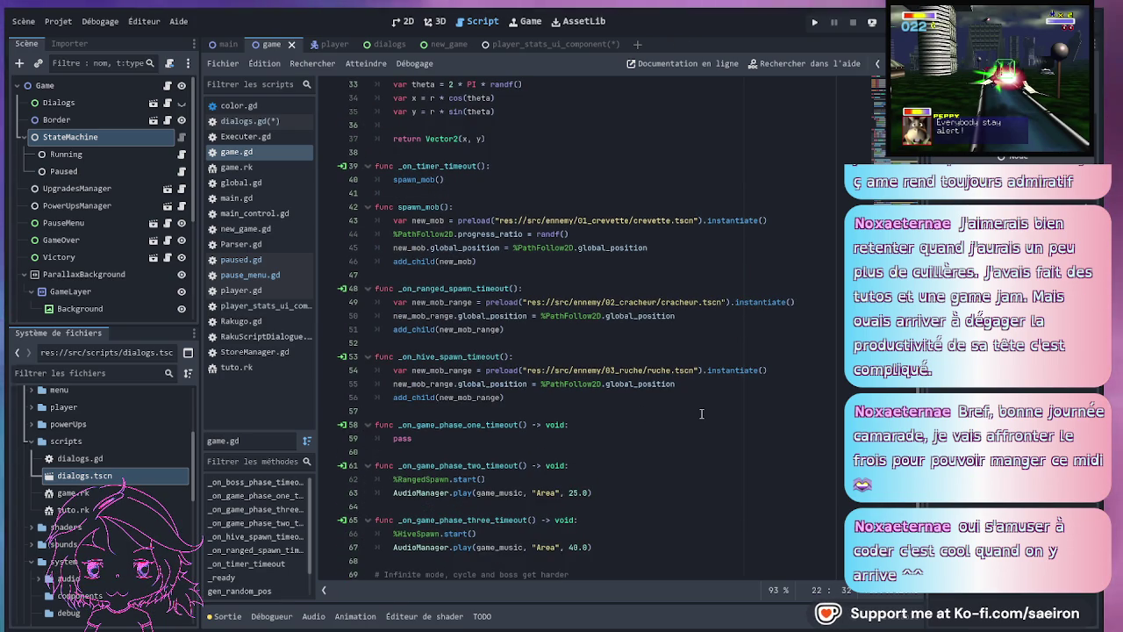
- Review the expanded phase timeout code around lines 59–63 of game.gd
{"action": "left_click", "coordinate": [470, 434]}
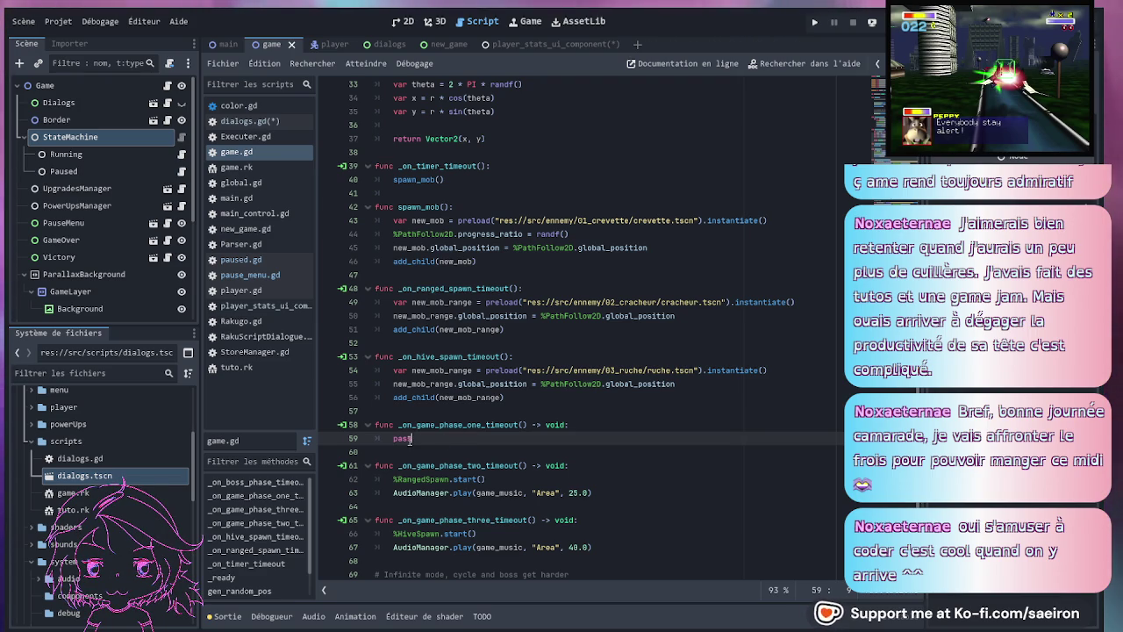
{"action": "scroll", "coordinate": [572, 440], "scroll_direction": "down", "scroll_amount": 1}
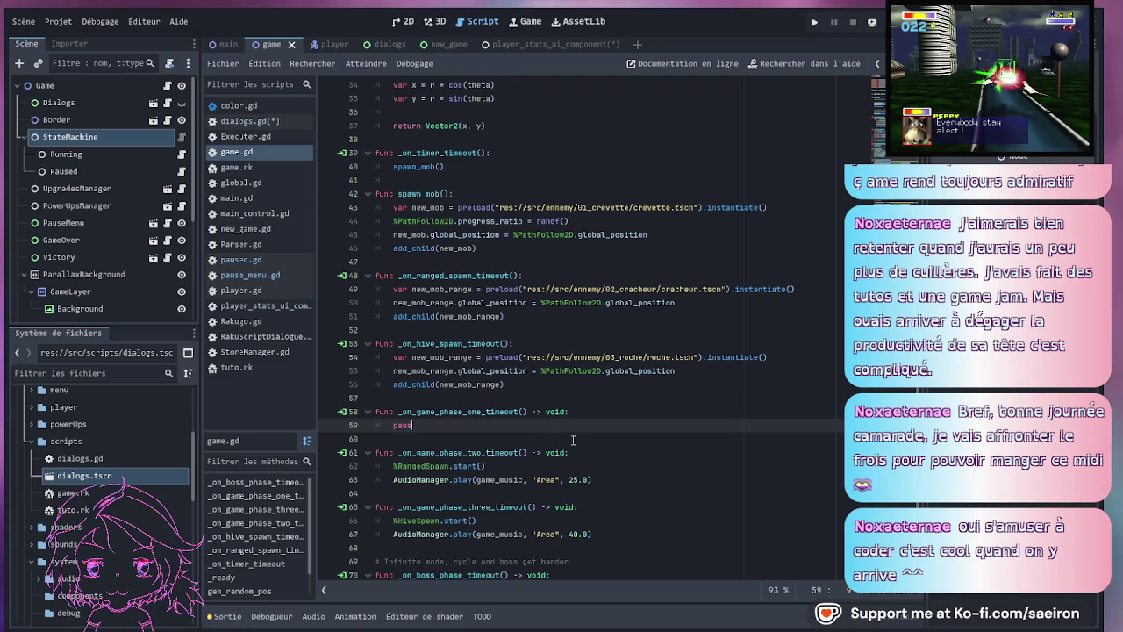
{"action": "left_click", "coordinate": [606, 479]}
{"action": "scroll", "coordinate": [410, 384], "scroll_direction": "down", "scroll_amount": 3}
{"action": "left_click", "coordinate": [411, 384]}
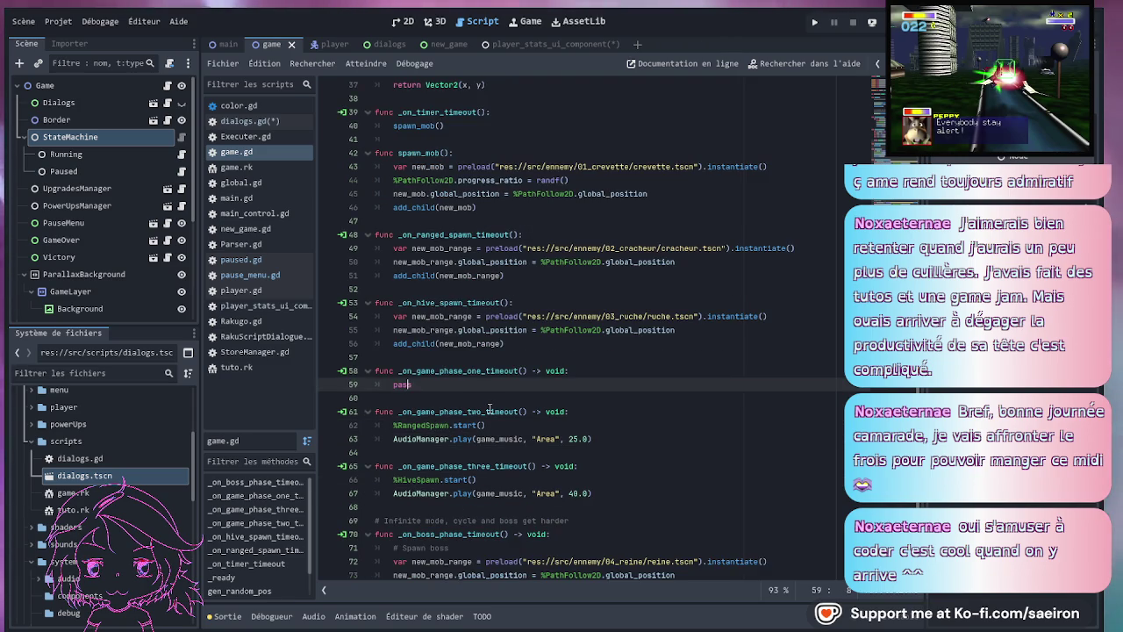
{"action": "scroll", "coordinate": [489, 410], "scroll_direction": "up", "scroll_amount": 3}
{"action": "scroll", "coordinate": [489, 410], "scroll_direction": "up", "scroll_amount": 3}
{"action": "scroll", "coordinate": [489, 410], "scroll_direction": "up", "scroll_amount": 1}
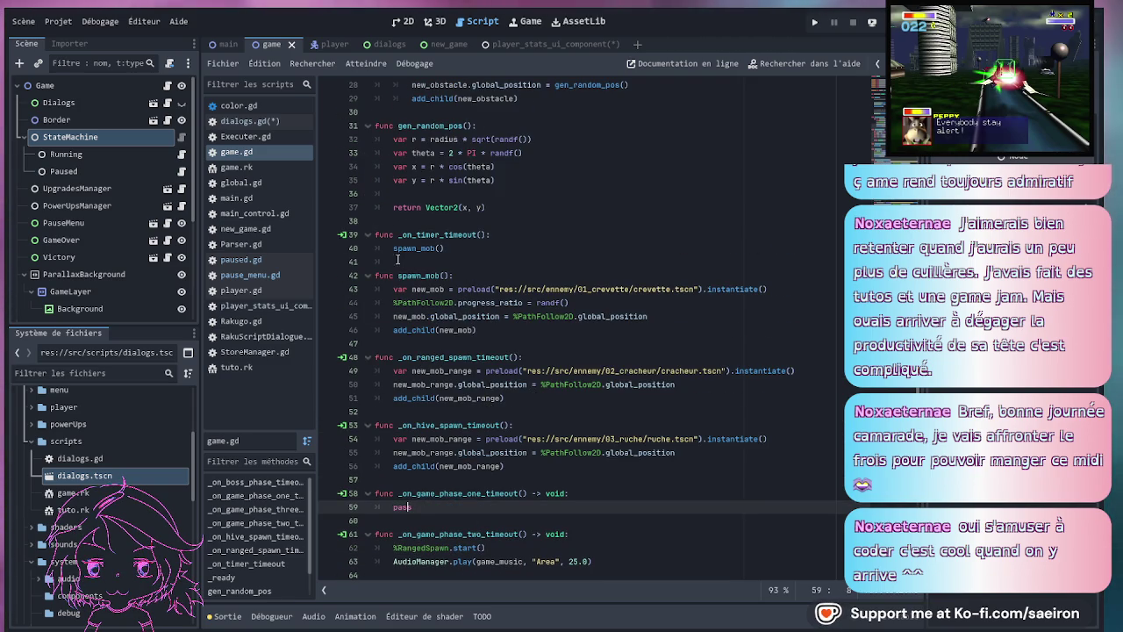
- Check the Rakugo.do_step() line in dialogs.gd, revisit game.gd, then open pause_menu.gd
{"action": "left_click", "coordinate": [167, 103]}
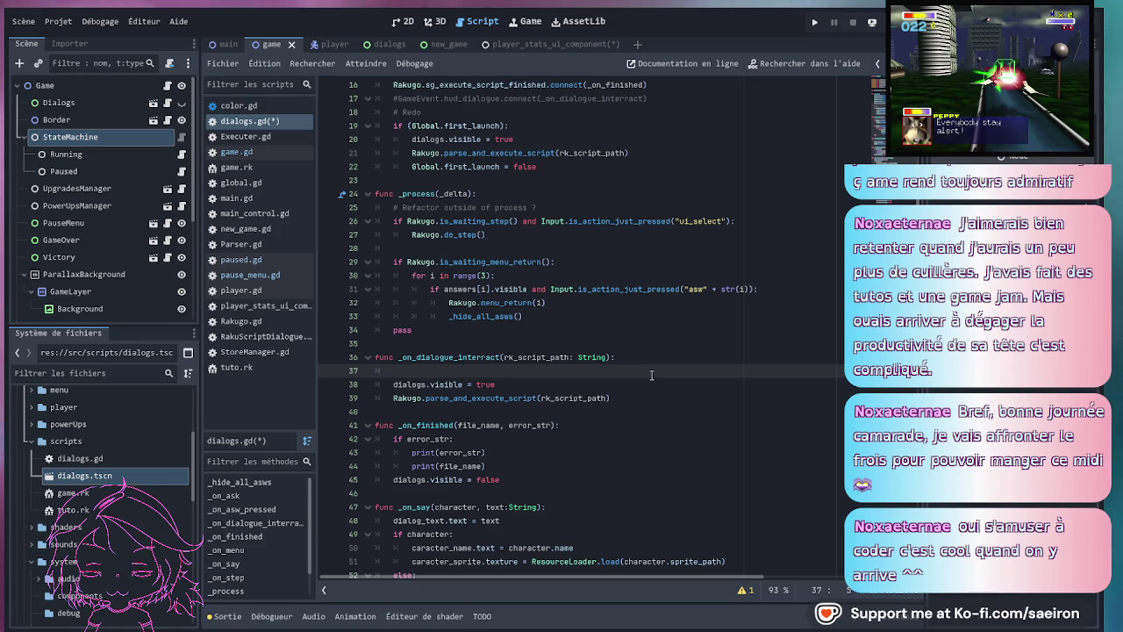
{"action": "left_click", "coordinate": [569, 232]}
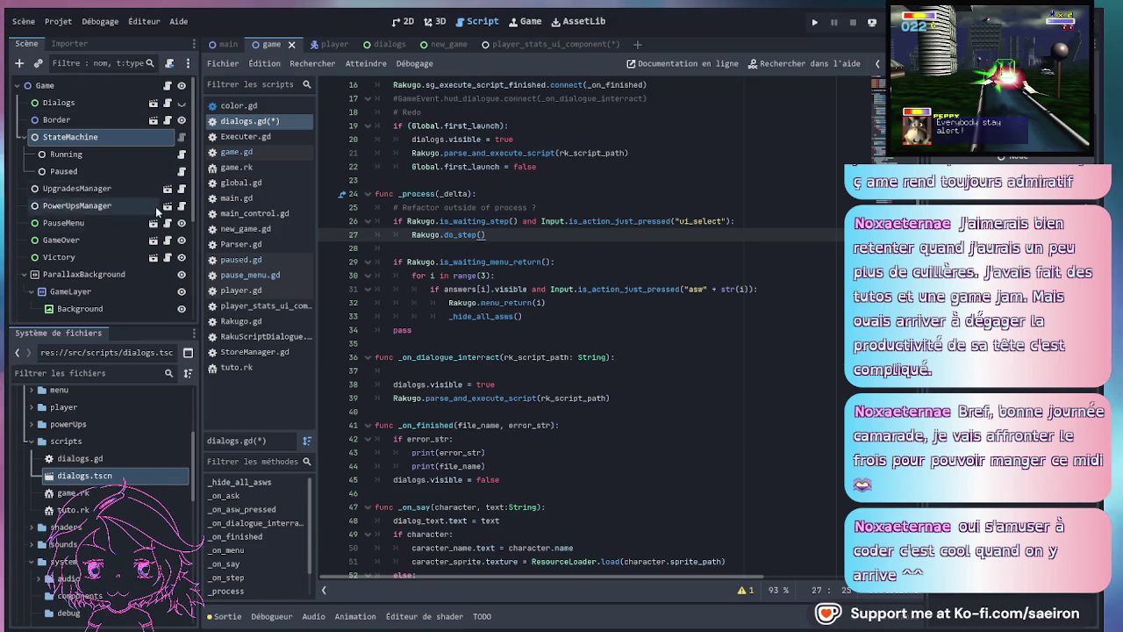
{"action": "left_click", "coordinate": [169, 85]}
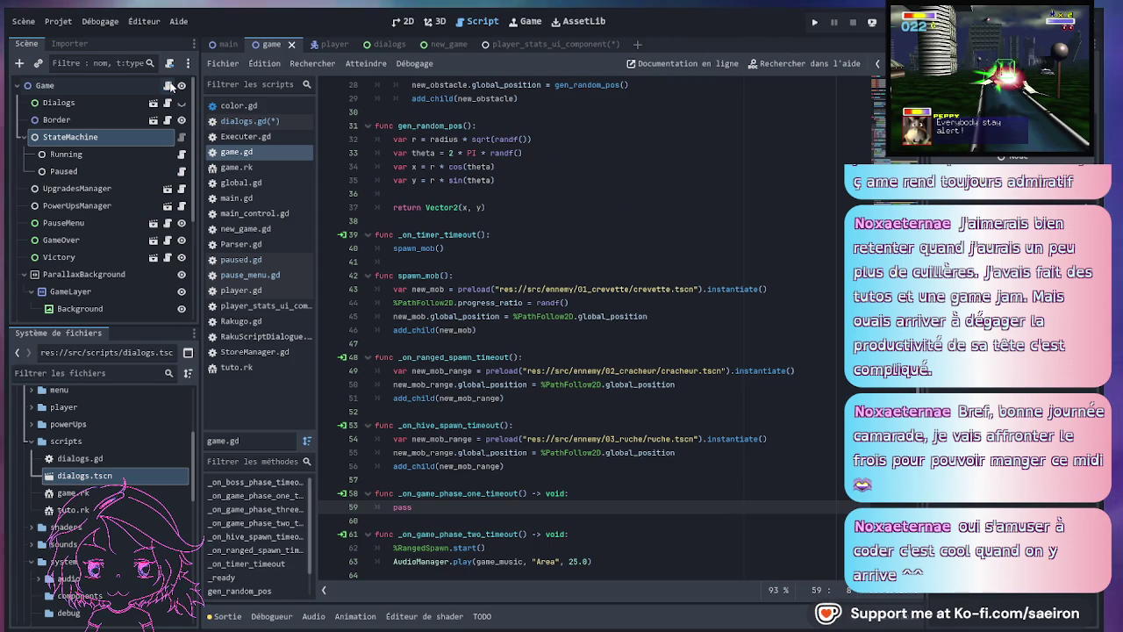
{"action": "scroll", "coordinate": [582, 301], "scroll_direction": "up", "scroll_amount": 6}
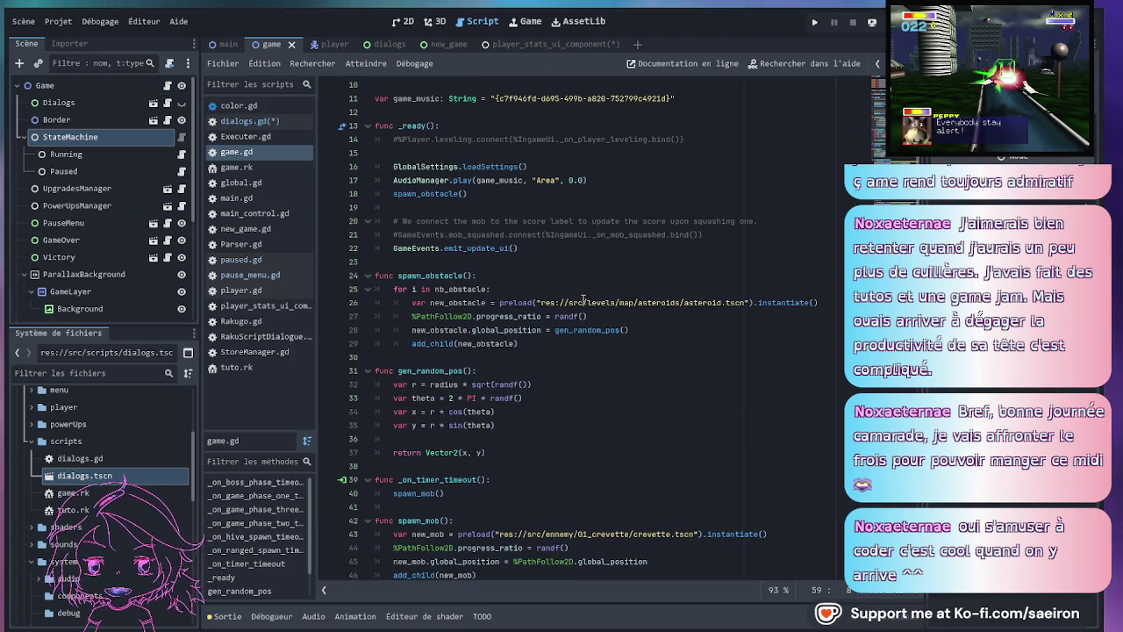
{"action": "scroll", "coordinate": [582, 301], "scroll_direction": "up", "scroll_amount": 3}
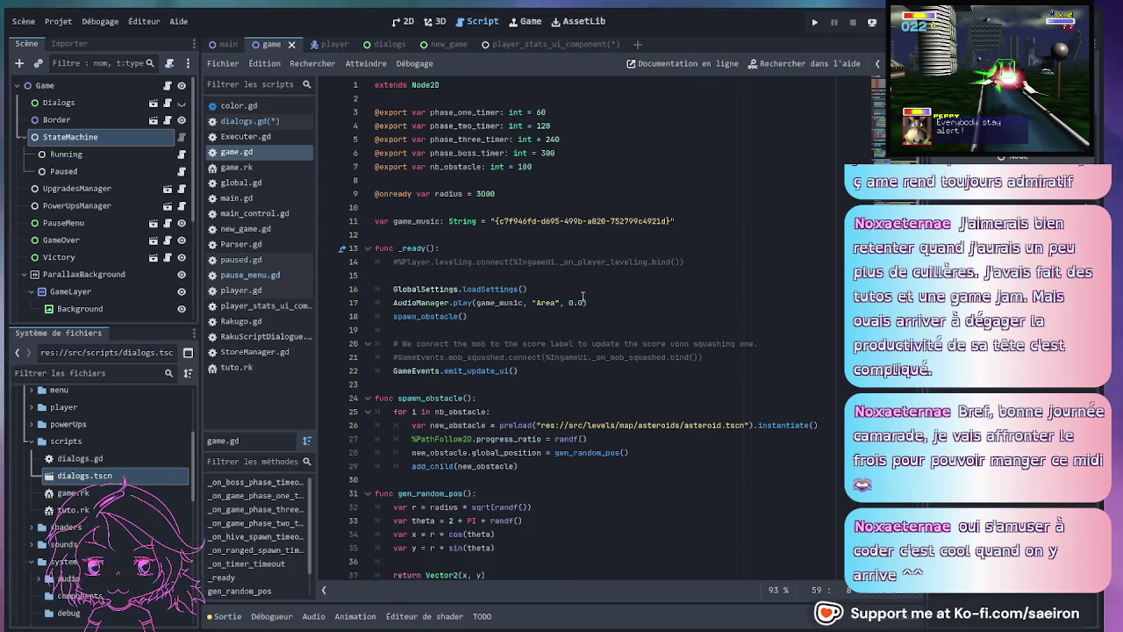
{"action": "scroll", "coordinate": [144, 218], "scroll_direction": "down", "scroll_amount": 1}
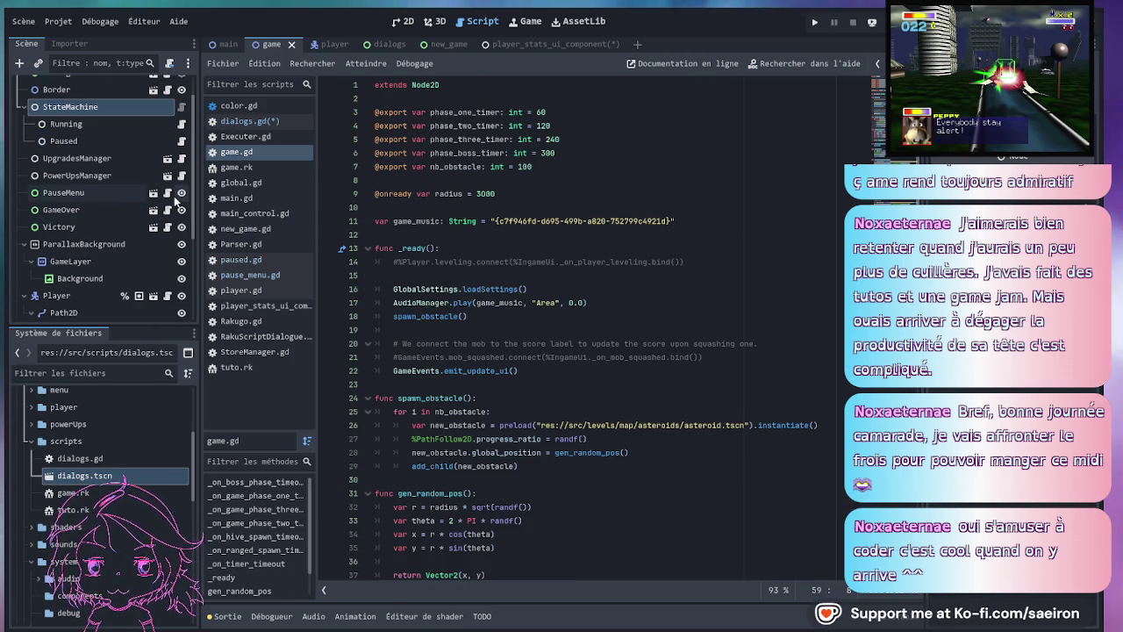
{"action": "left_click", "coordinate": [168, 194]}
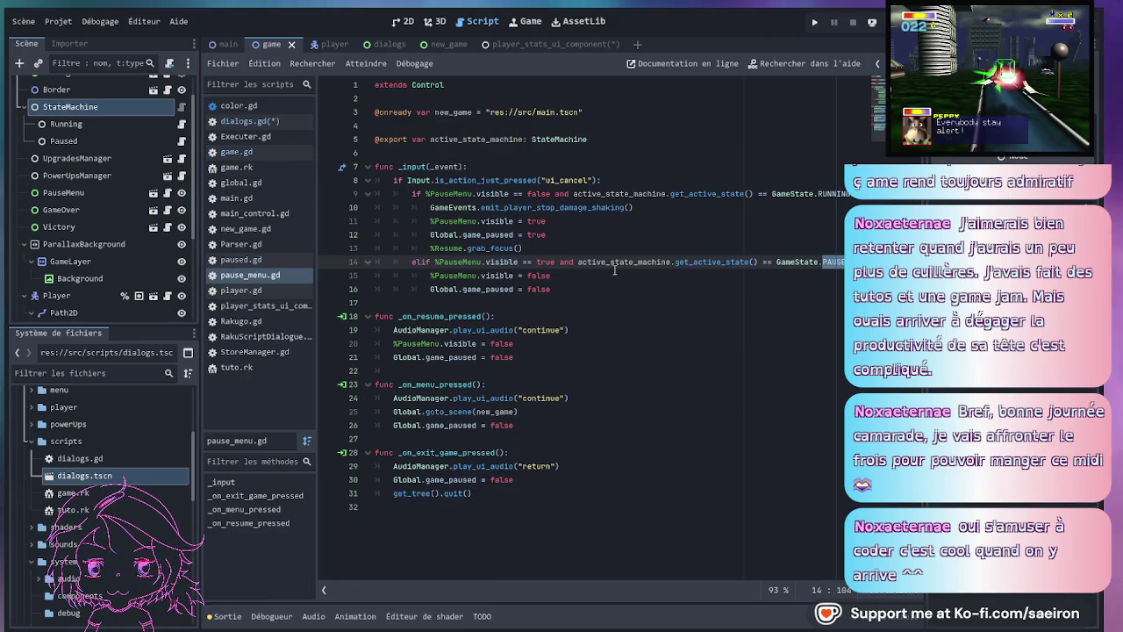
- Check pause_menu.gd's ui_cancel check and active_state_machine export, then open the state scripts
{"action": "left_click", "coordinate": [586, 180]}
{"action": "left_click", "coordinate": [551, 140]}
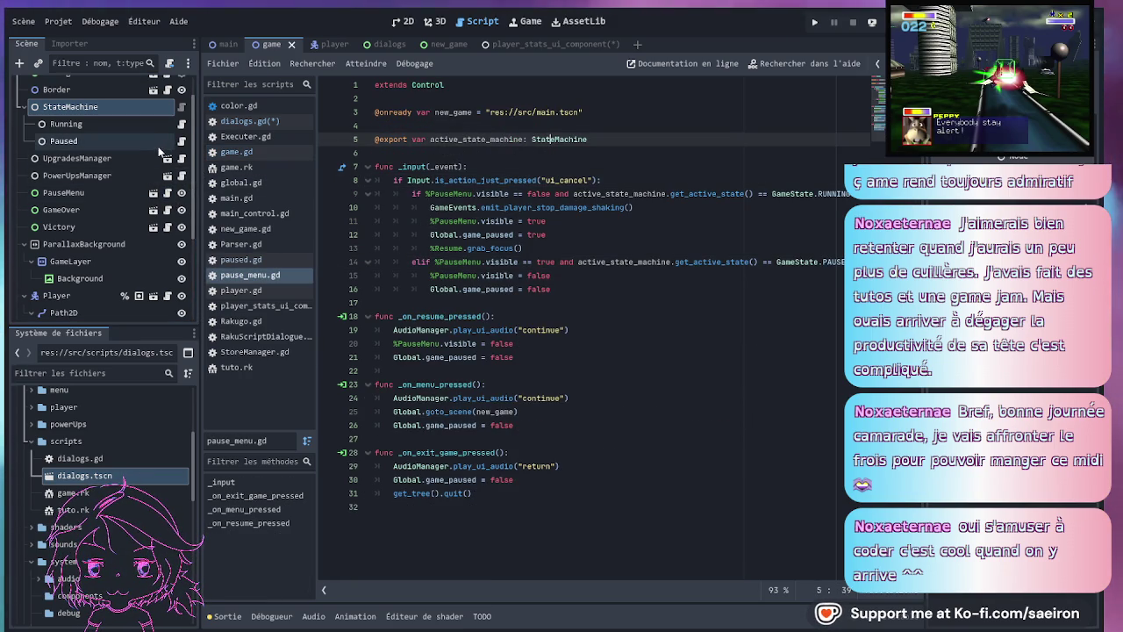
{"action": "left_click", "coordinate": [182, 106]}
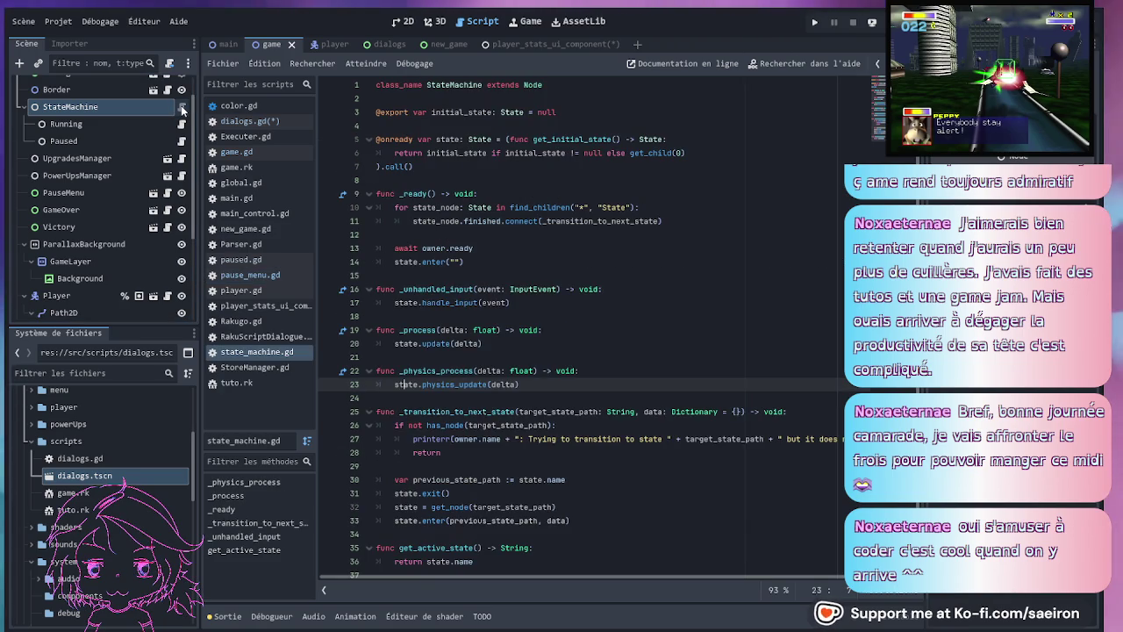
{"action": "left_click", "coordinate": [182, 124]}
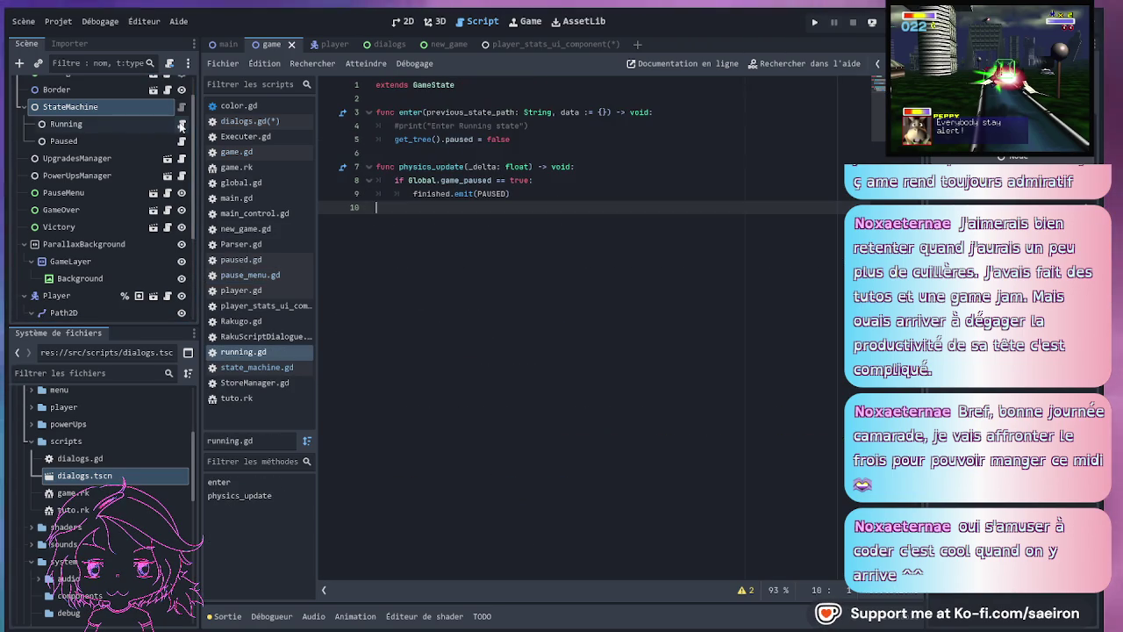
- Look up the GameState class in game_state.gd, then return to review running.gd
{"action": "left_click", "coordinate": [432, 84], "text": "ctrl"}
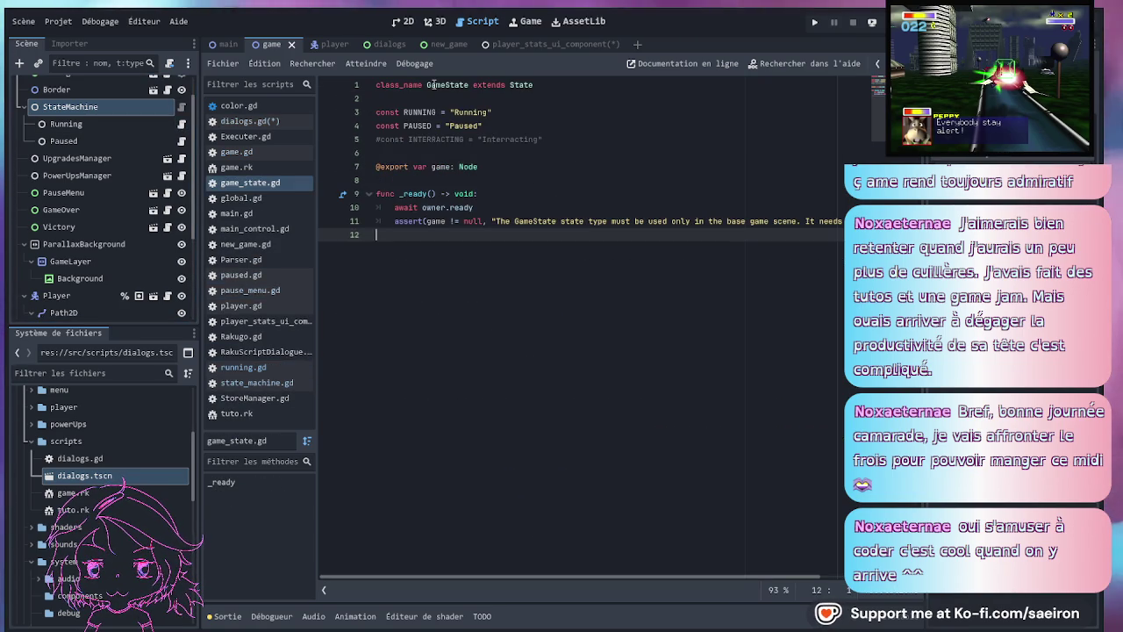
{"action": "left_click", "coordinate": [433, 84]}
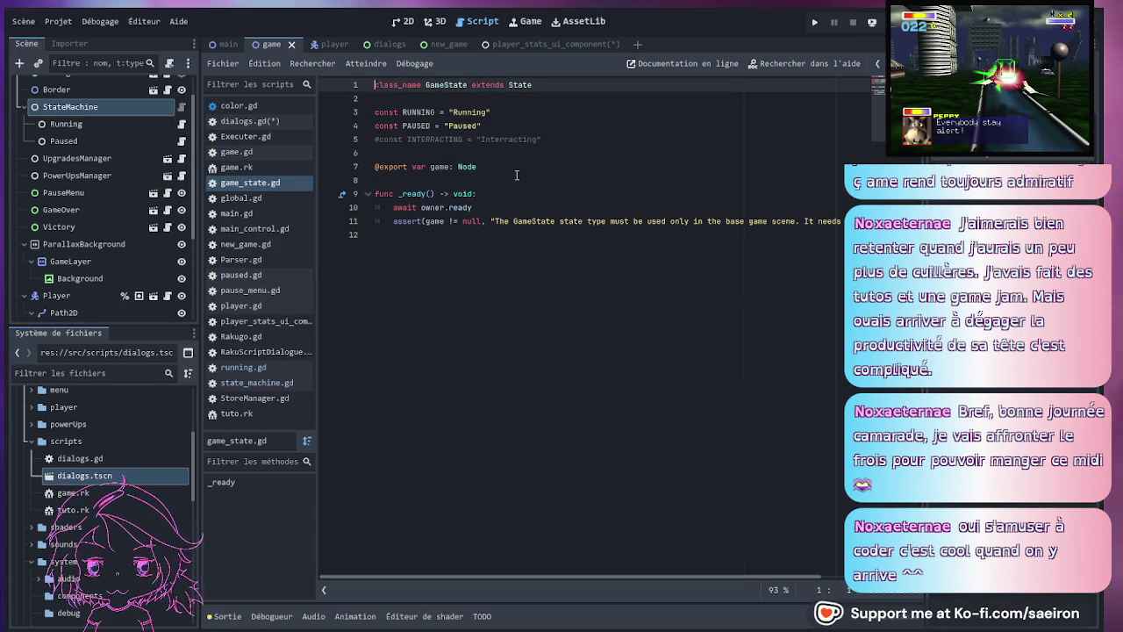
{"action": "key", "text": "alt+Left"}
{"action": "left_click", "coordinate": [603, 205]}
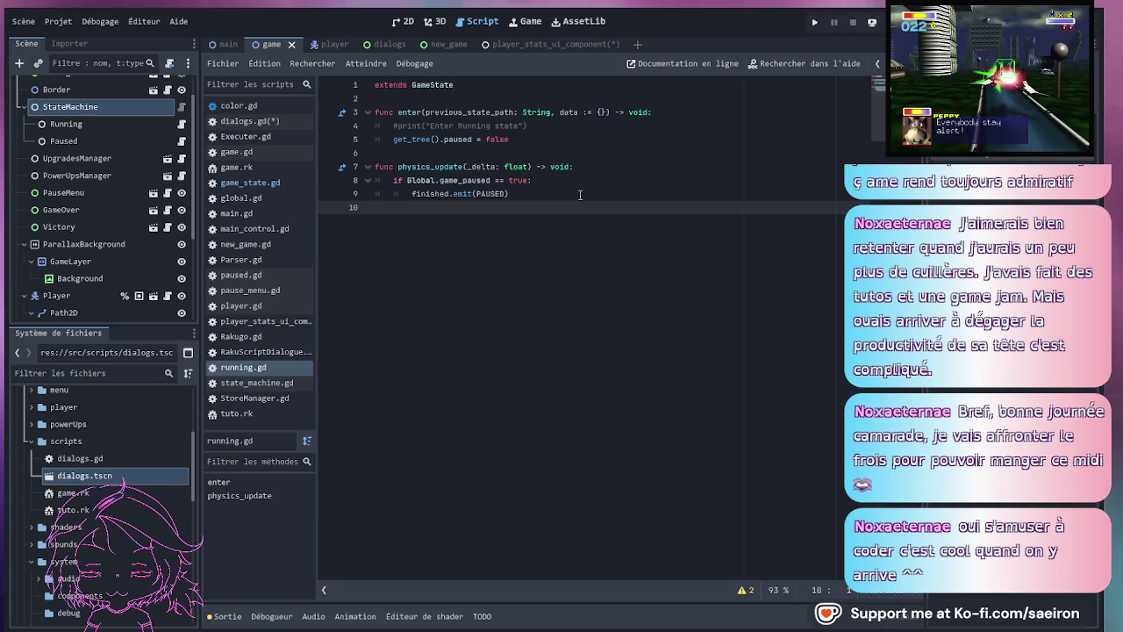
{"action": "left_click", "coordinate": [511, 180]}
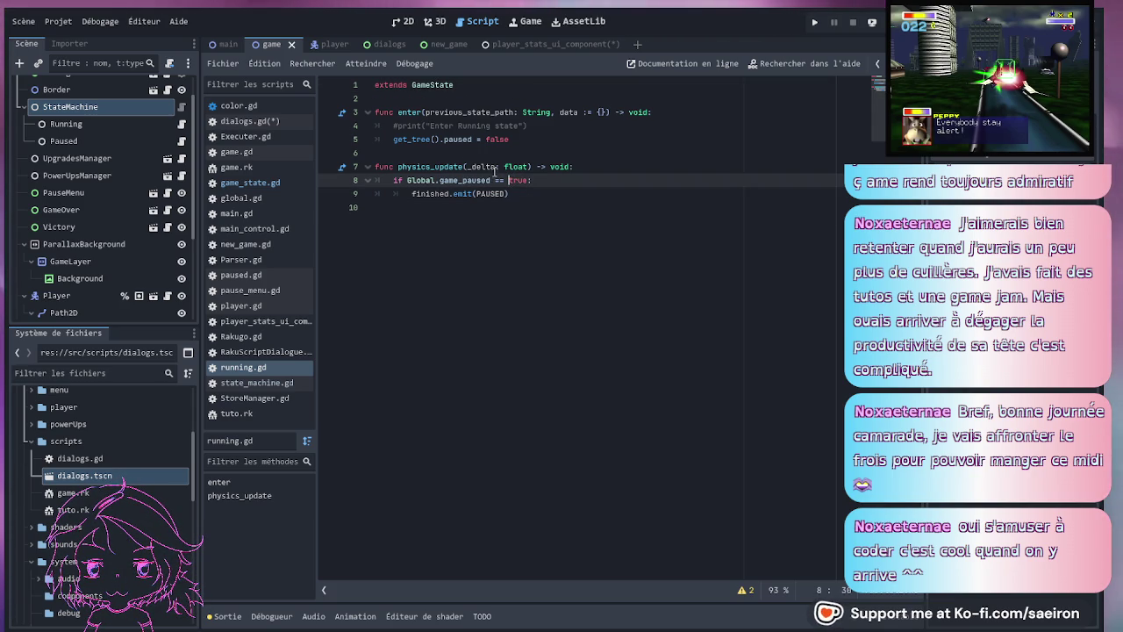
{"action": "left_click", "coordinate": [421, 139]}
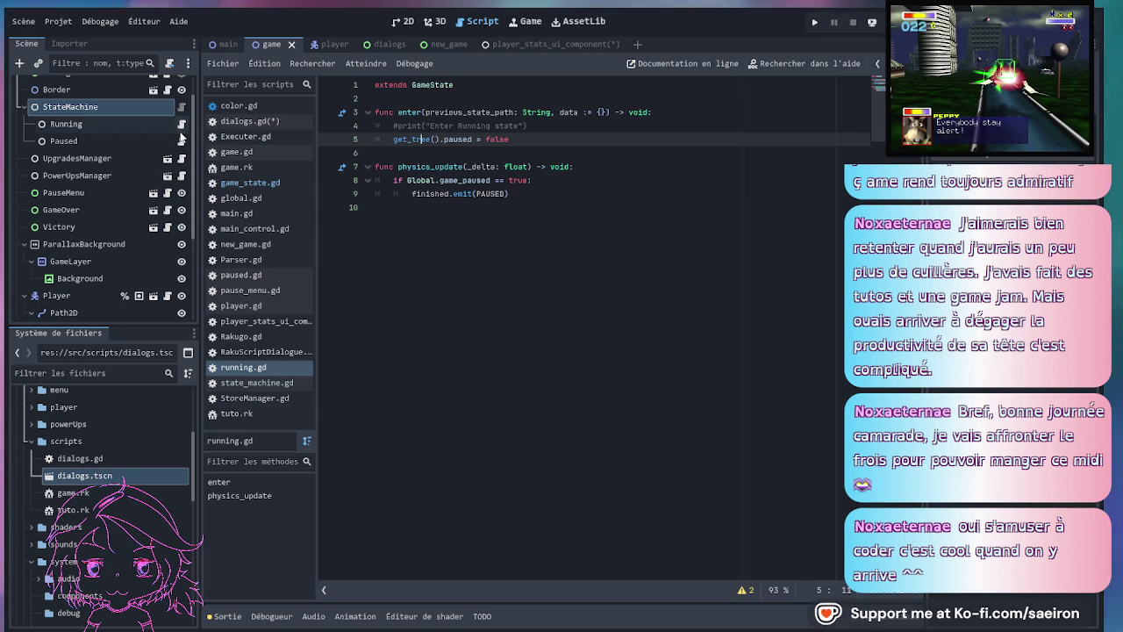
{"action": "scroll", "coordinate": [180, 105], "scroll_direction": "up", "scroll_amount": 2}
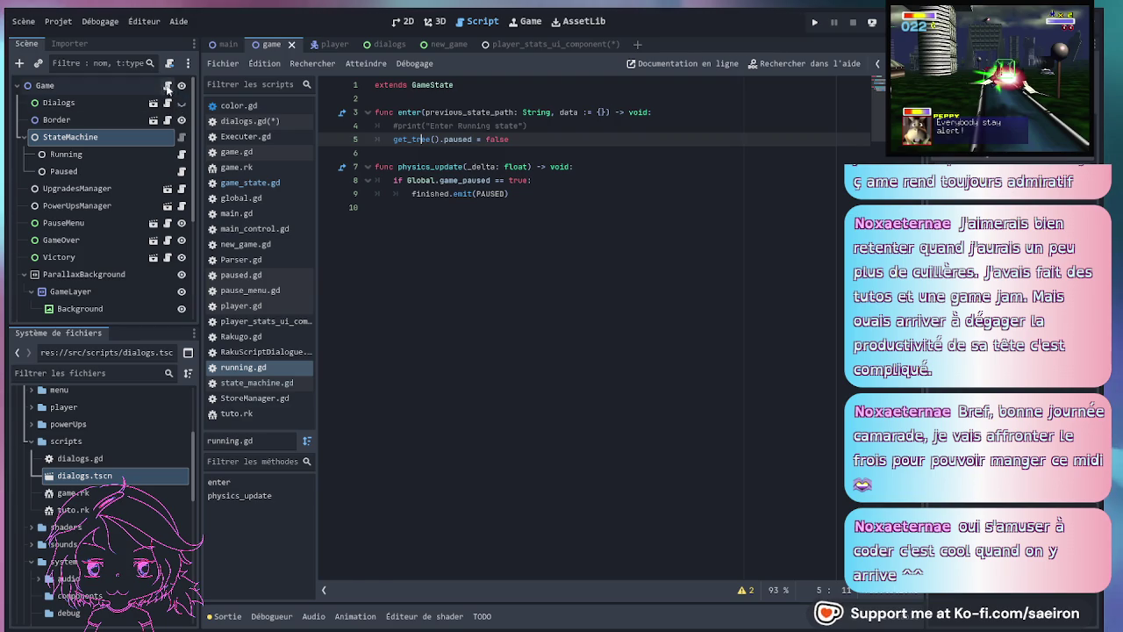
- Scroll through the Game scene's game.gd script
{"action": "left_click", "coordinate": [167, 85]}
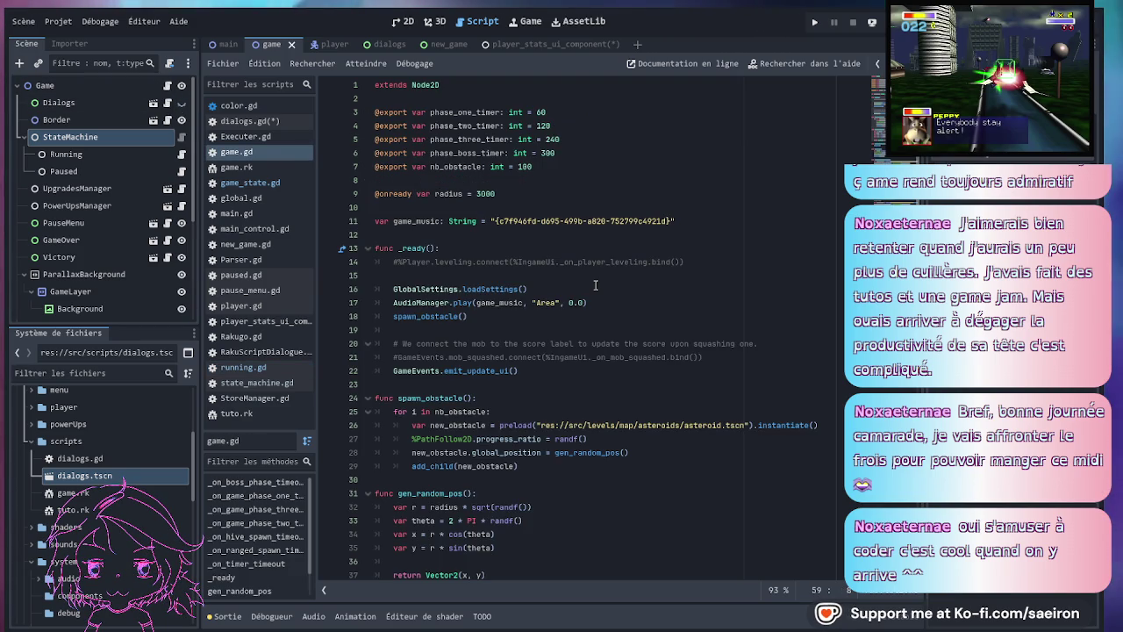
{"action": "scroll", "coordinate": [595, 285], "scroll_direction": "down", "scroll_amount": 2}
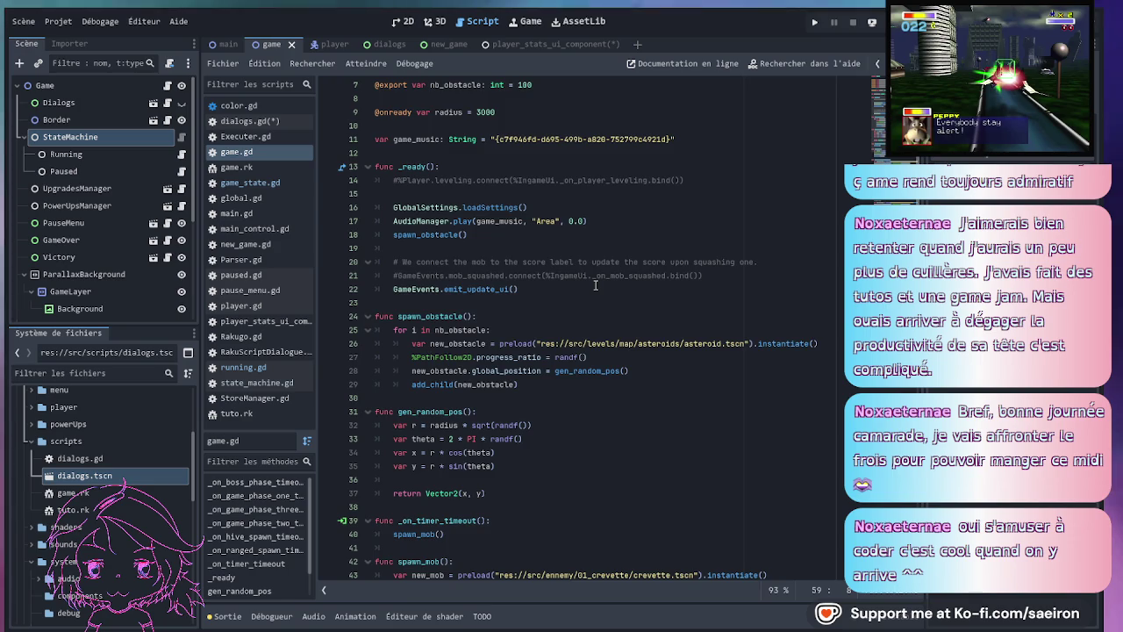
{"action": "scroll", "coordinate": [594, 285], "scroll_direction": "up", "scroll_amount": 2}
{"action": "scroll", "coordinate": [594, 285], "scroll_direction": "down", "scroll_amount": 13}
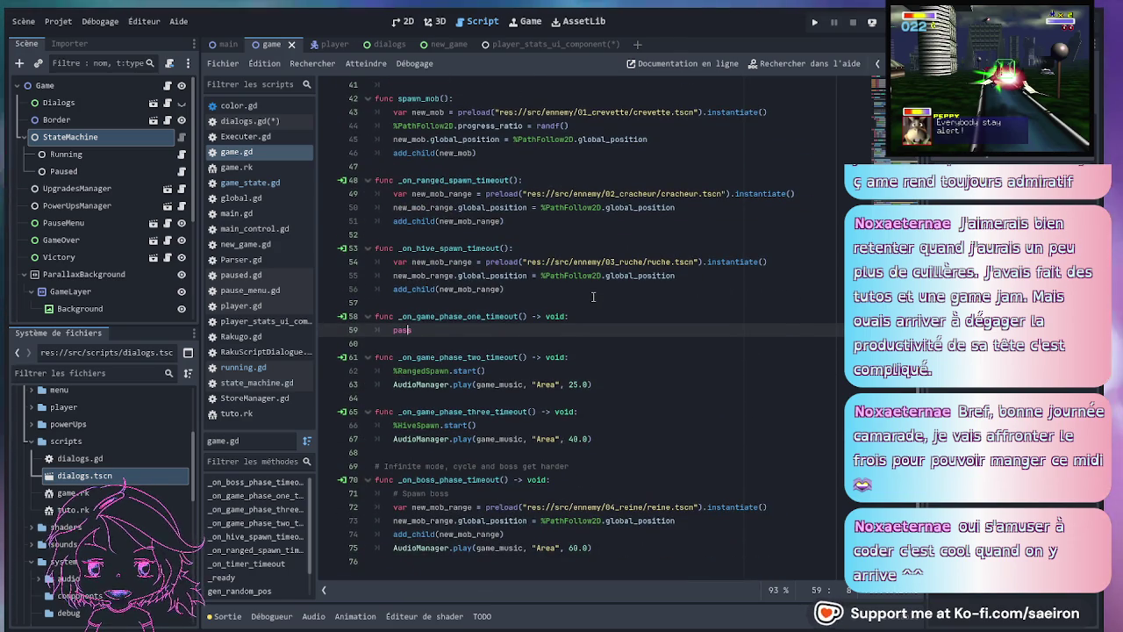
{"action": "scroll", "coordinate": [143, 230], "scroll_direction": "down", "scroll_amount": 3}
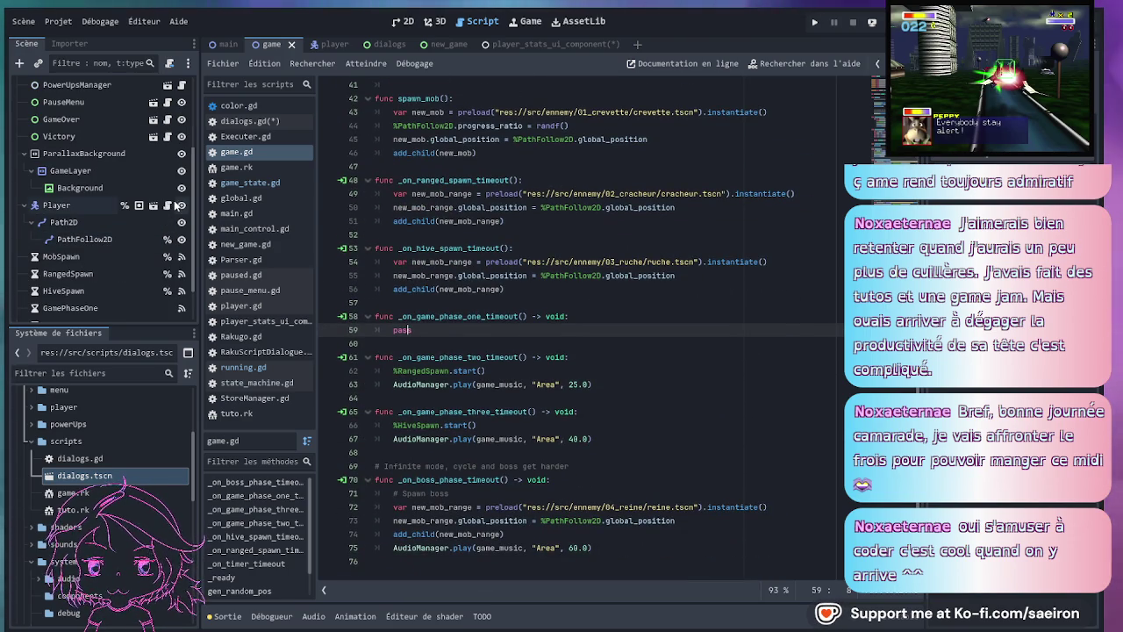
- Browse player.gd from its aim_switch check back to the top, then return to pause_menu.gd
{"action": "left_click", "coordinate": [167, 205]}
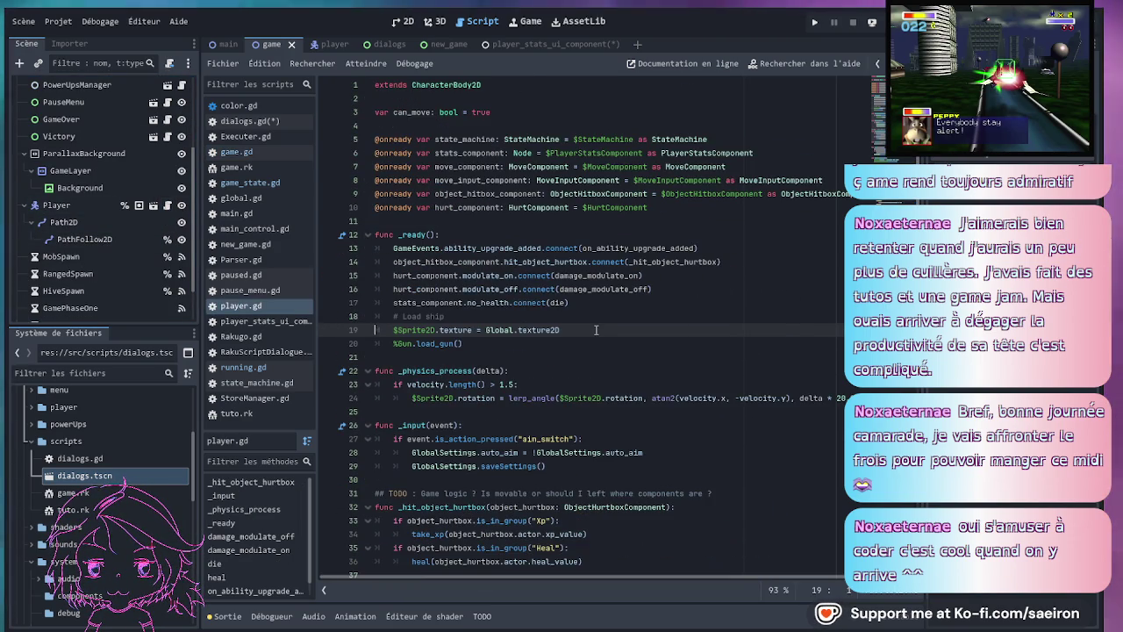
{"action": "left_click", "coordinate": [591, 437]}
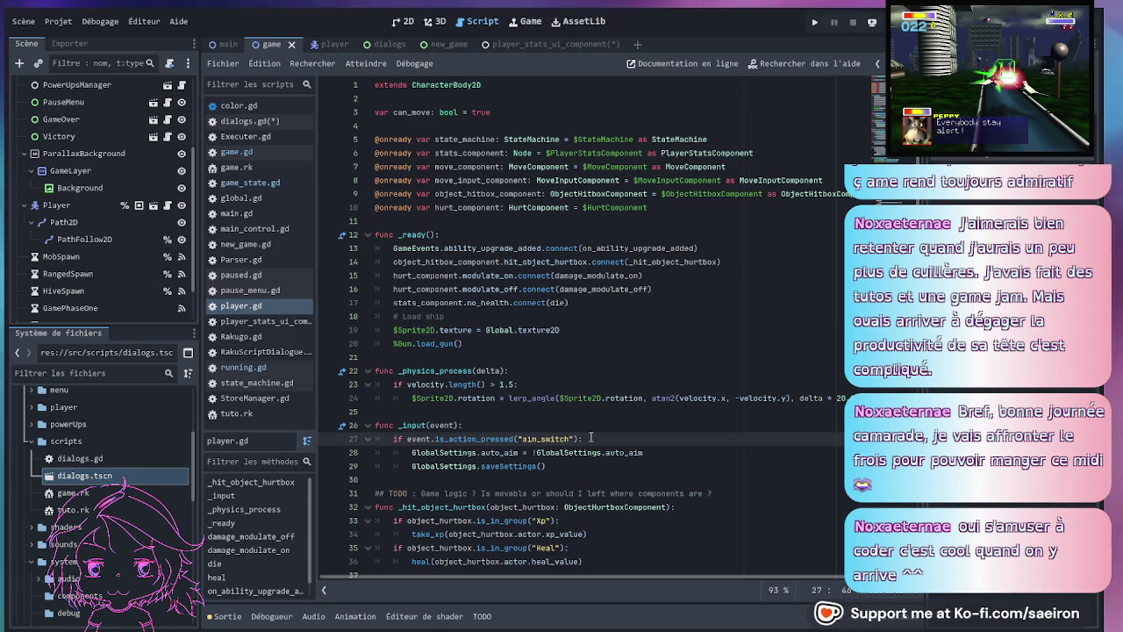
{"action": "scroll", "coordinate": [591, 437], "scroll_direction": "down", "scroll_amount": 3}
{"action": "scroll", "coordinate": [592, 436], "scroll_direction": "down", "scroll_amount": 3}
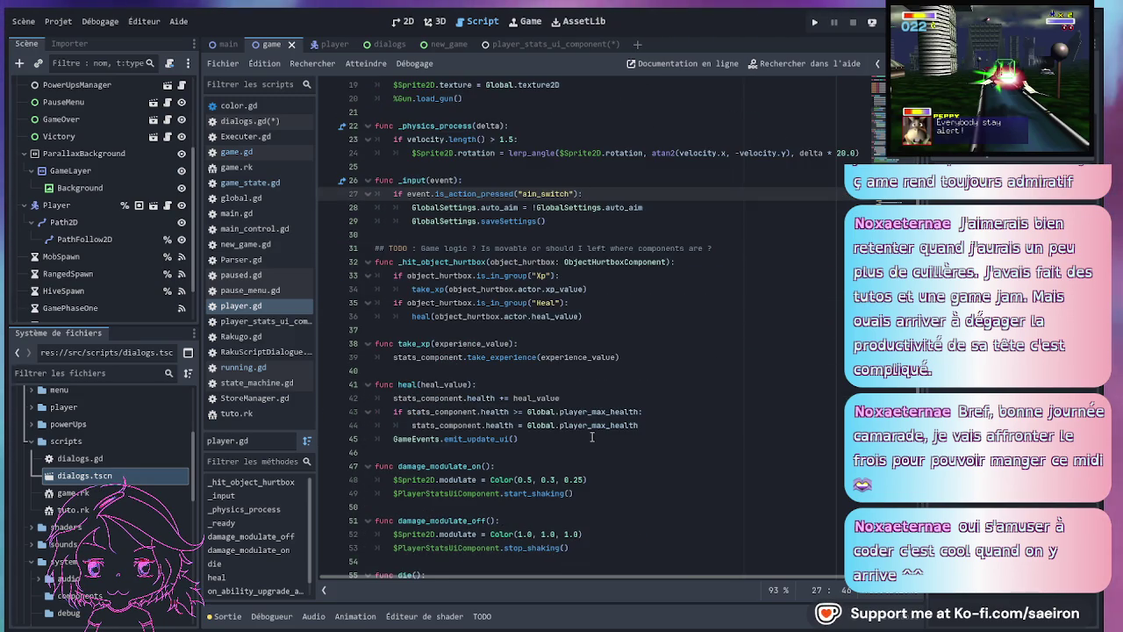
{"action": "scroll", "coordinate": [591, 437], "scroll_direction": "down", "scroll_amount": 4}
{"action": "scroll", "coordinate": [591, 437], "scroll_direction": "down", "scroll_amount": 4}
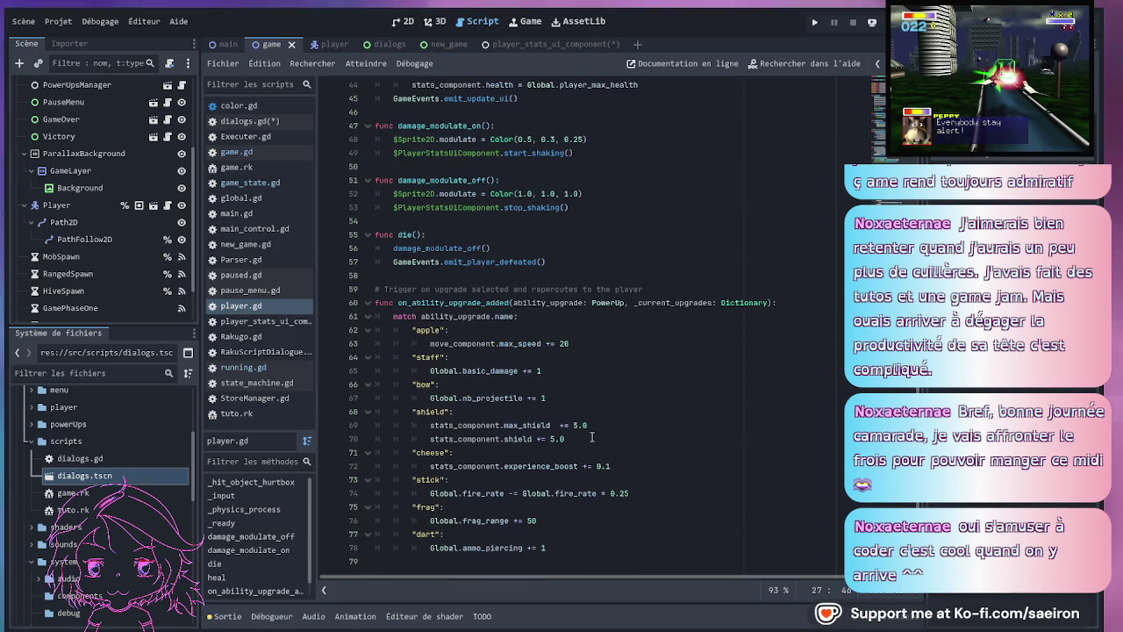
{"action": "scroll", "coordinate": [591, 437], "scroll_direction": "up", "scroll_amount": 14}
{"action": "scroll", "coordinate": [191, 189], "scroll_direction": "up", "scroll_amount": 3}
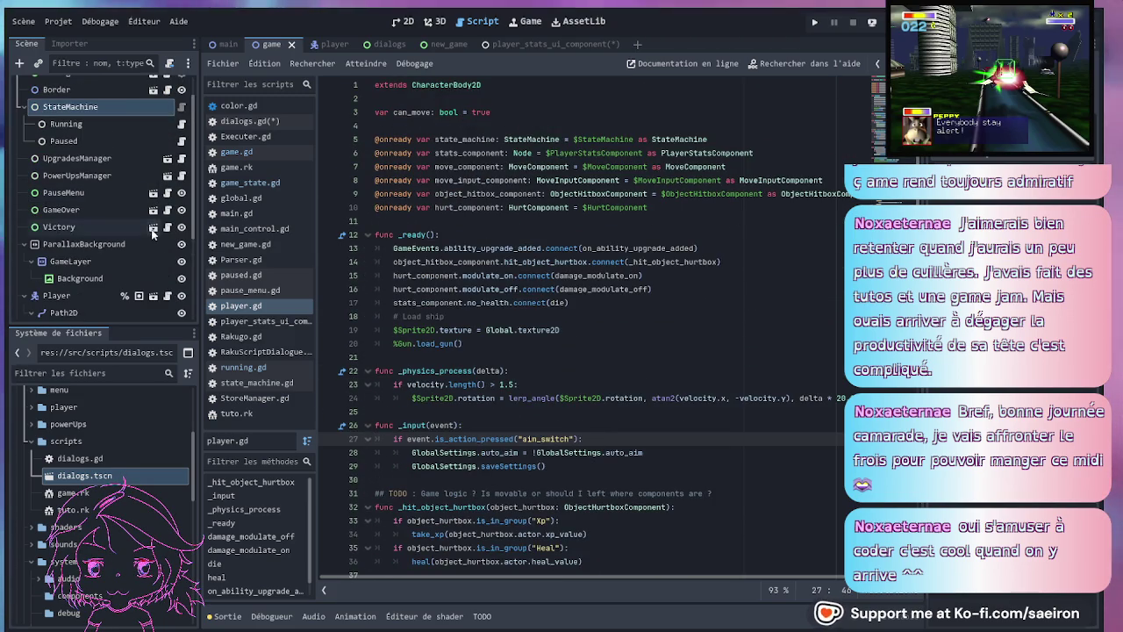
{"action": "left_click", "coordinate": [170, 194]}
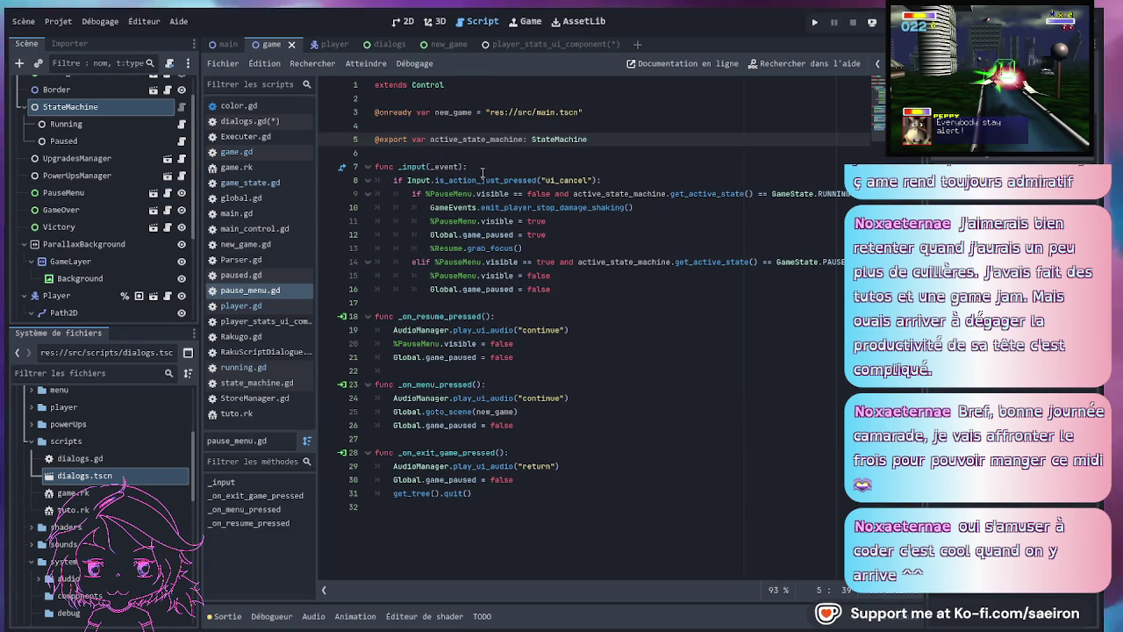
- Follow pausing from pause_menu.gd through running.gd and paused.gd to state_machine.gd's StateMachine class
{"action": "left_click", "coordinate": [616, 177]}
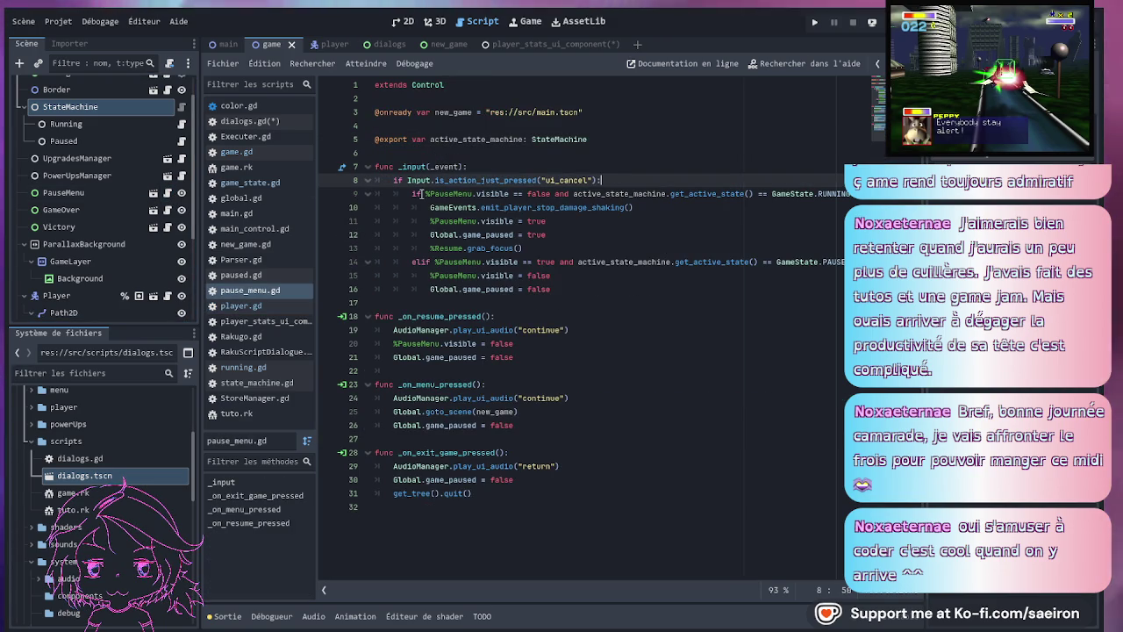
{"action": "left_click", "coordinate": [460, 207]}
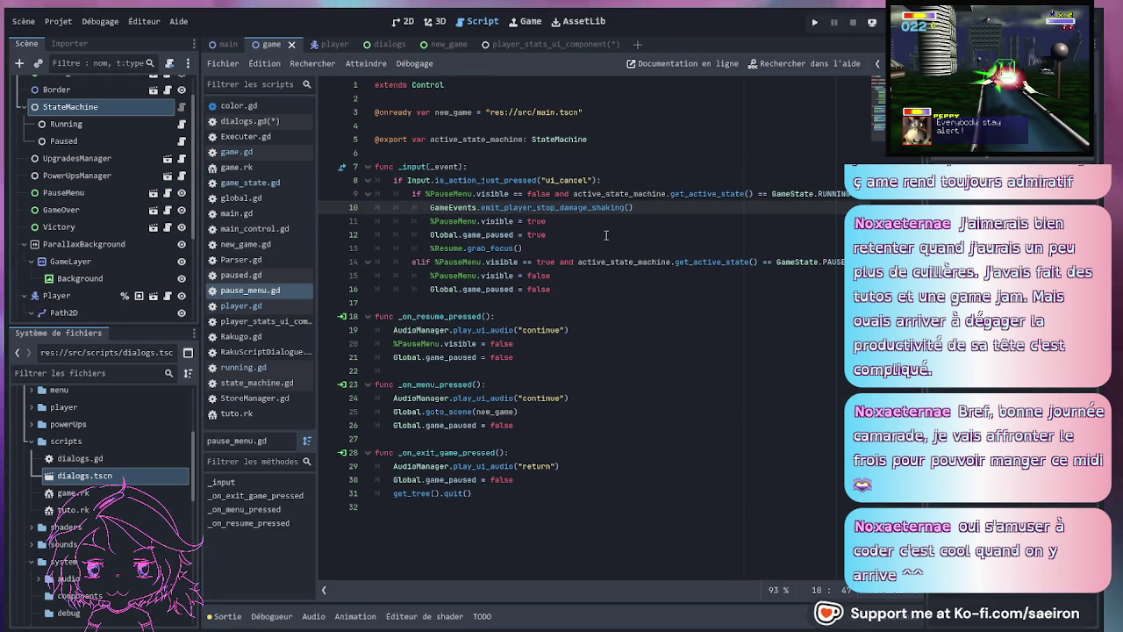
{"action": "left_click", "coordinate": [182, 122]}
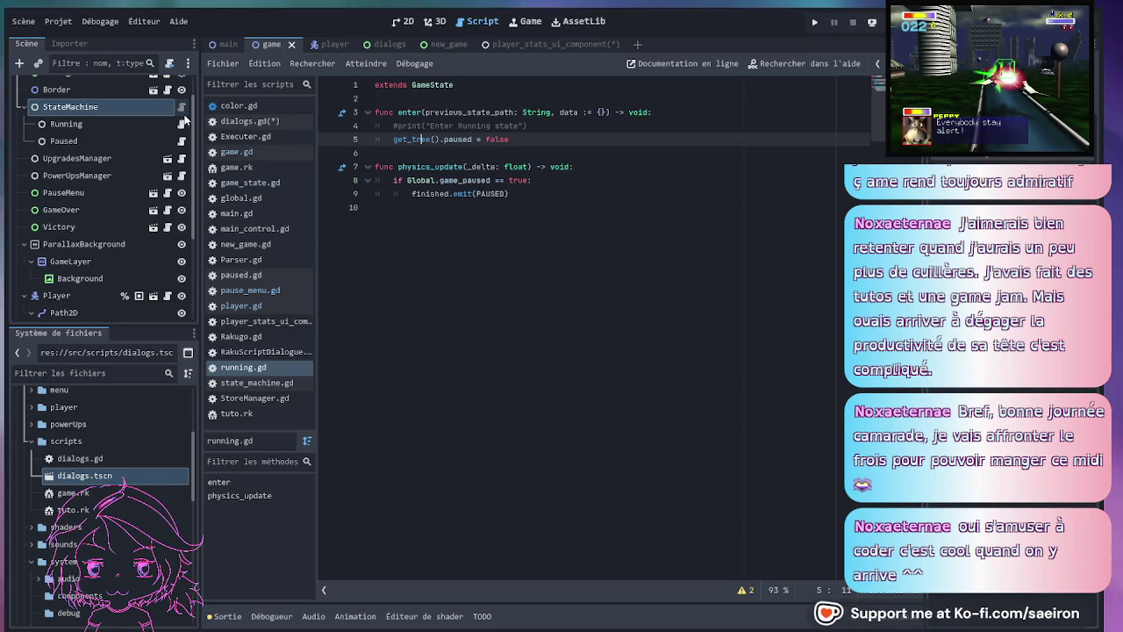
{"action": "left_click", "coordinate": [182, 141]}
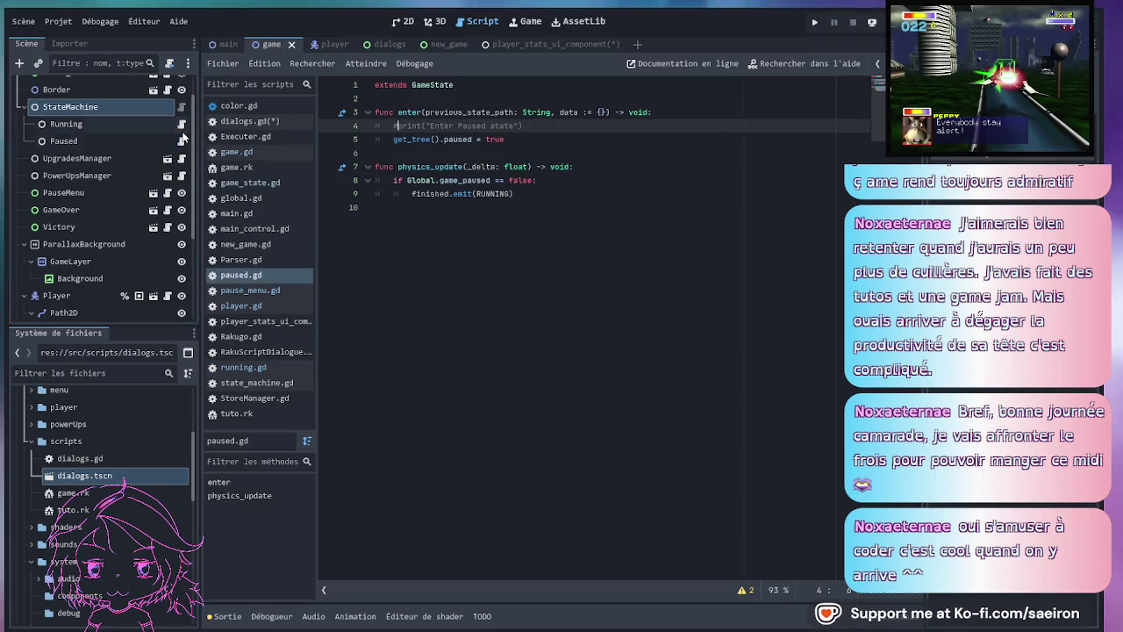
{"action": "left_click", "coordinate": [182, 106]}
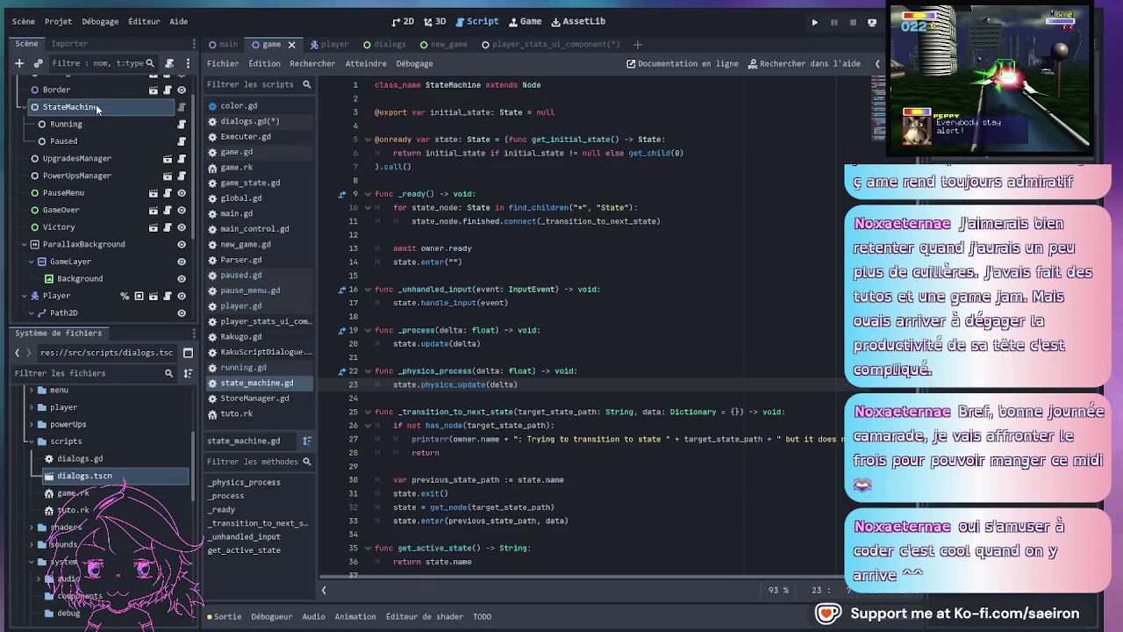
{"action": "scroll", "coordinate": [717, 330], "scroll_direction": "down", "scroll_amount": 1}
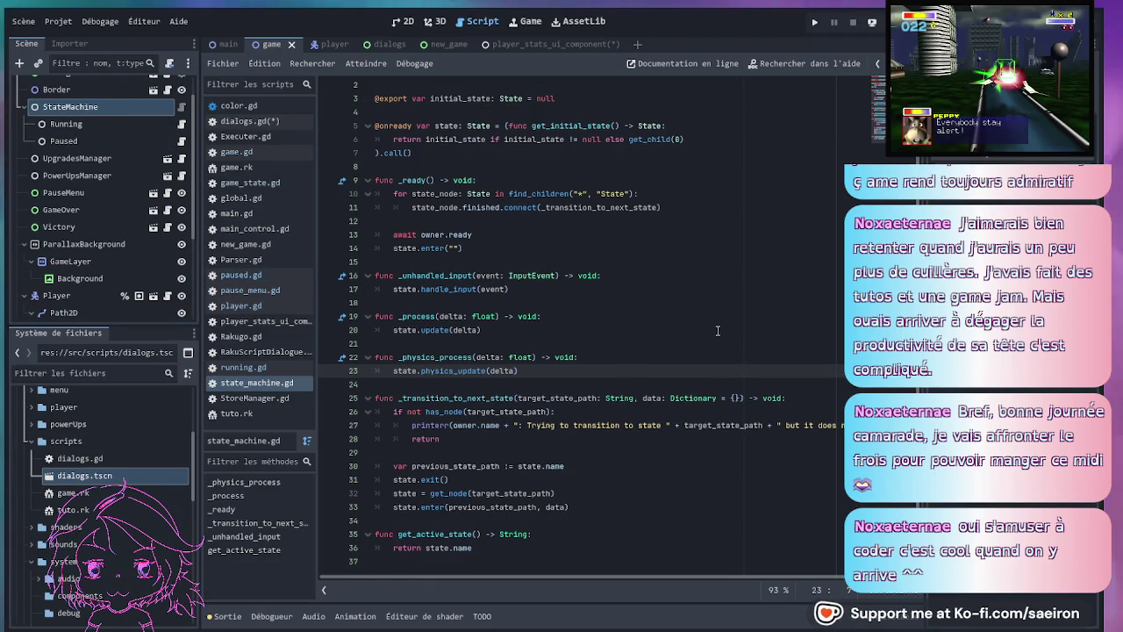
{"action": "scroll", "coordinate": [718, 330], "scroll_direction": "up", "scroll_amount": 1}
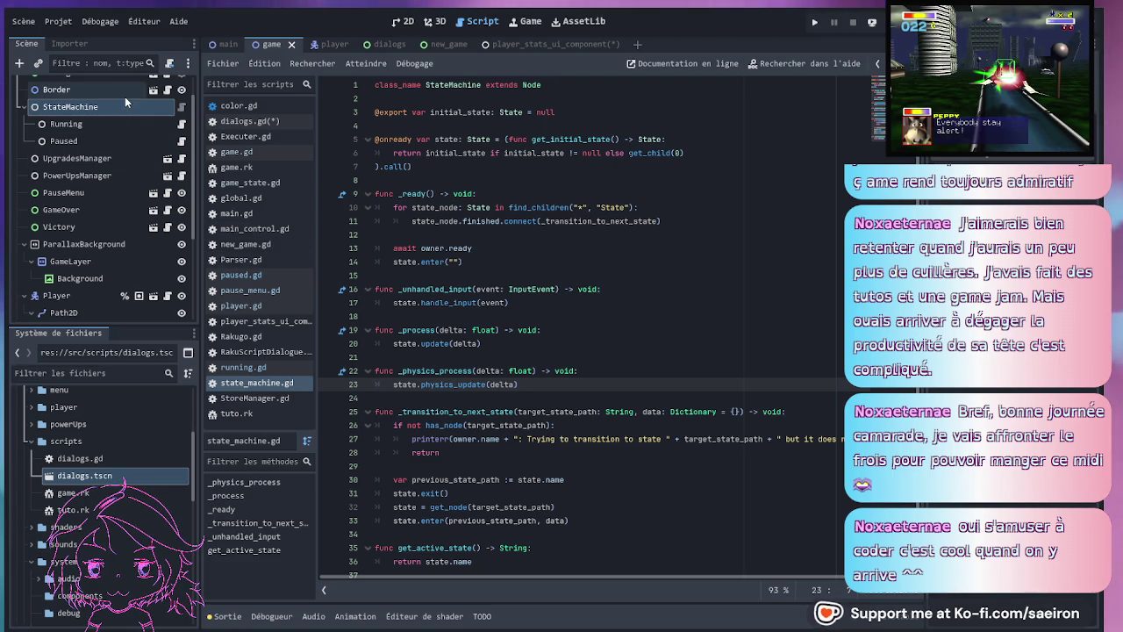
{"action": "left_click", "coordinate": [477, 85]}
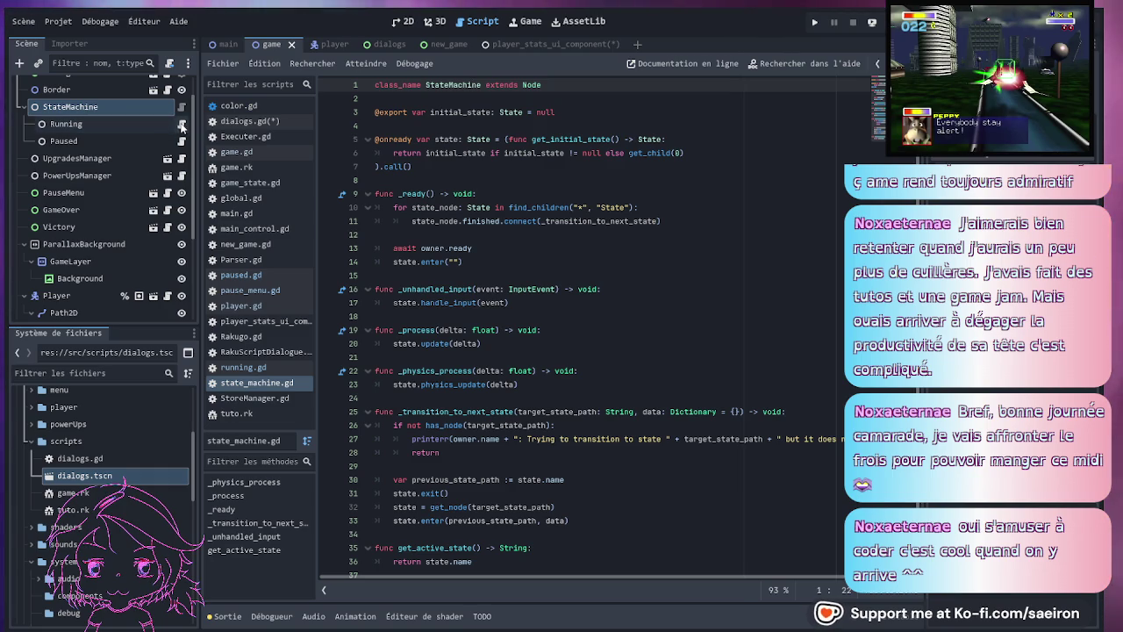
- Return to running.gd and select its Global.game_paused check on line 8
{"action": "left_click", "coordinate": [181, 124]}
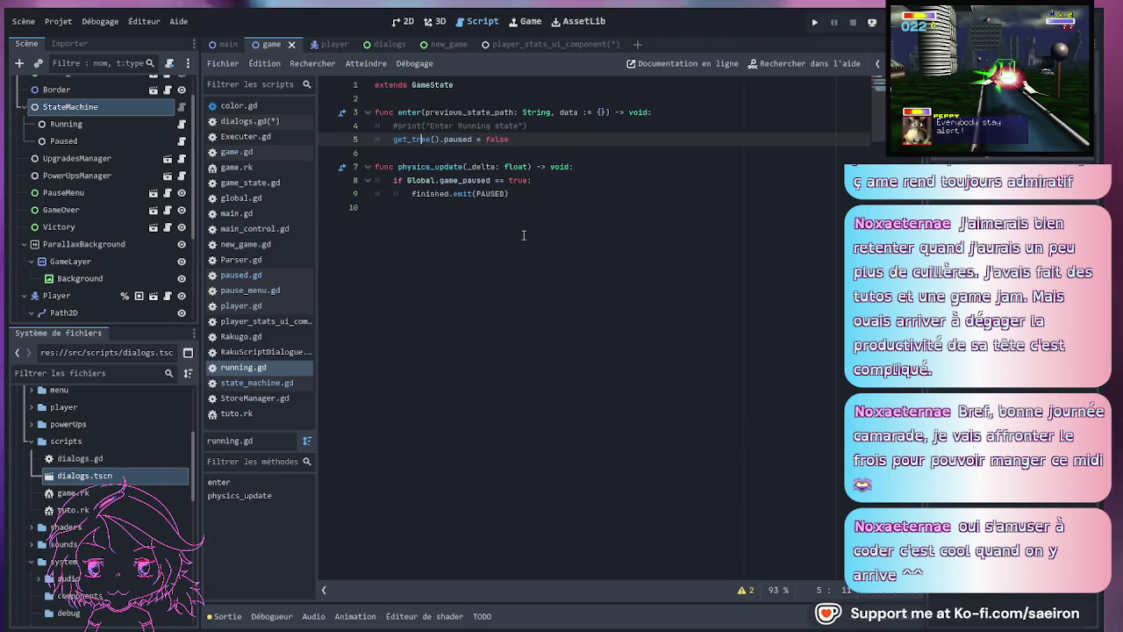
{"action": "key", "text": "End"}
{"action": "triple_click", "coordinate": [649, 185]}
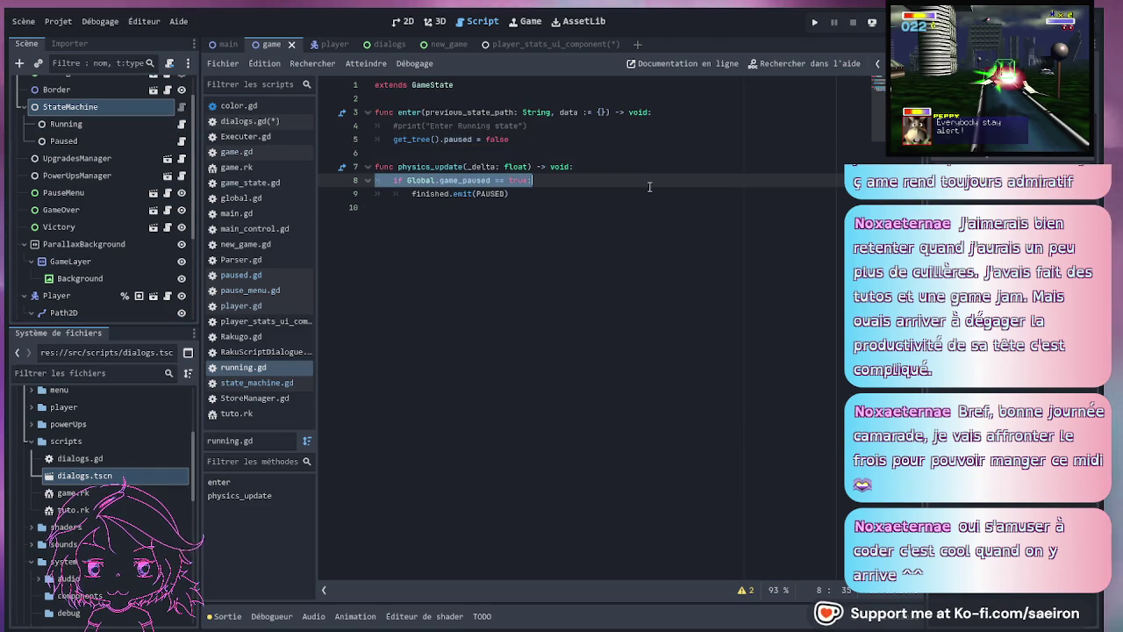
{"action": "left_click", "coordinate": [438, 193]}
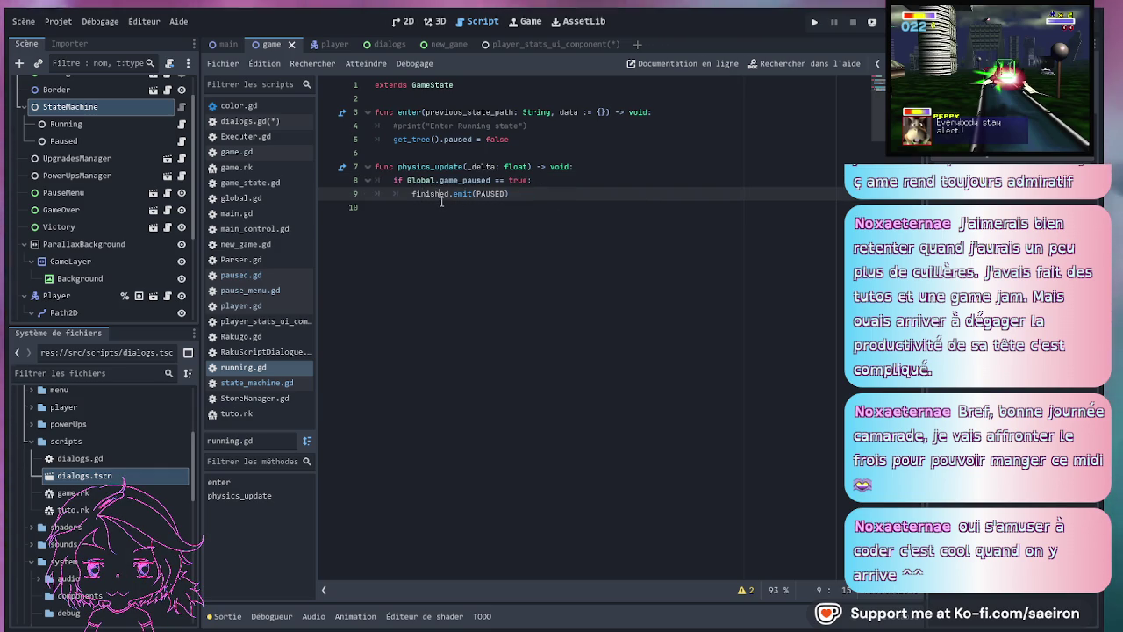
{"action": "left_click", "coordinate": [544, 181]}
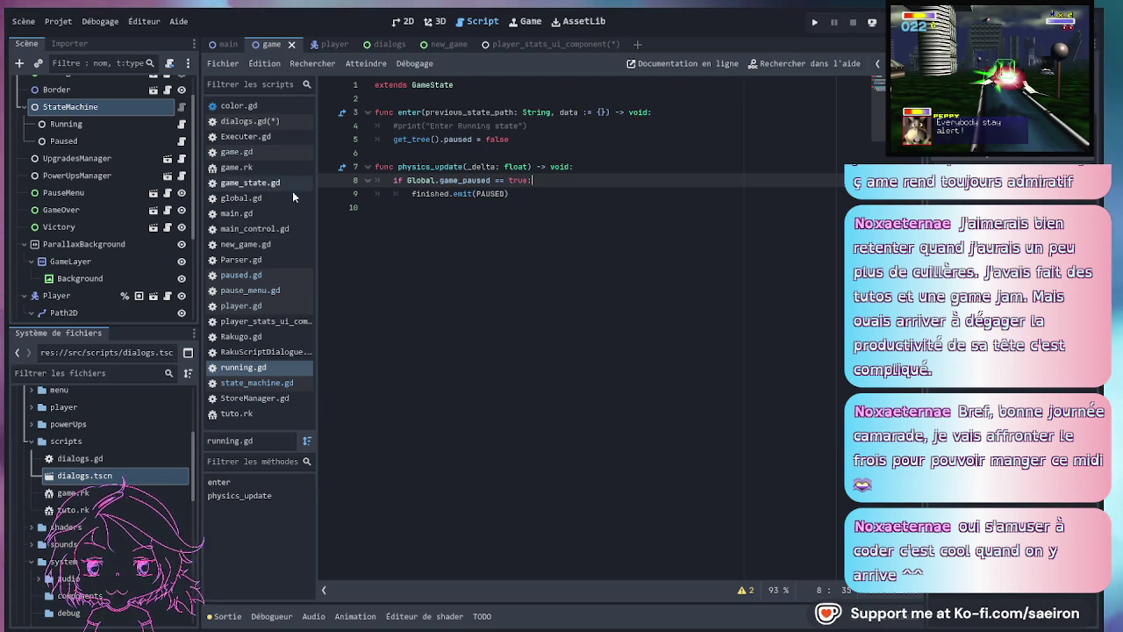
{"action": "scroll", "coordinate": [92, 136], "scroll_direction": "up", "scroll_amount": 2}
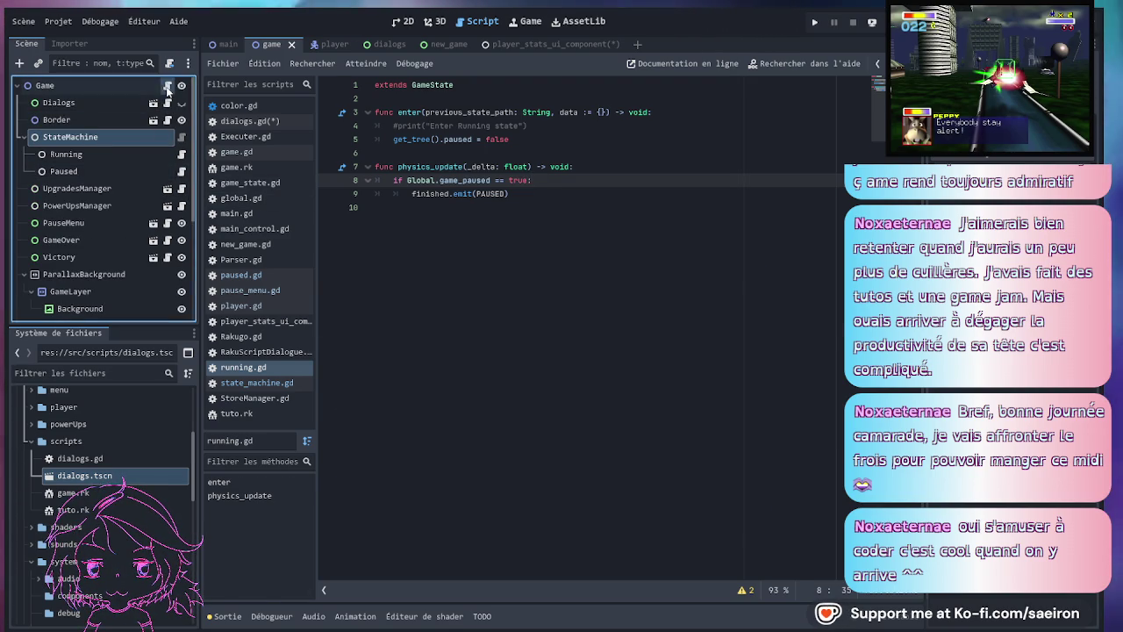
- Move from game.gd to dialogs.gd and locate the dialogue interact function
{"action": "left_click", "coordinate": [167, 86]}
{"action": "scroll", "coordinate": [514, 308], "scroll_direction": "up", "scroll_amount": 10}
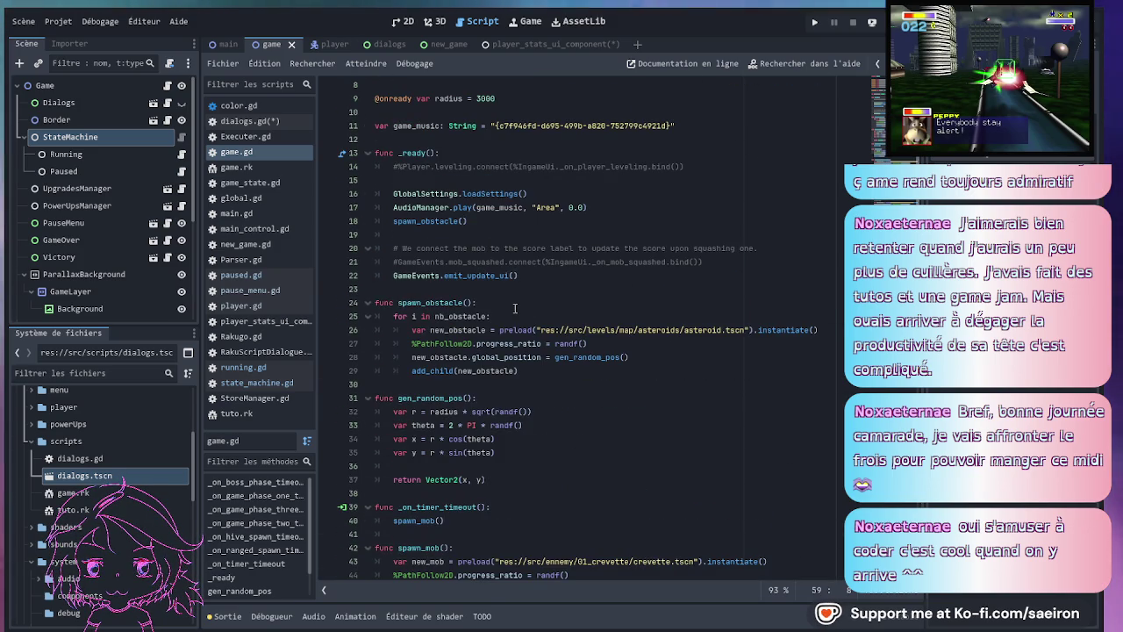
{"action": "scroll", "coordinate": [515, 308], "scroll_direction": "up", "scroll_amount": 2}
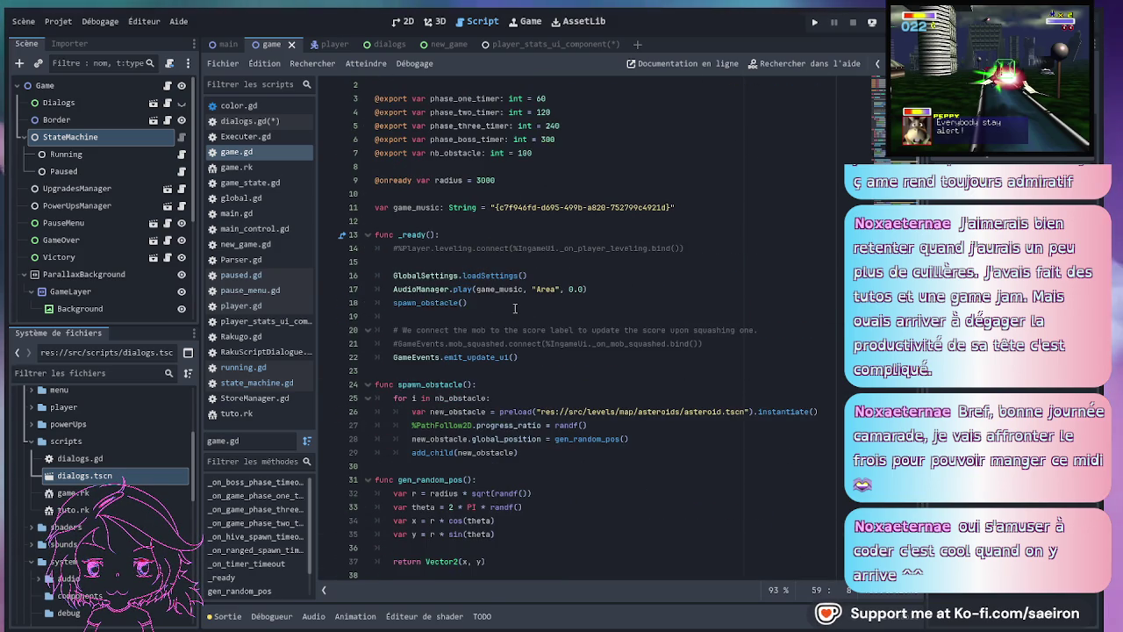
{"action": "scroll", "coordinate": [515, 308], "scroll_direction": "down", "scroll_amount": 3}
{"action": "left_click", "coordinate": [242, 121]}
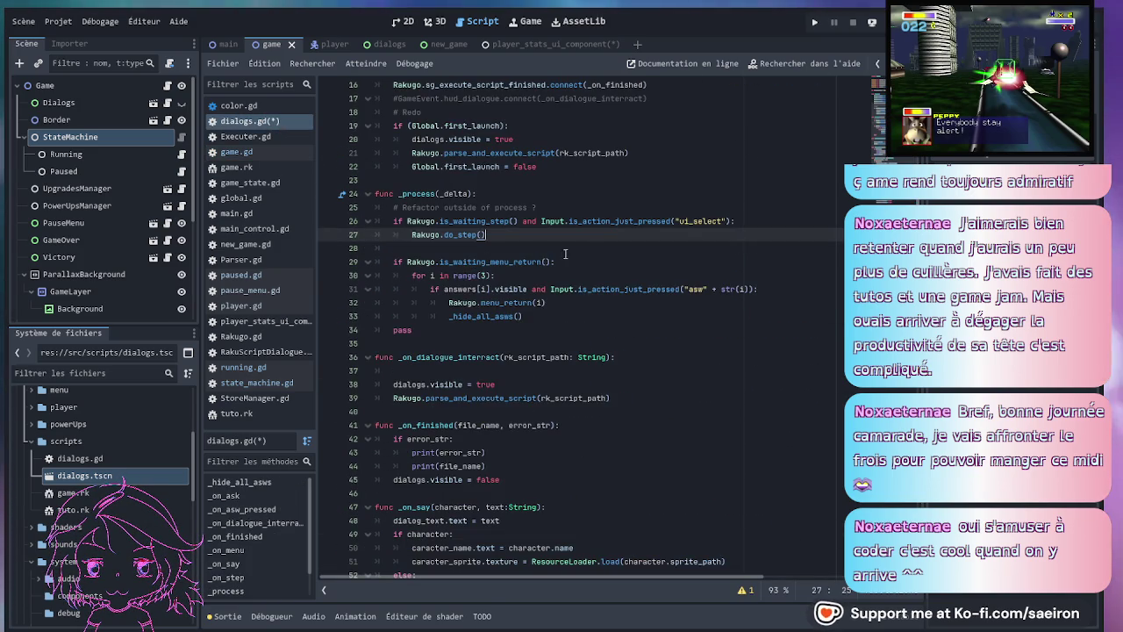
{"action": "left_click", "coordinate": [540, 252]}
{"action": "scroll", "coordinate": [552, 264], "scroll_direction": "up", "scroll_amount": 4}
{"action": "scroll", "coordinate": [568, 277], "scroll_direction": "down", "scroll_amount": 3}
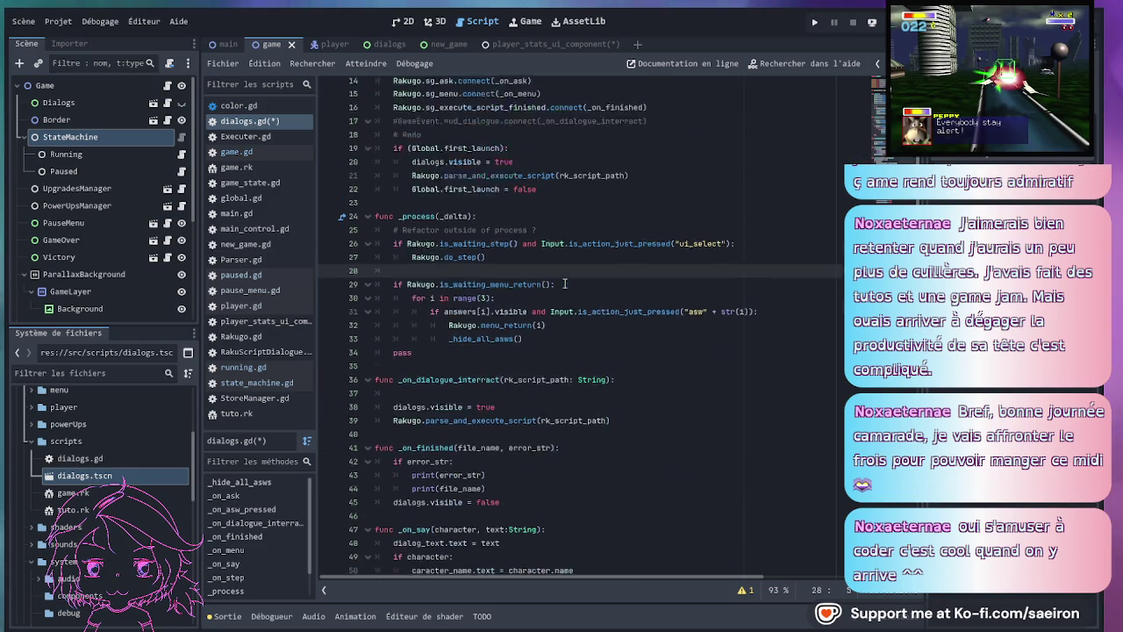
{"action": "scroll", "coordinate": [569, 277], "scroll_direction": "down", "scroll_amount": 4}
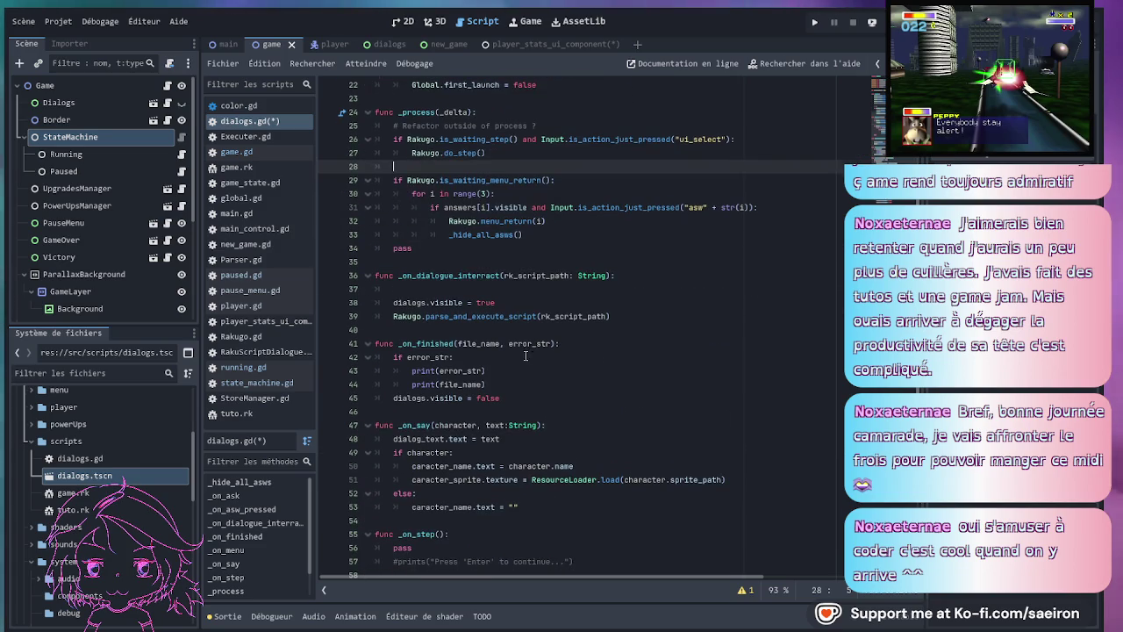
- Add 'Global.game_paused = true' at the start of _on_dialogue_interact
{"action": "left_click", "coordinate": [509, 289]}
{"action": "type", "text": "Global.g"}
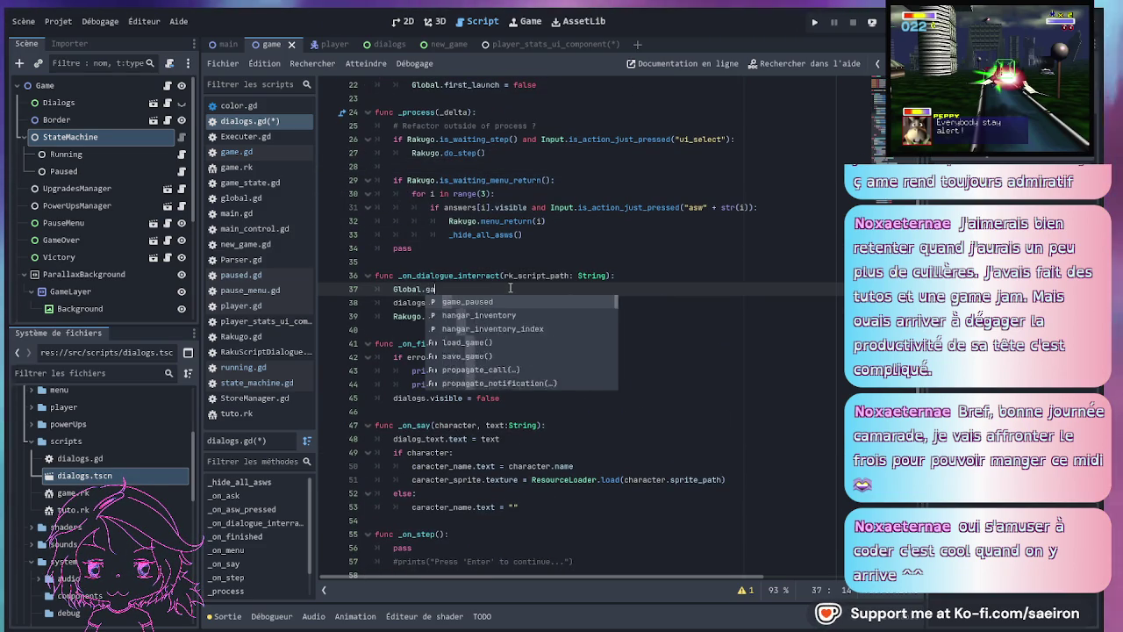
{"action": "type", "text": "a"}
{"action": "key", "text": "Return"}
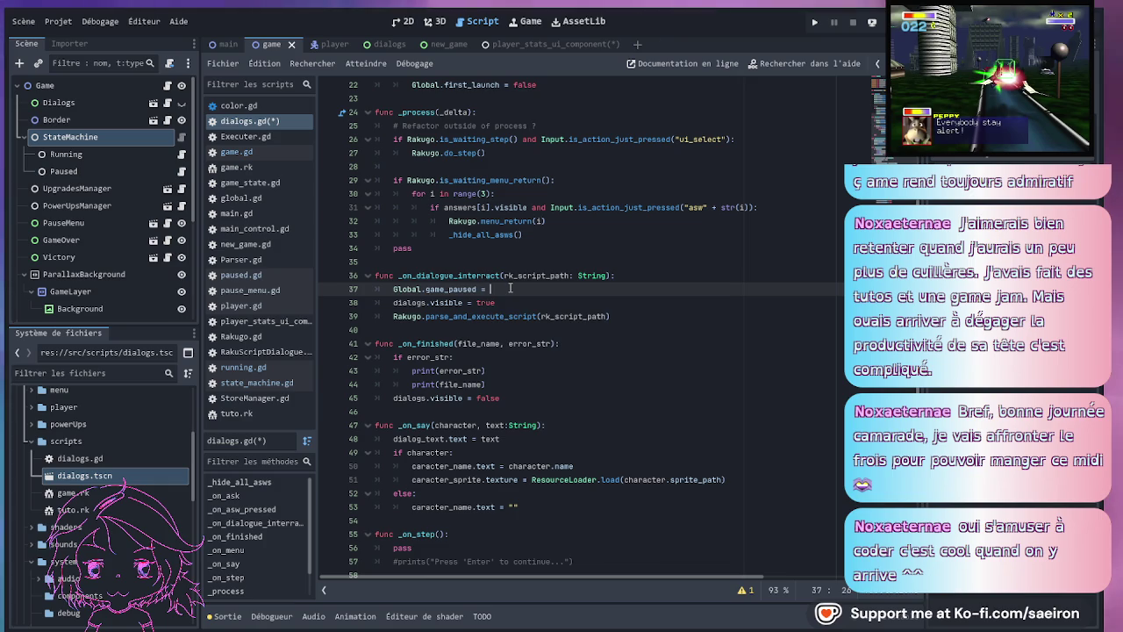
{"action": "type", "text": "tr"}
{"action": "key", "text": "Return"}
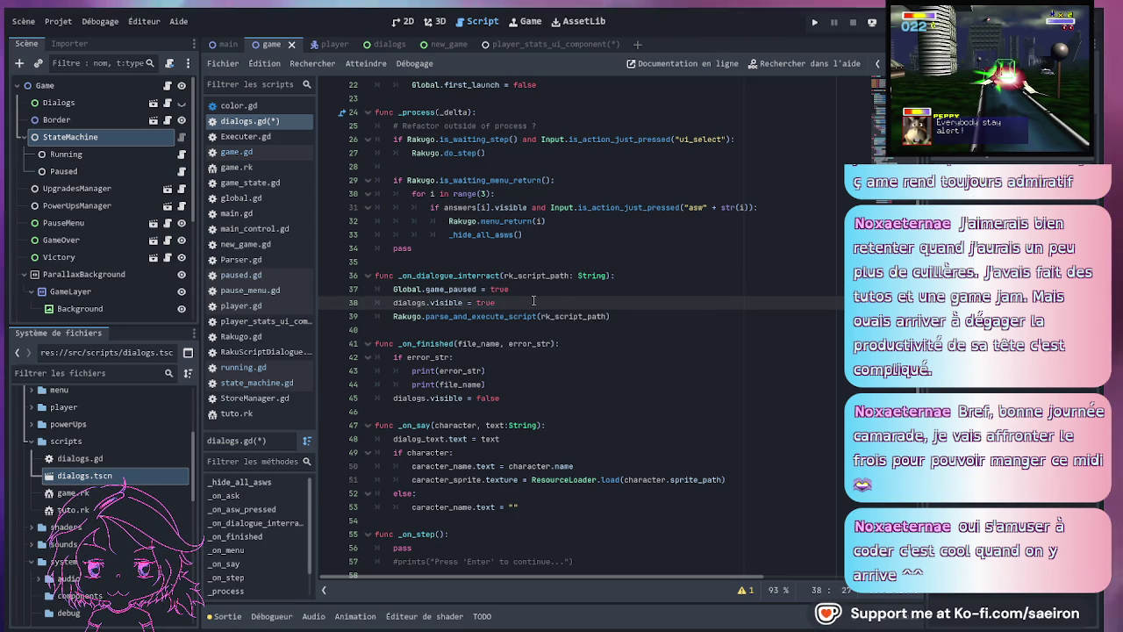
{"action": "left_click_drag", "start_coordinate": [644, 287], "coordinate": [640, 275]}
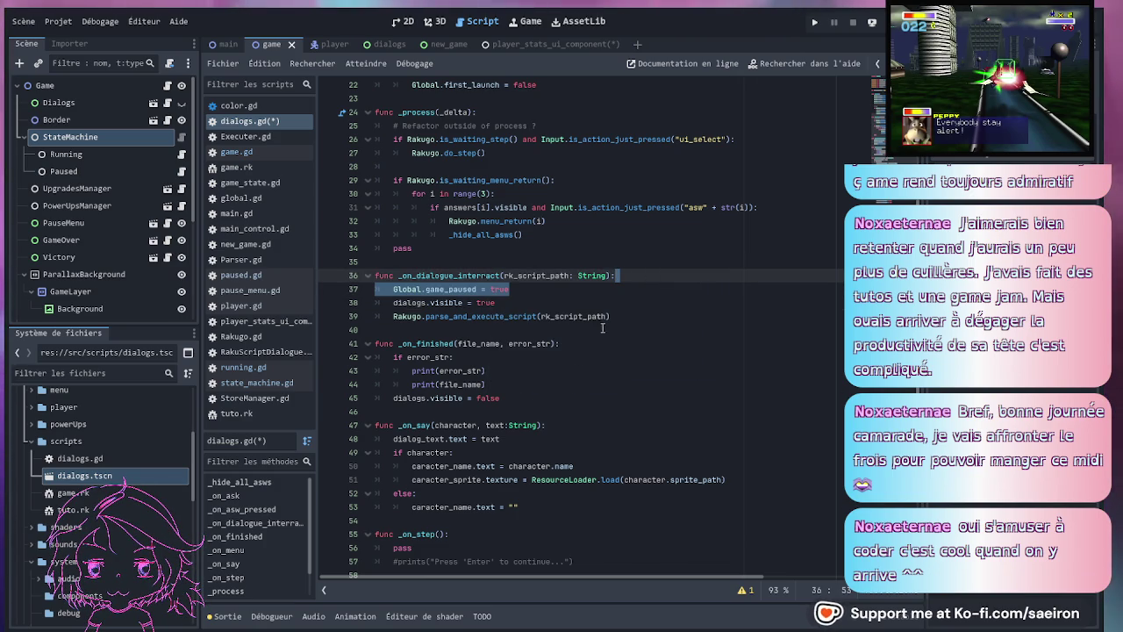
- Add 'Global.game_paused = false' above 'dialogs.visible = false' in _on_finished, fix typos, and save
{"action": "left_click", "coordinate": [542, 396]}
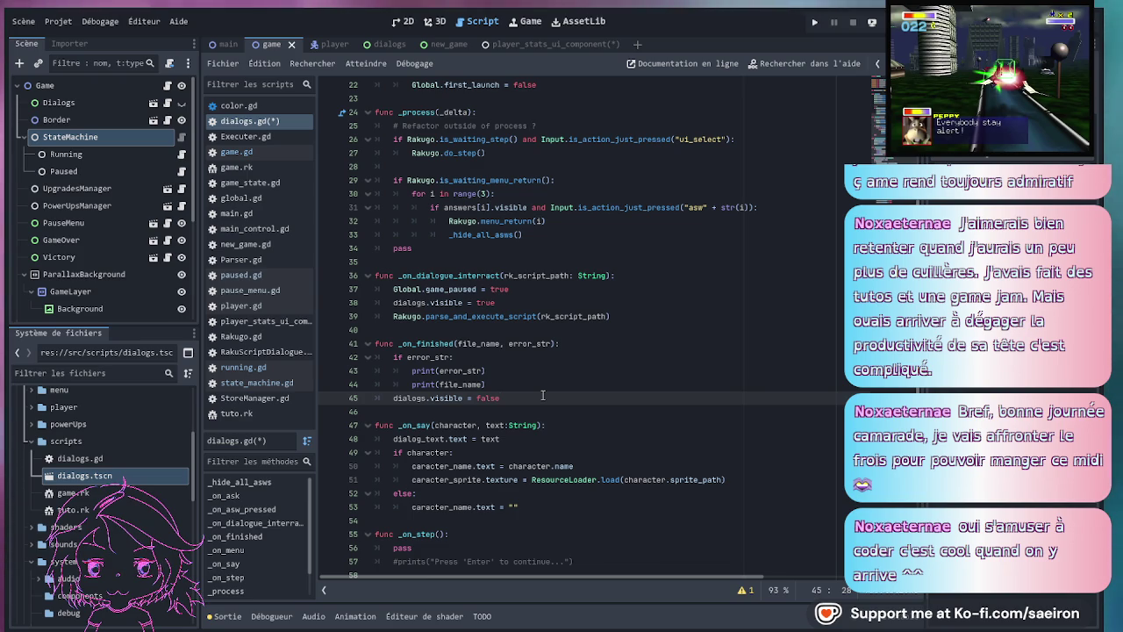
{"action": "key", "text": "Up"}
{"action": "key", "text": "Return"}
{"action": "key", "text": "Return"}
{"action": "type", "text": "Global.game_paused = tr"}
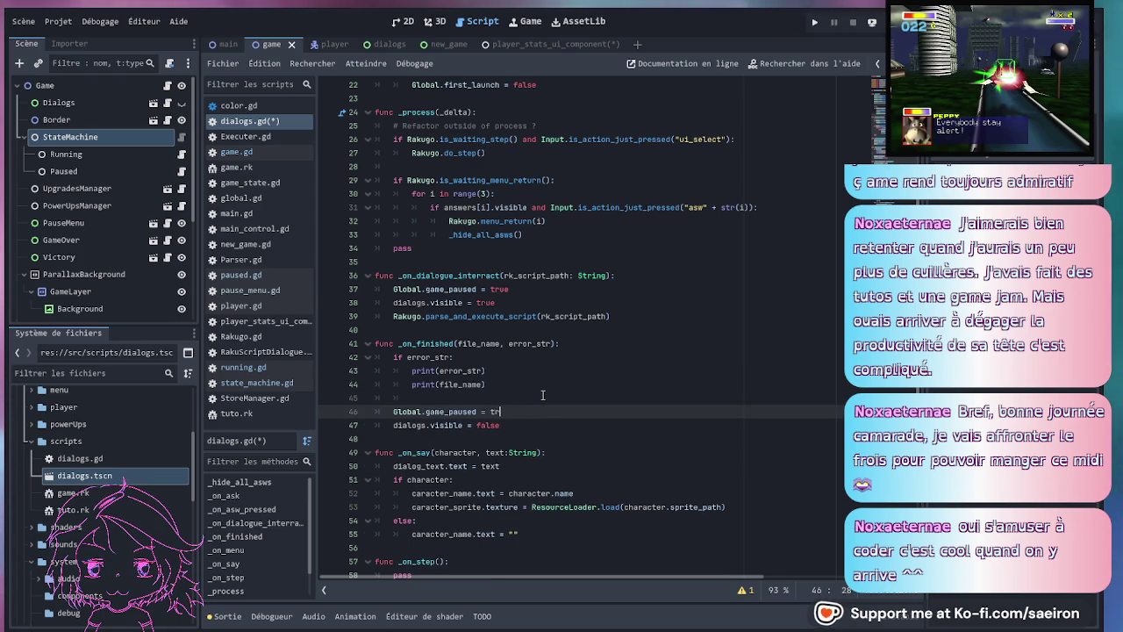
{"action": "key", "text": "BackSpace"}
{"action": "key", "text": "BackSpace"}
{"action": "type", "text": "f"}
{"action": "key", "text": "BackSpace"}
{"action": "key", "text": "BackSpace"}
{"action": "type", "text": "alse"}
{"action": "key", "text": "Escape"}
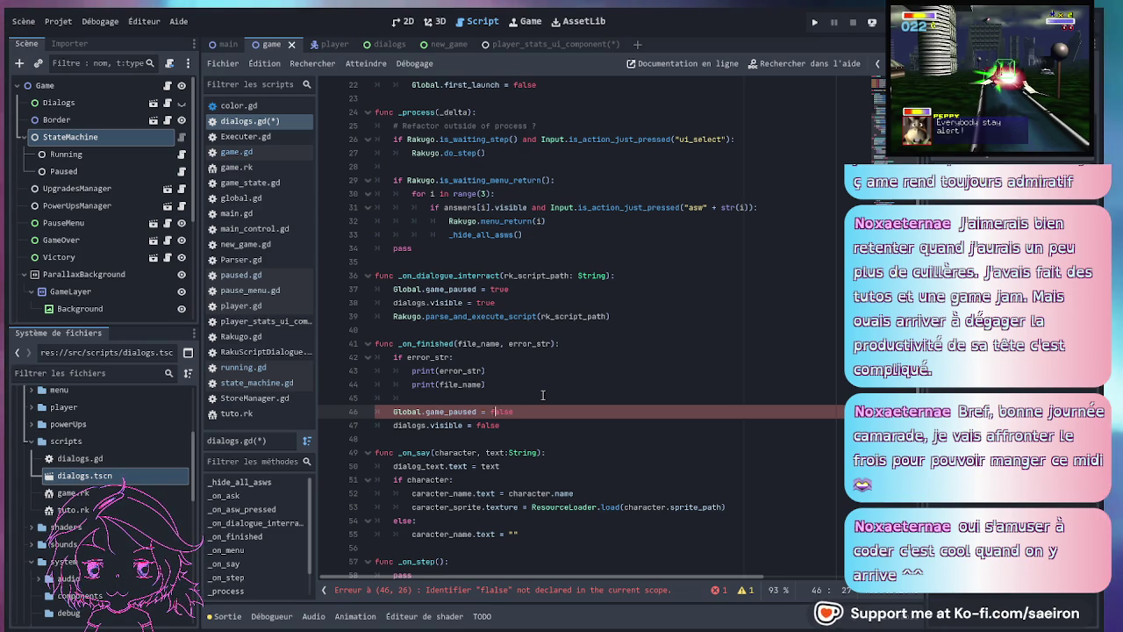
{"action": "key", "text": "Left"}
{"action": "key", "text": "Left"}
{"action": "key", "text": "Left"}
{"action": "key", "text": "BackSpace"}
{"action": "left_click", "coordinate": [542, 395]}
{"action": "key", "text": "BackSpace"}
{"action": "key", "text": "BackSpace"}
{"action": "key", "text": "BackSpace"}
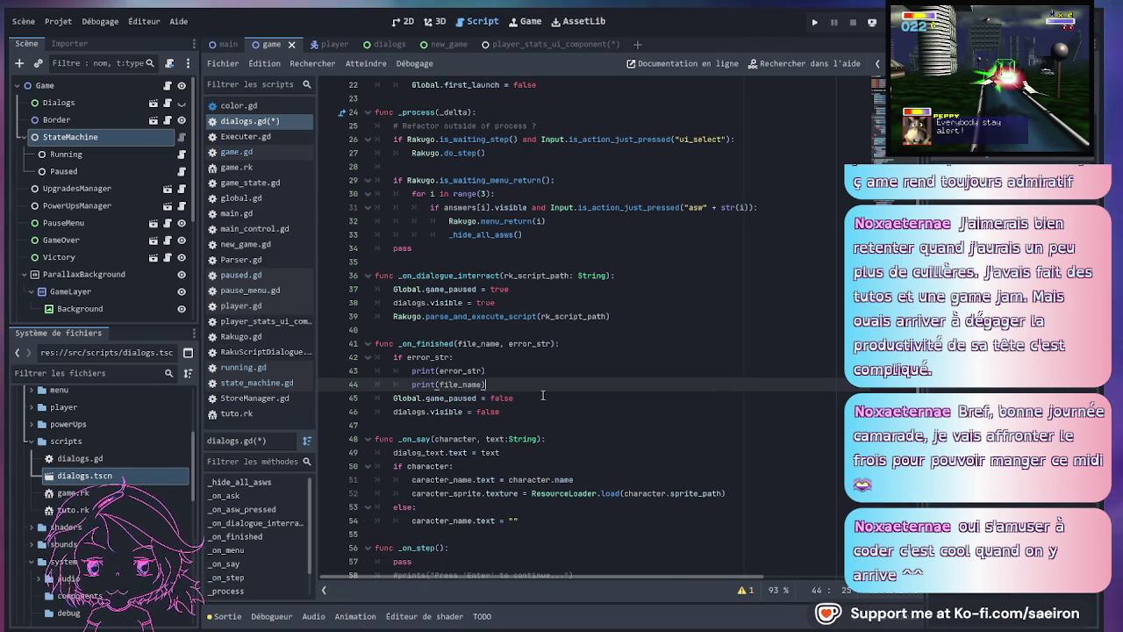
{"action": "key", "text": "ctrl+s"}
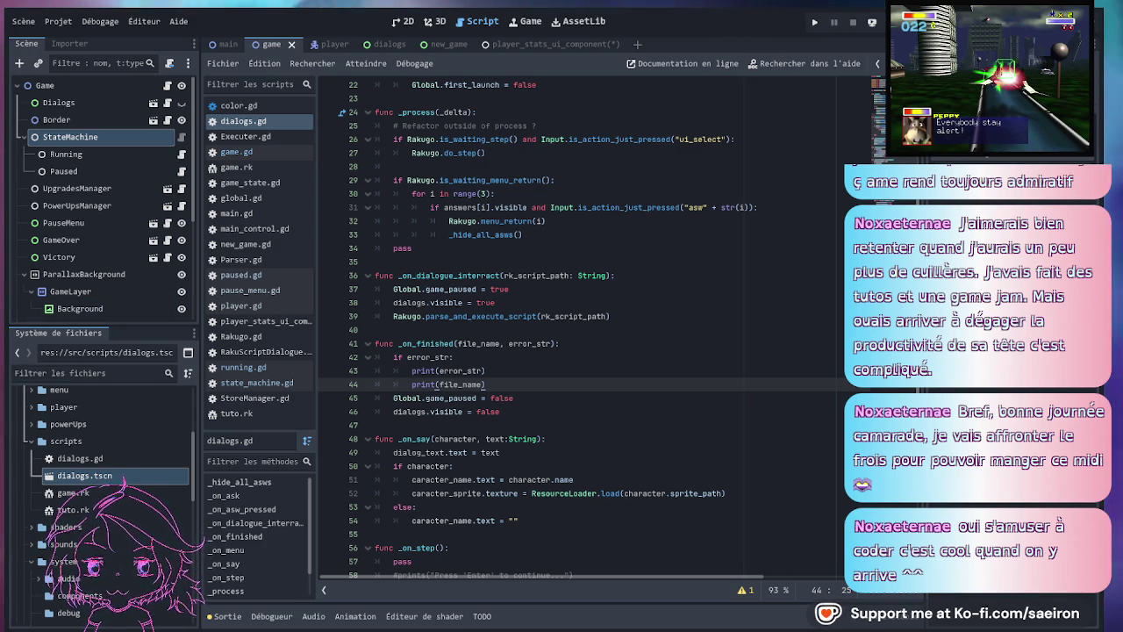
{"action": "key", "text": "Up"}
{"action": "key", "text": "Up"}
{"action": "left_click", "coordinate": [496, 248]}
{"action": "scroll", "coordinate": [496, 237], "scroll_direction": "down", "scroll_amount": 6}
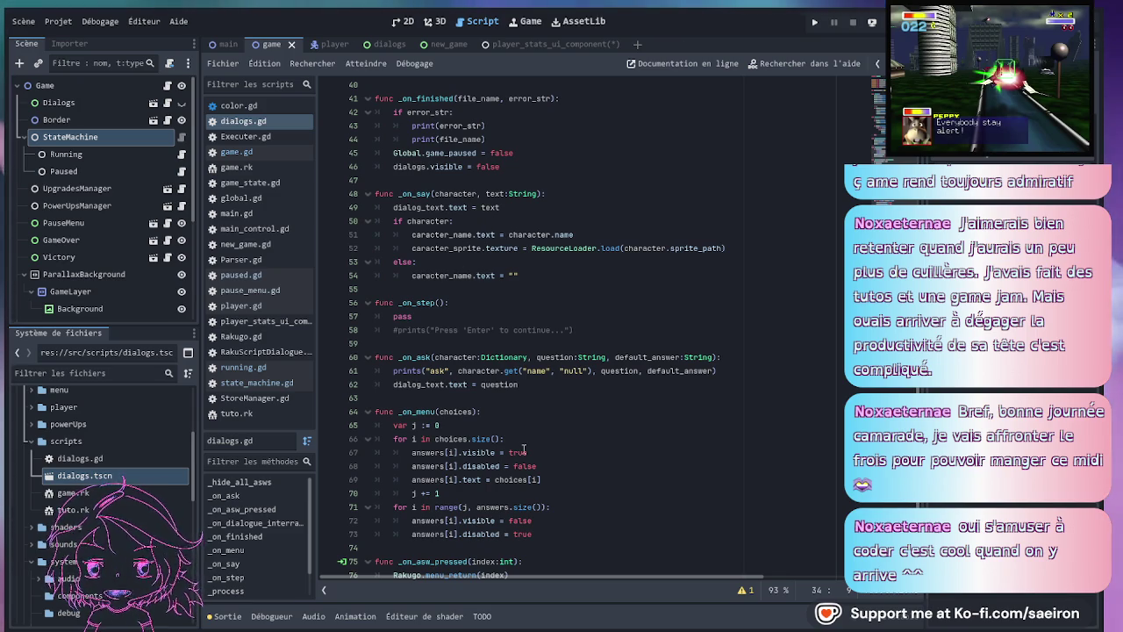
{"action": "scroll", "coordinate": [524, 449], "scroll_direction": "down", "scroll_amount": 4}
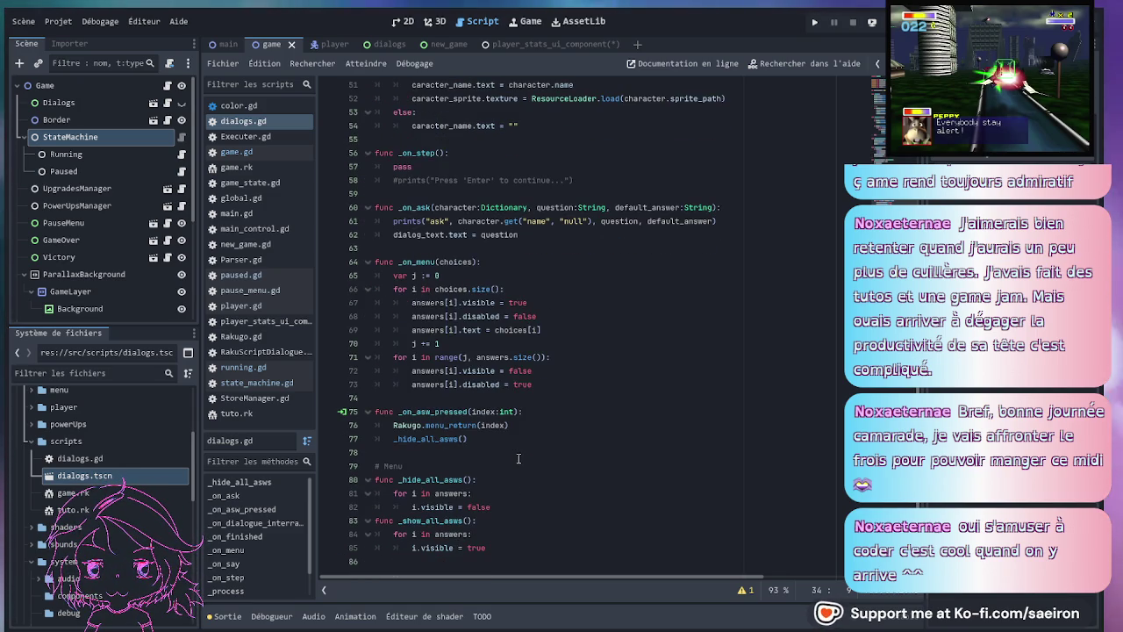
{"action": "left_click", "coordinate": [544, 370]}
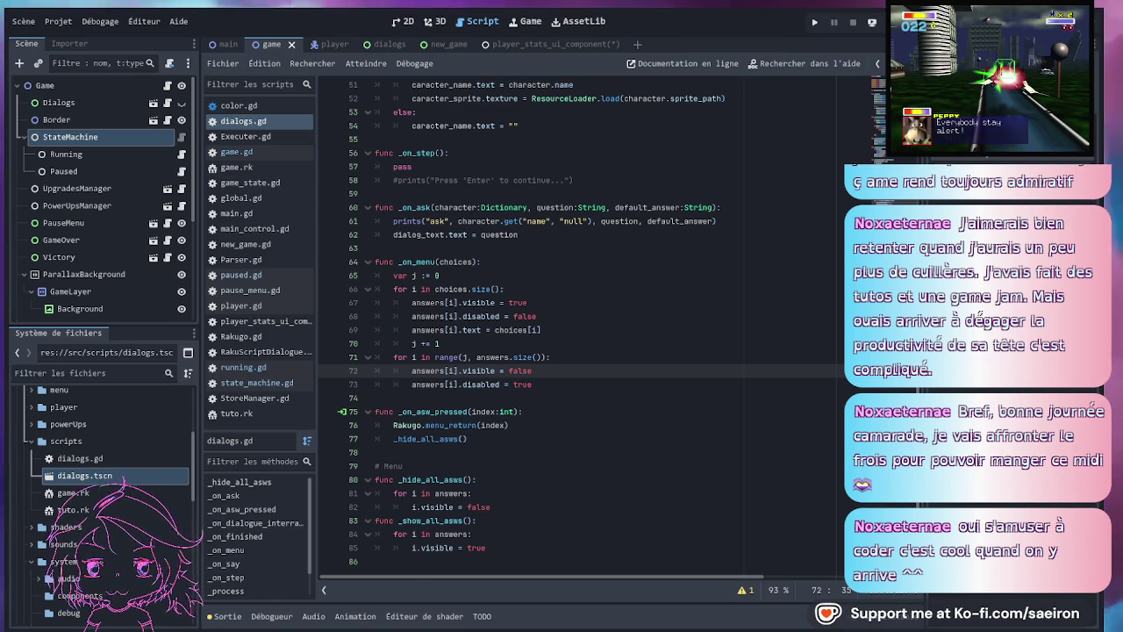
{"action": "key", "text": "Up"}
{"action": "key", "text": "Up"}
{"action": "key", "text": "Up"}
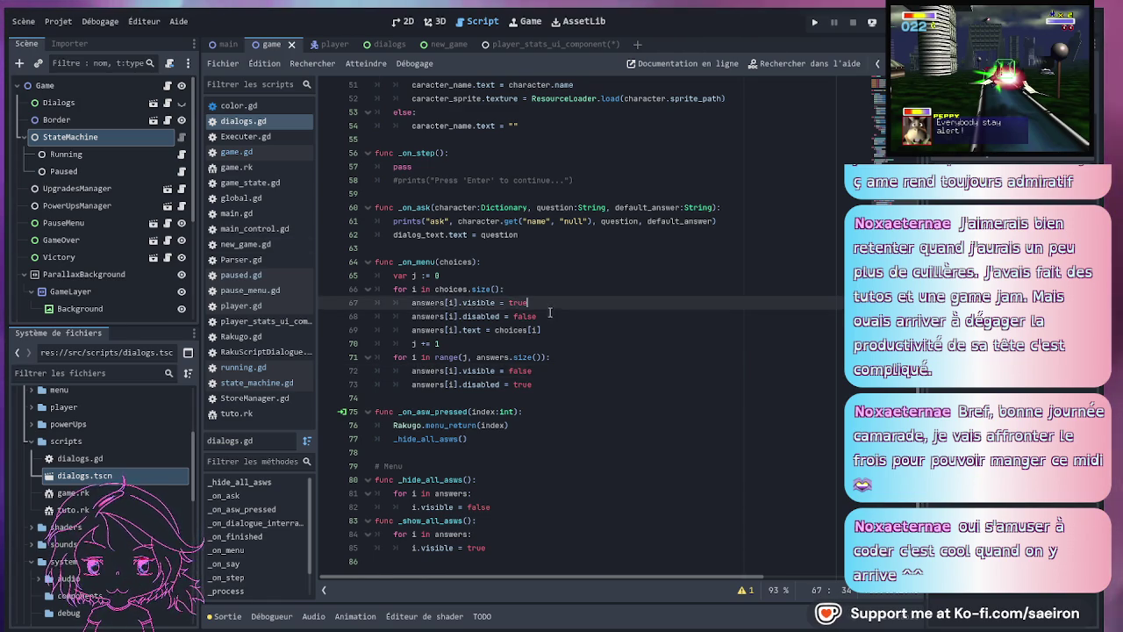
{"action": "scroll", "coordinate": [568, 262], "scroll_direction": "up", "scroll_amount": 6}
{"action": "scroll", "coordinate": [567, 262], "scroll_direction": "up", "scroll_amount": 10}
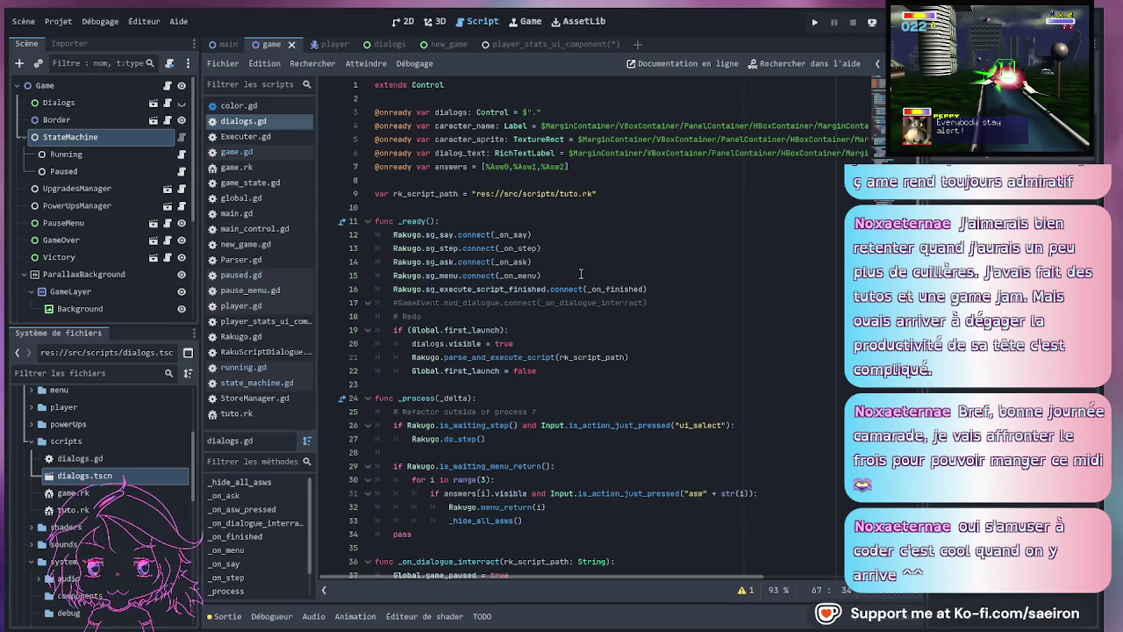
{"action": "scroll", "coordinate": [529, 255], "scroll_direction": "down", "scroll_amount": 3}
{"action": "scroll", "coordinate": [529, 252], "scroll_direction": "up", "scroll_amount": 3}
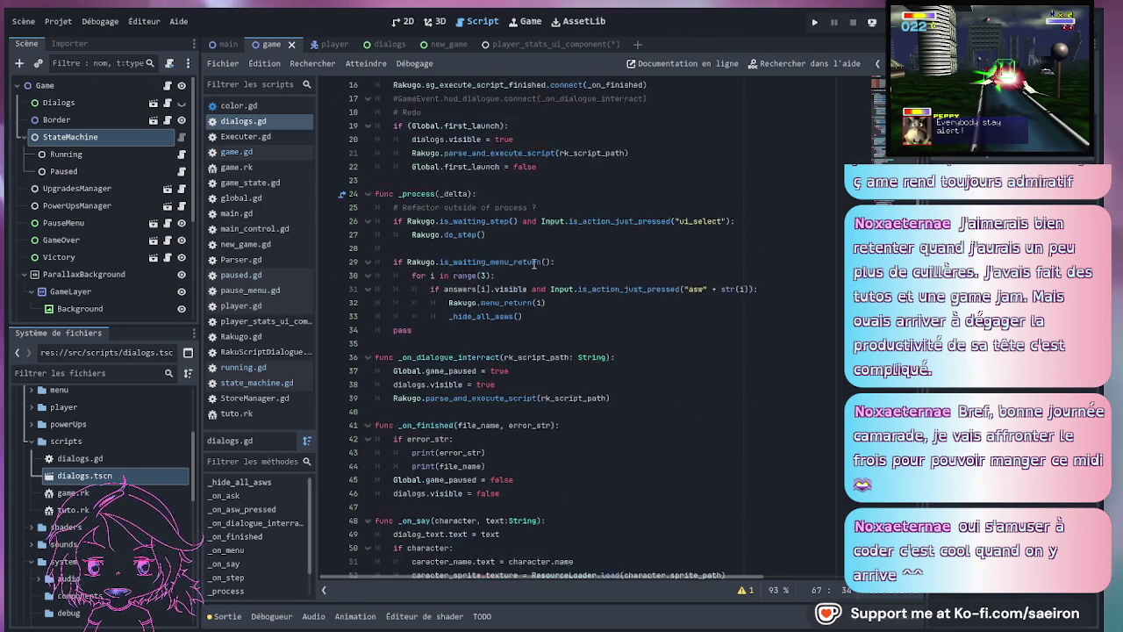
{"action": "left_click", "coordinate": [586, 239]}
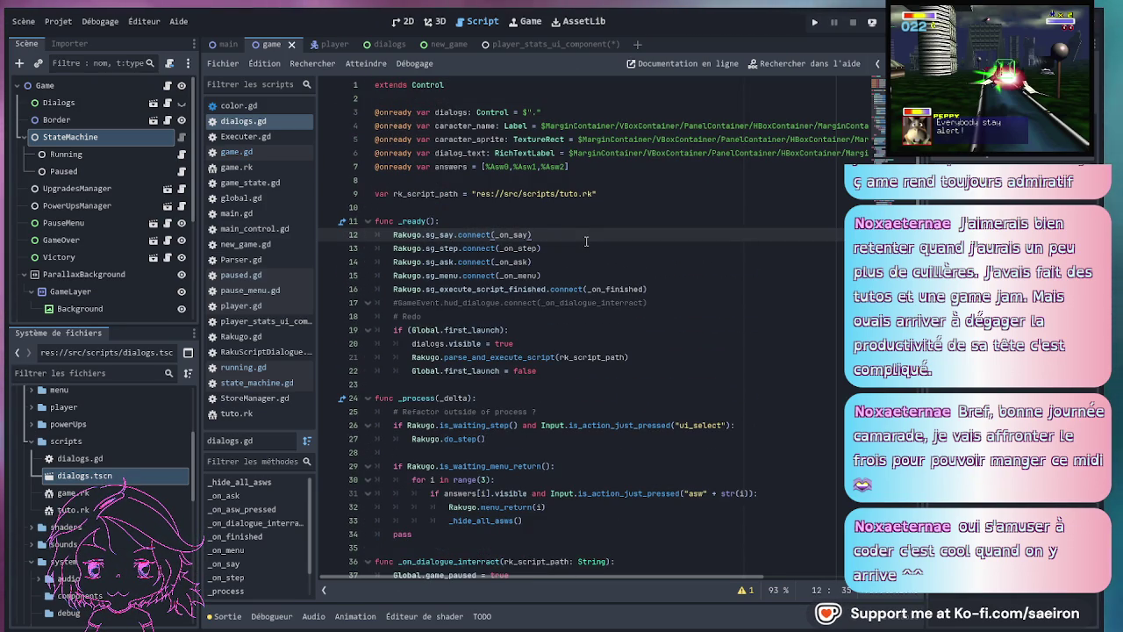
{"action": "scroll", "coordinate": [588, 263], "scroll_direction": "down", "scroll_amount": 7}
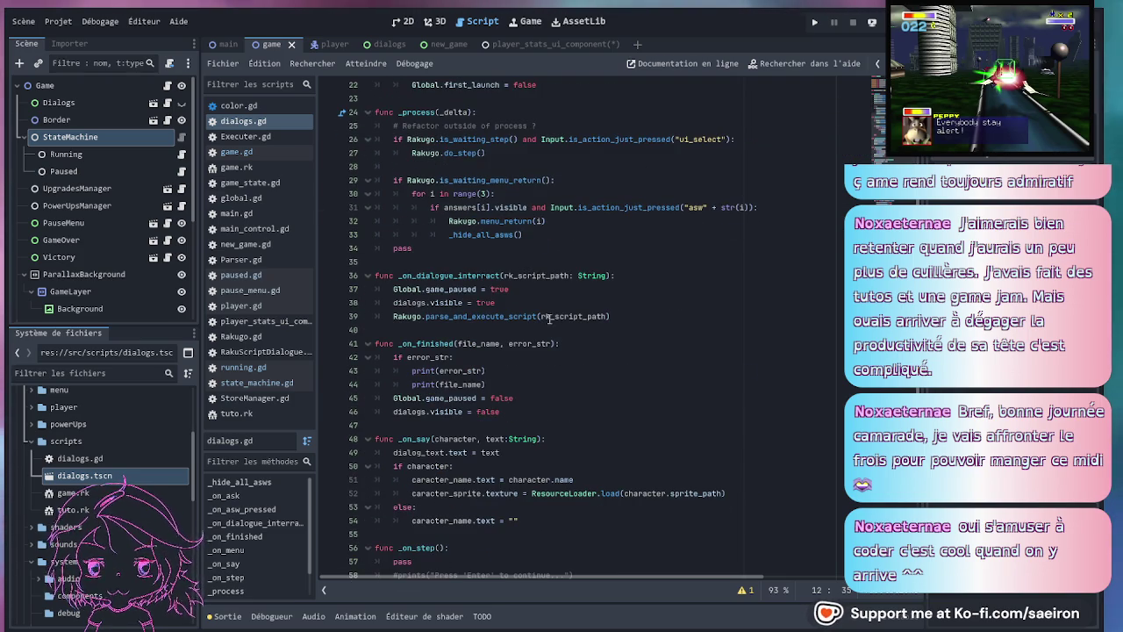
- Scroll game.gd up from the spawn_obstacle function to its top, then bring up the dialogs scene
{"action": "left_click", "coordinate": [167, 85]}
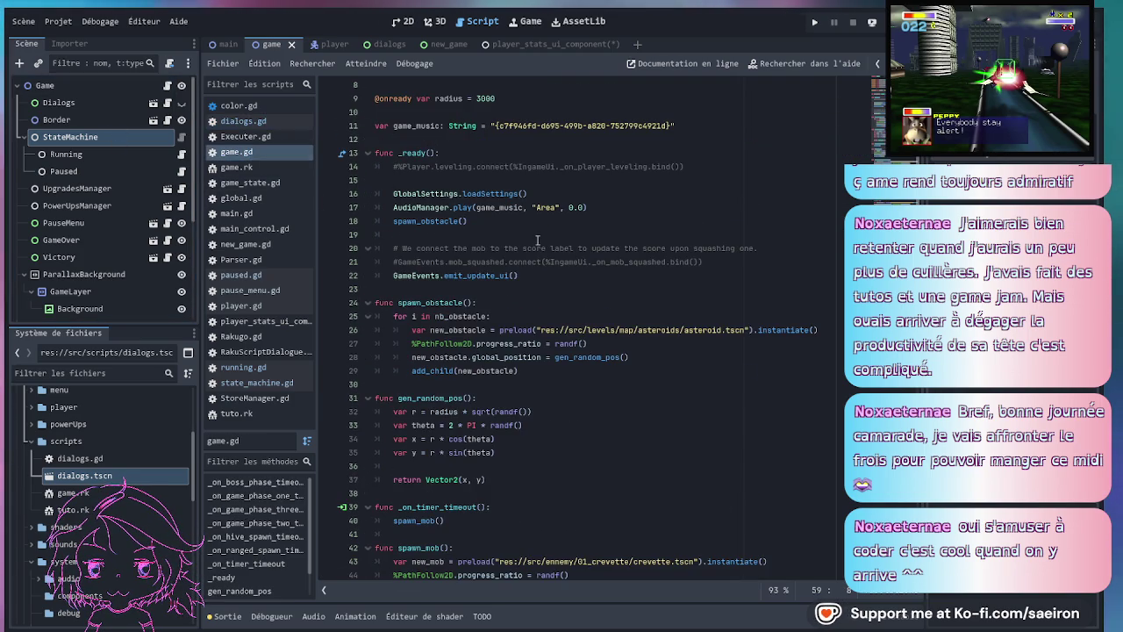
{"action": "left_click", "coordinate": [549, 306]}
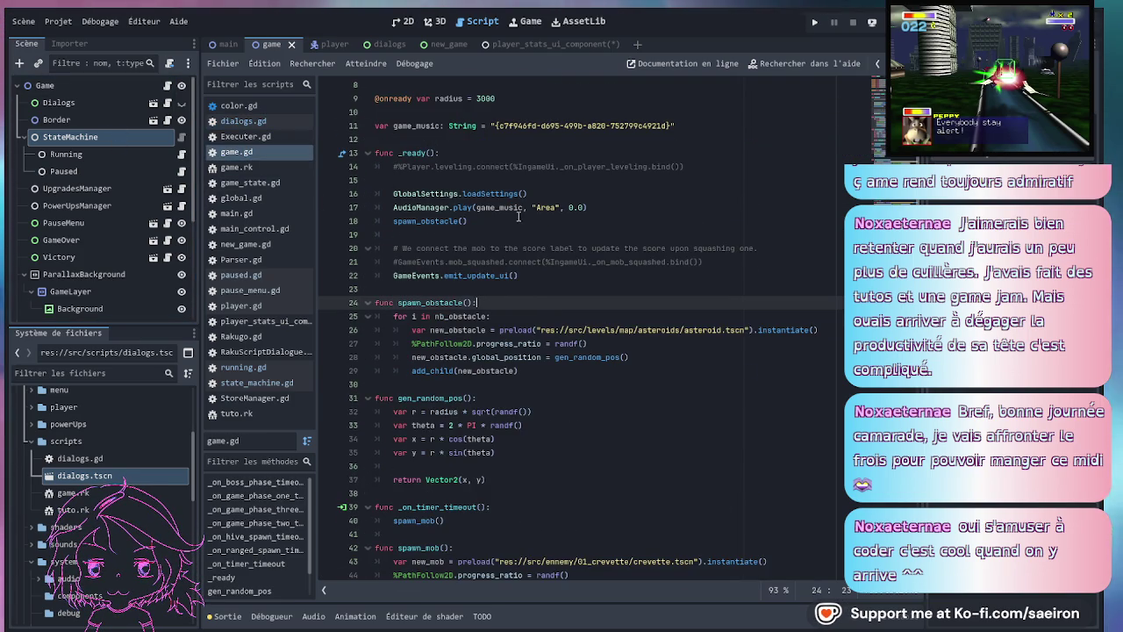
{"action": "scroll", "coordinate": [549, 309], "scroll_direction": "up", "scroll_amount": 1}
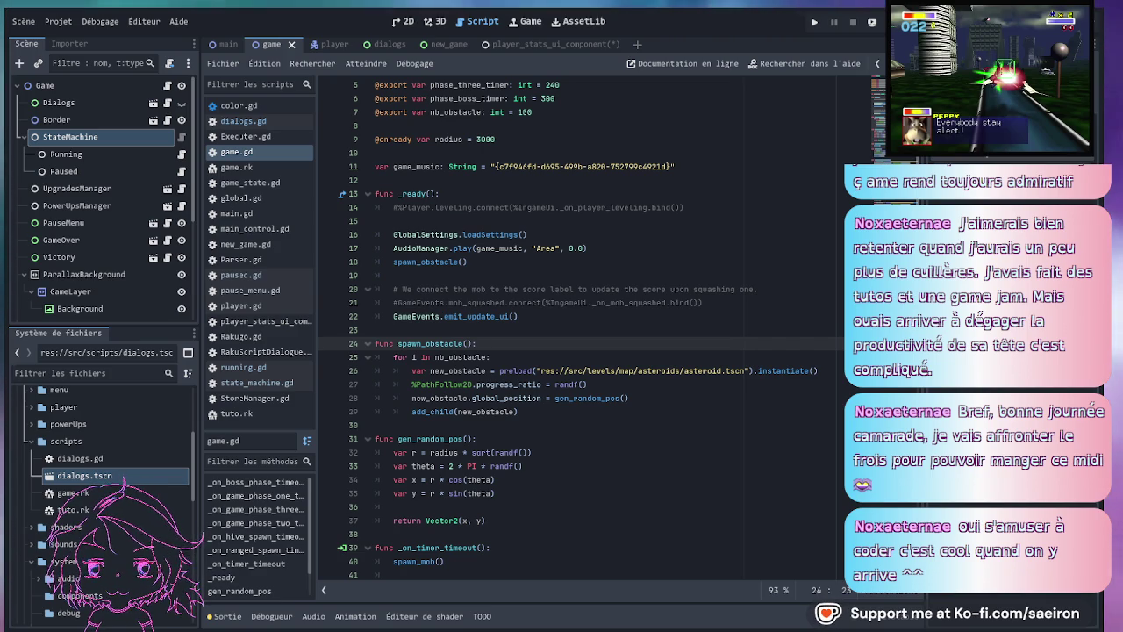
{"action": "scroll", "coordinate": [579, 333], "scroll_direction": "up", "scroll_amount": 2}
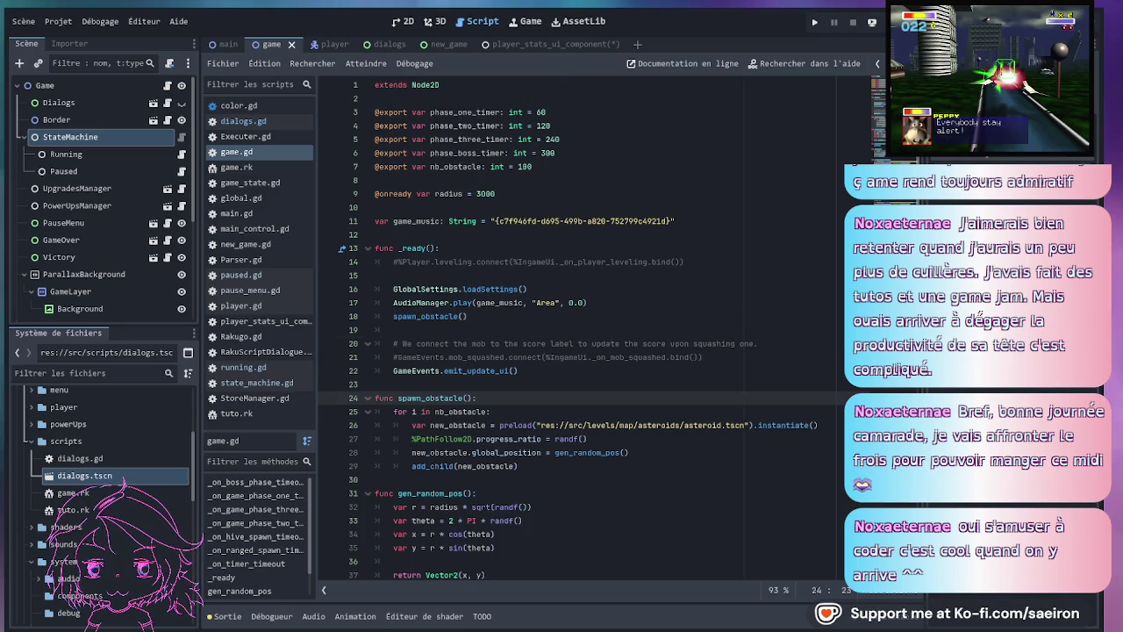
{"action": "left_click", "coordinate": [390, 45]}
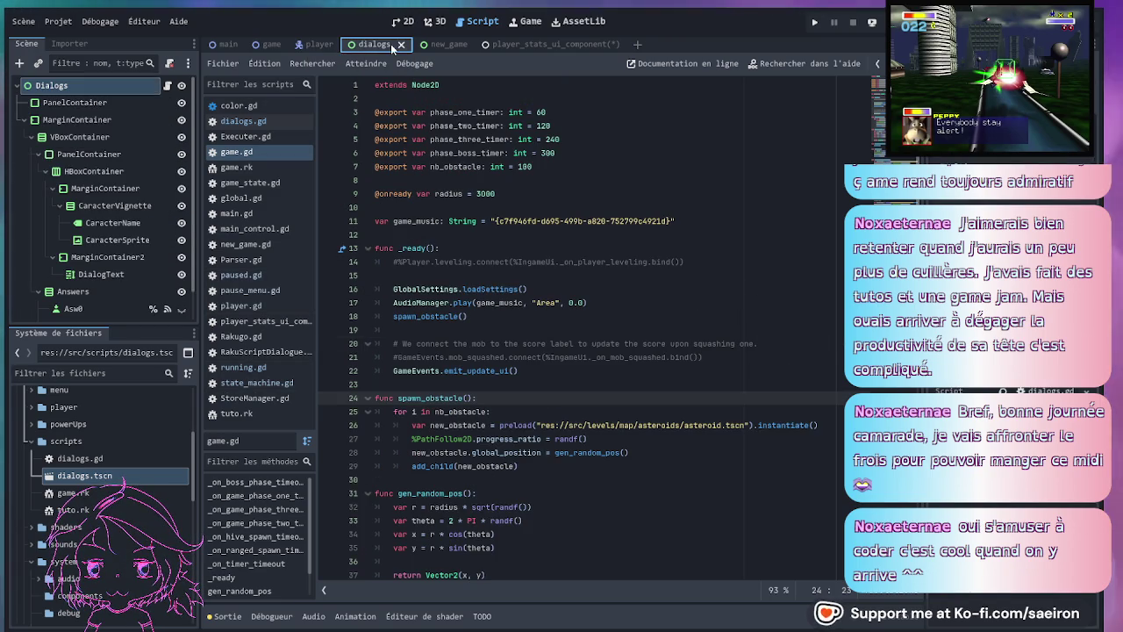
- Uncomment GameEvent.hud_dialogue.connect(_on_dialogue_interact) in dialogs.gd and move it to the top of _ready
{"action": "left_click", "coordinate": [168, 85]}
{"action": "scroll", "coordinate": [597, 300], "scroll_direction": "up", "scroll_amount": 5}
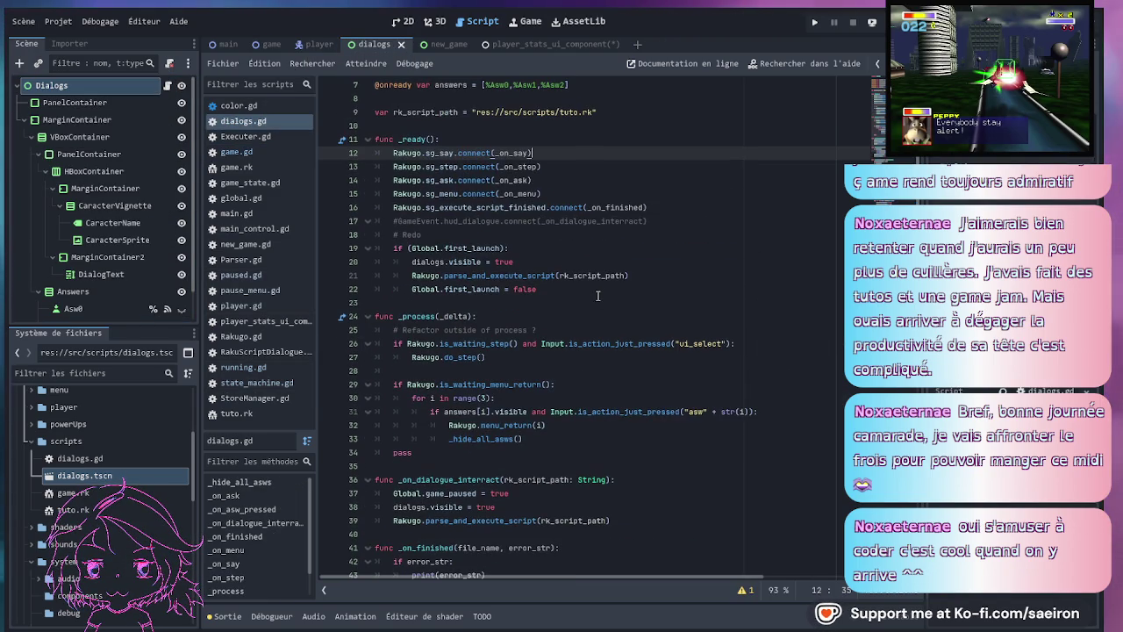
{"action": "left_click", "coordinate": [658, 221]}
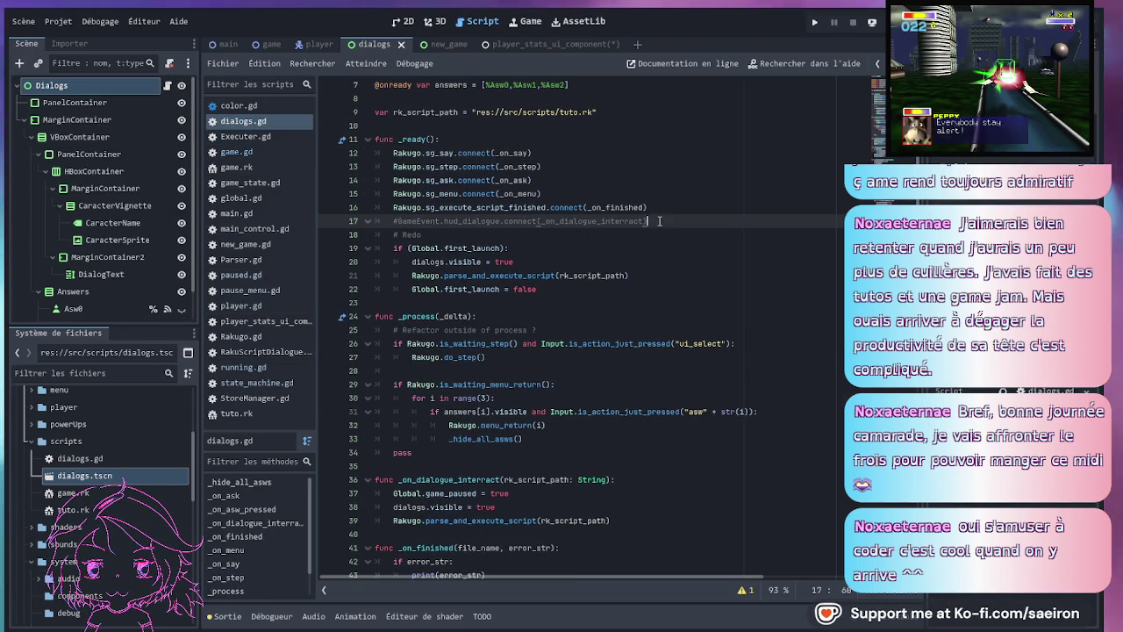
{"action": "key", "text": "ctrl+k"}
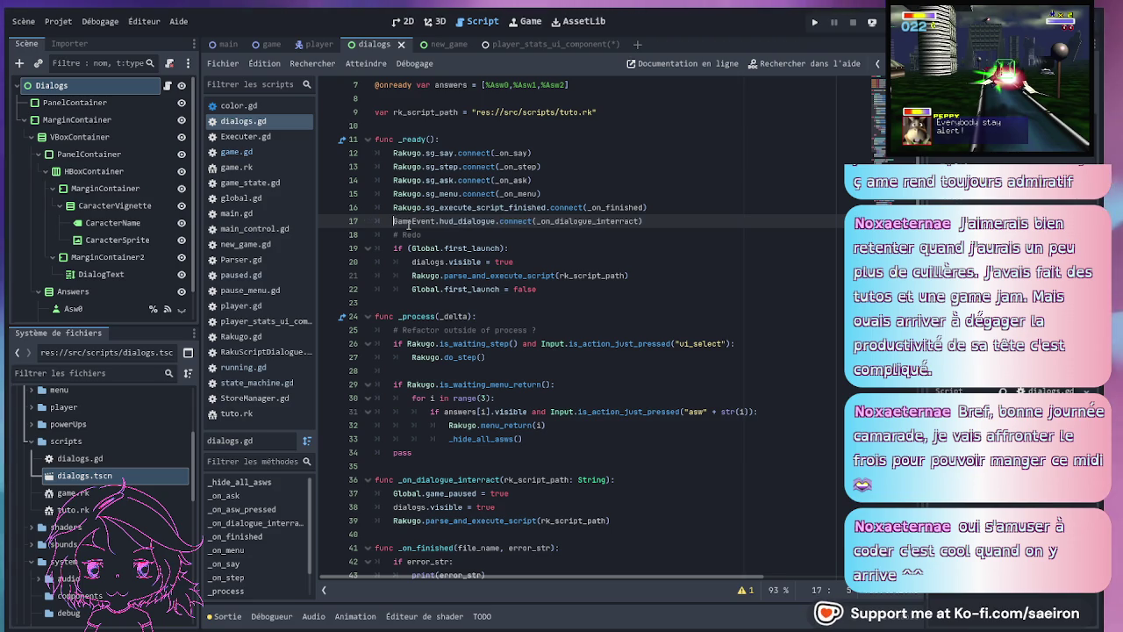
{"action": "left_click", "coordinate": [506, 234]}
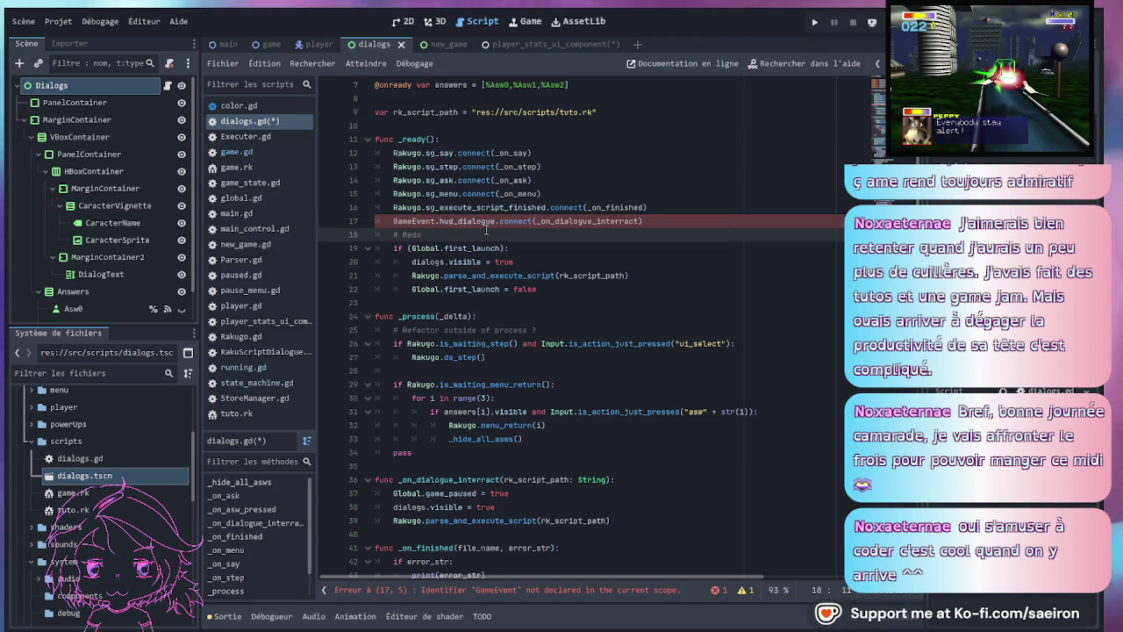
{"action": "left_click", "coordinate": [494, 223]}
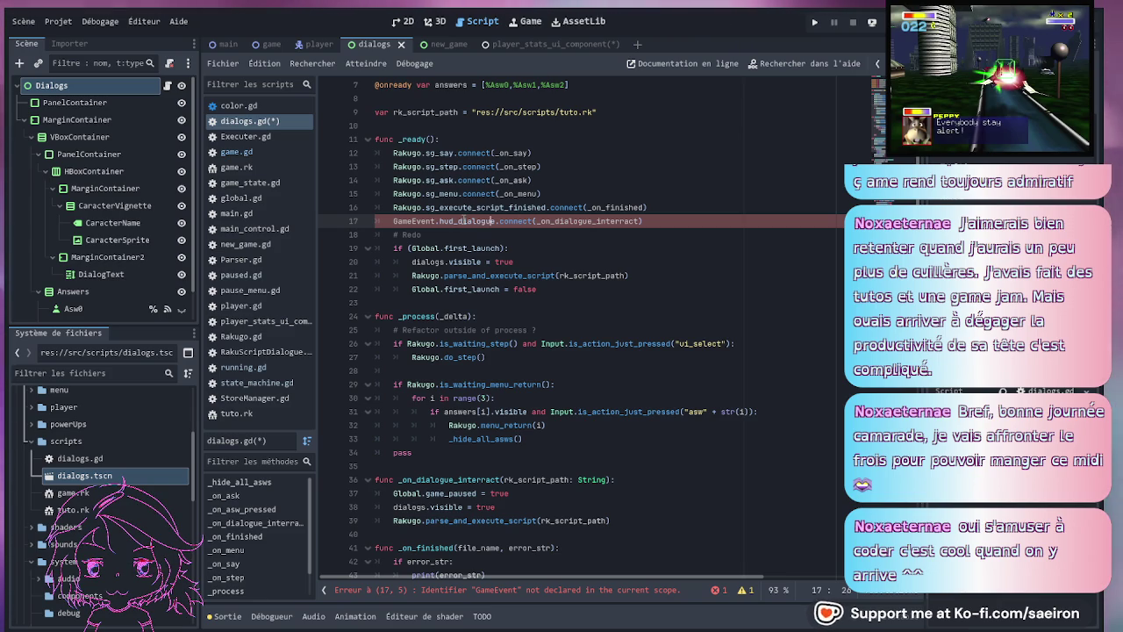
{"action": "mouse_move", "coordinate": [678, 220]}
{"action": "left_mouse_down"}
{"action": "mouse_move", "coordinate": [649, 207]}
{"action": "mouse_move", "coordinate": [667, 227]}
{"action": "mouse_move", "coordinate": [654, 140]}
{"action": "left_mouse_up"}
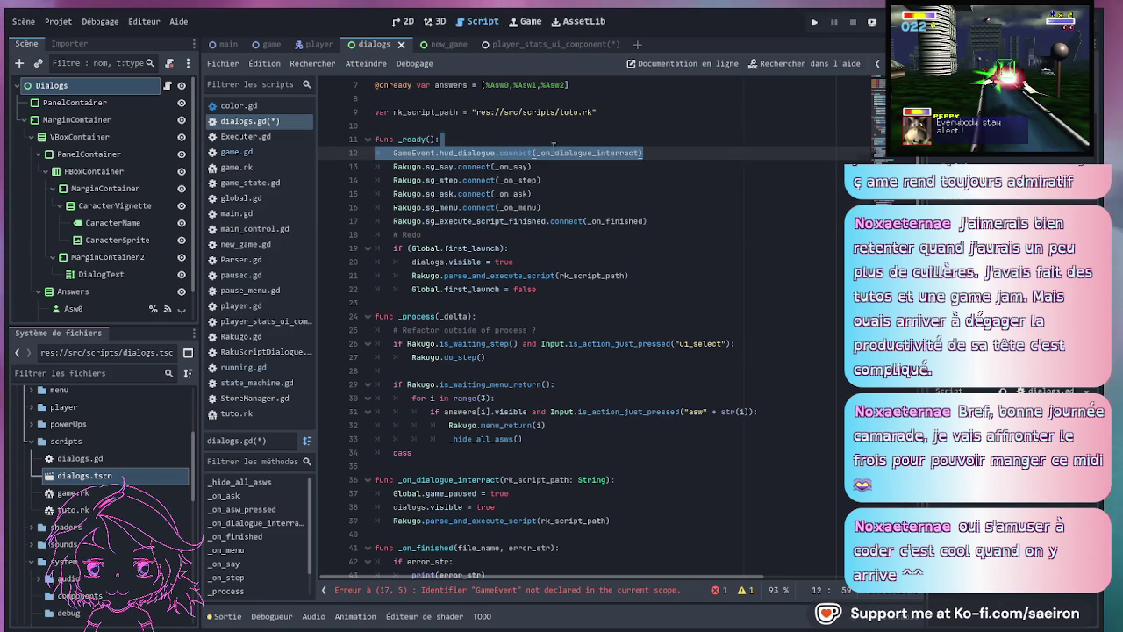
{"action": "left_click", "coordinate": [669, 152]}
{"action": "key", "text": "Return"}
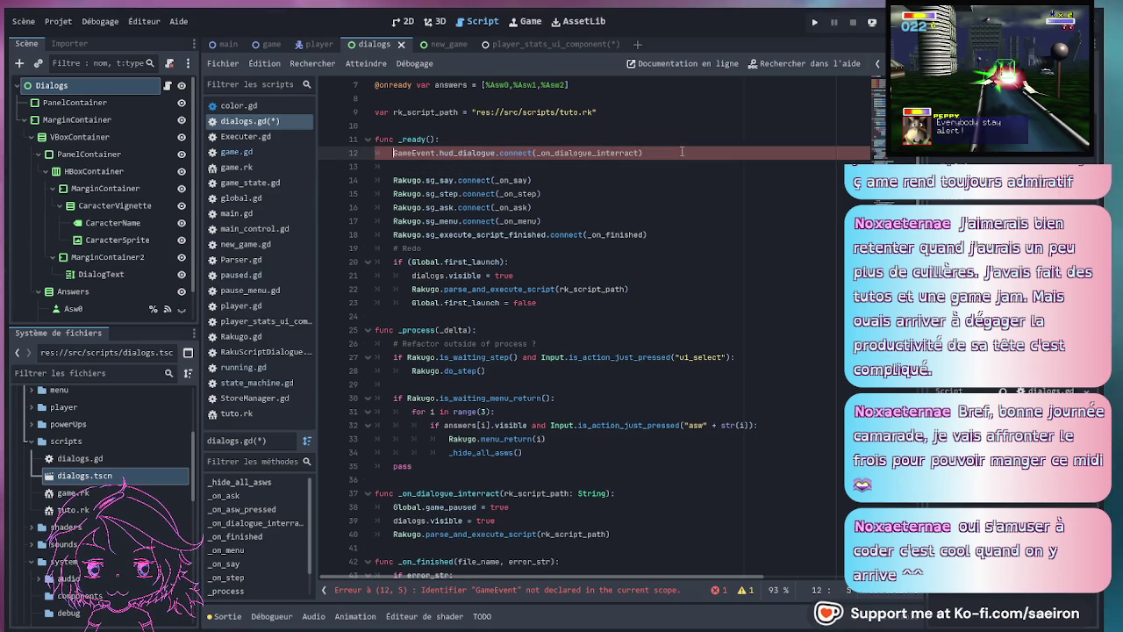
- Add a comment above the connection describing passing the interaction event to the dialog component
{"action": "key", "text": "Up"}
{"action": "key", "text": "Up"}
{"action": "key", "text": "Return"}
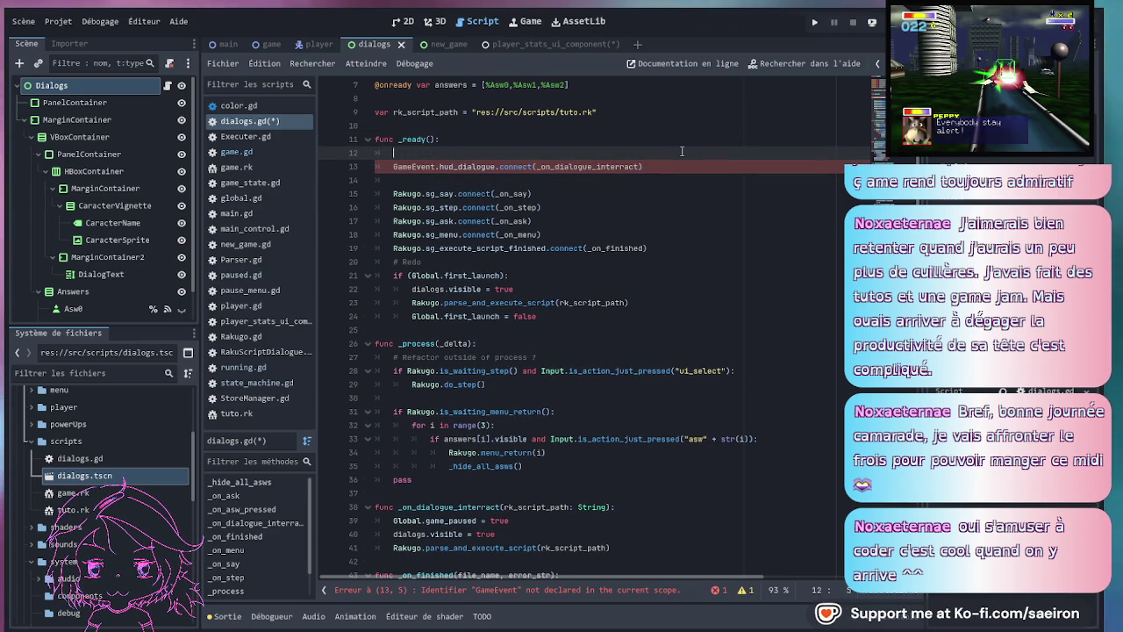
{"action": "type", "text": "#"}
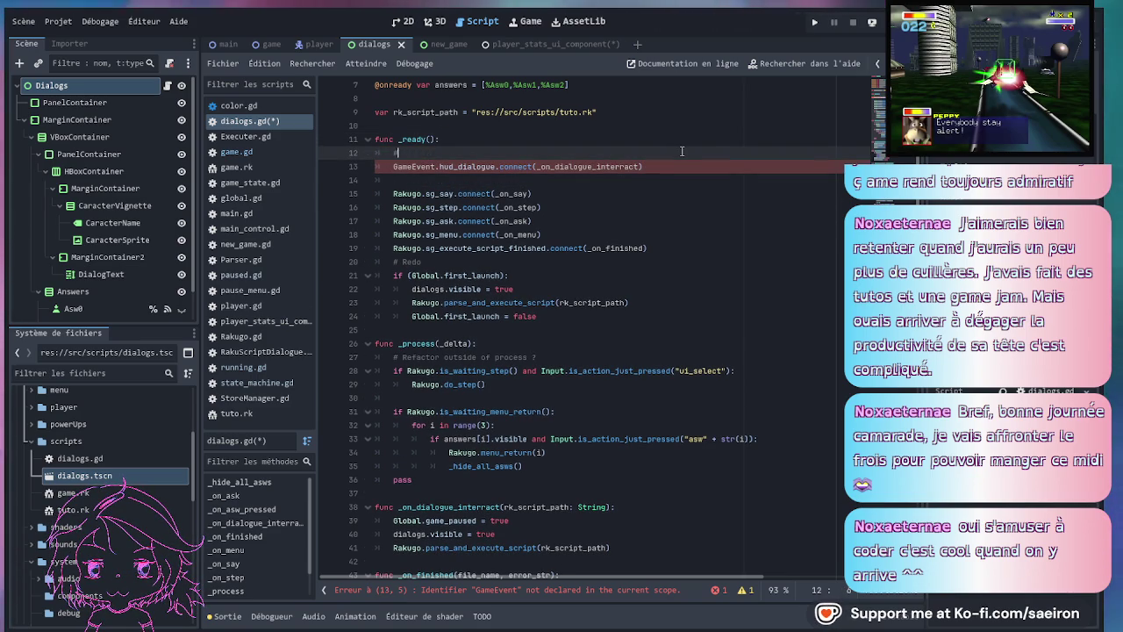
{"action": "type", "text": " cct"}
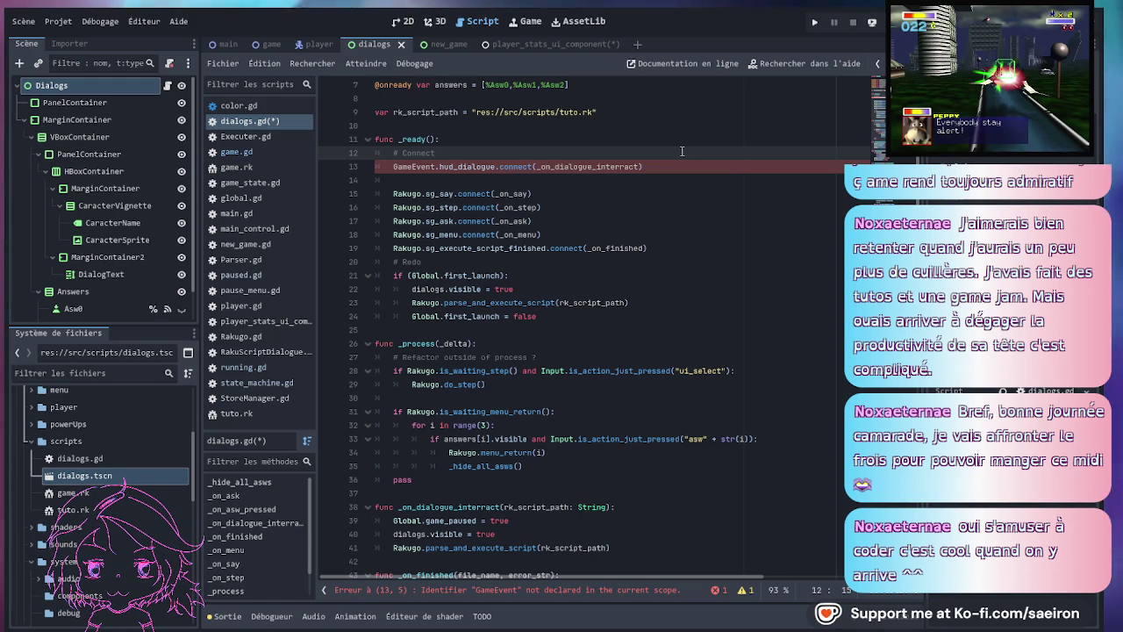
{"action": "type", "text": "the interaction"}
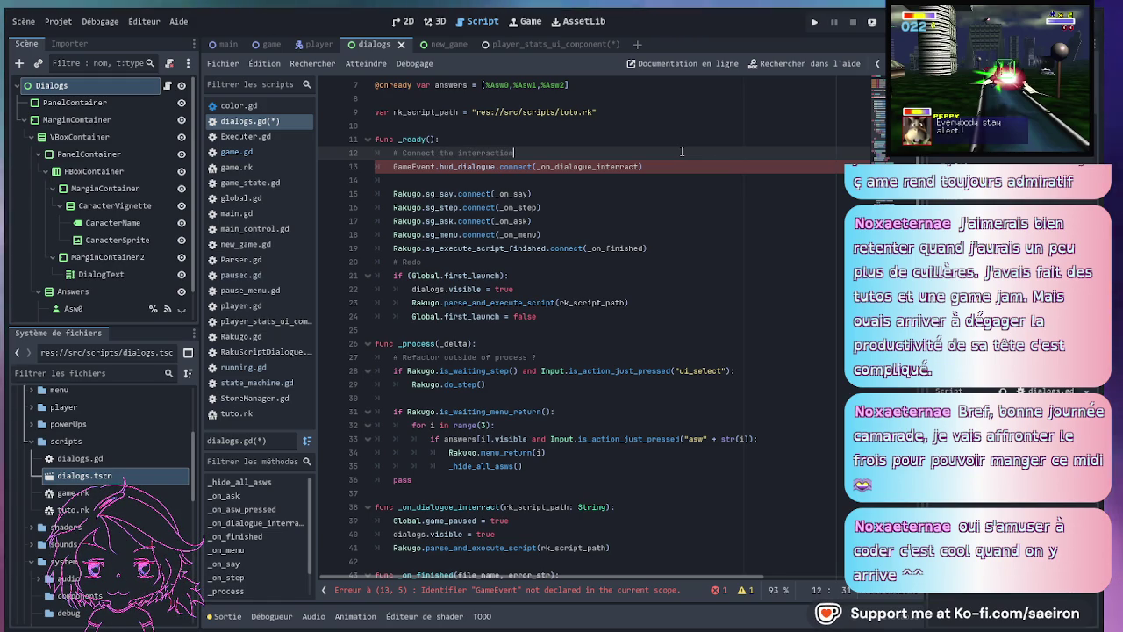
{"action": "type", "text": " event "}
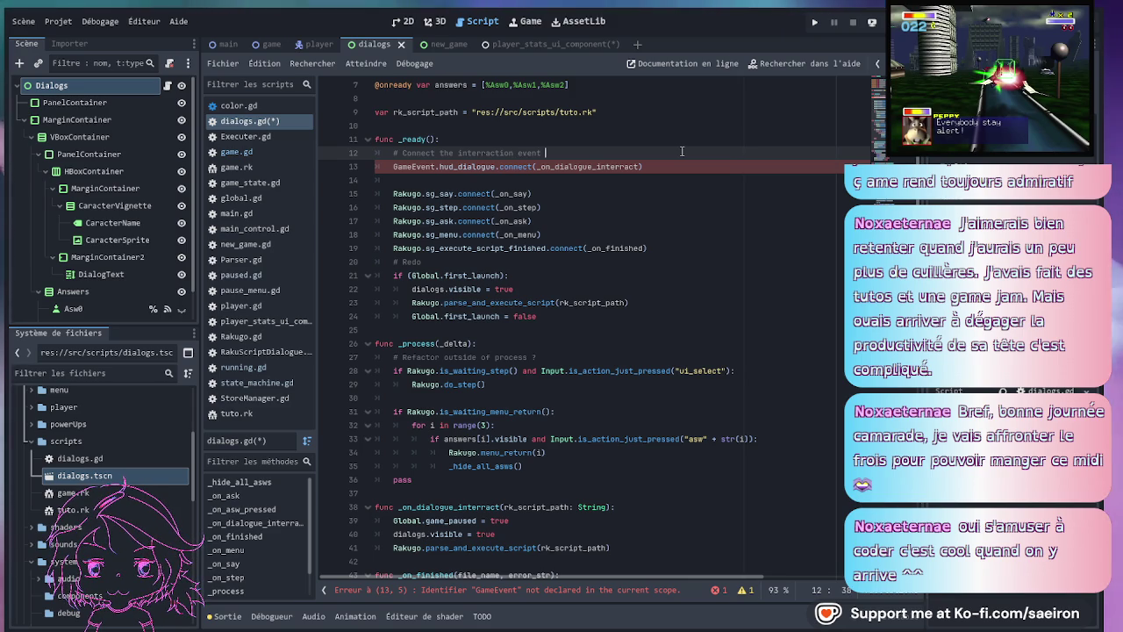
{"action": "type", "text": "to the"}
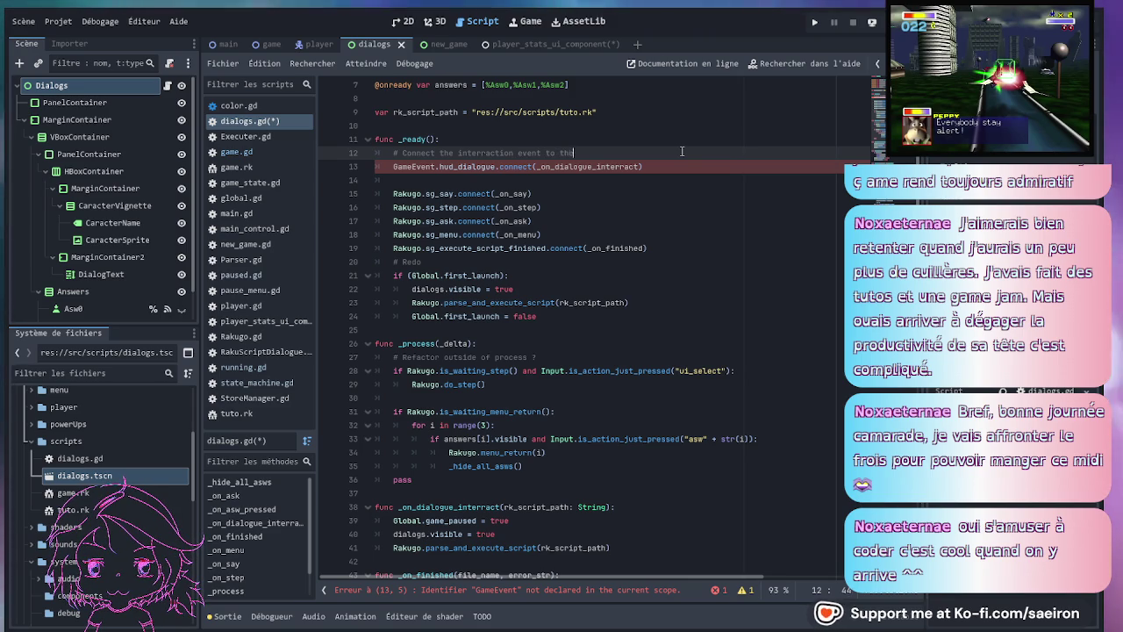
{"action": "type", "text": " dialog component"}
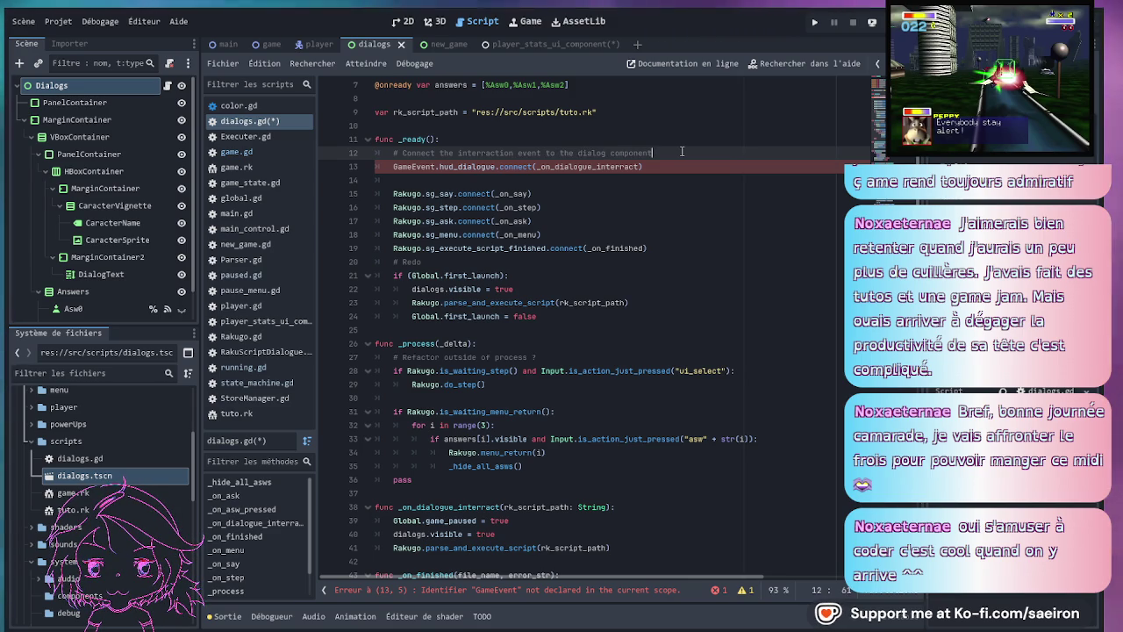
{"action": "type", "text": " with provided scripts"}
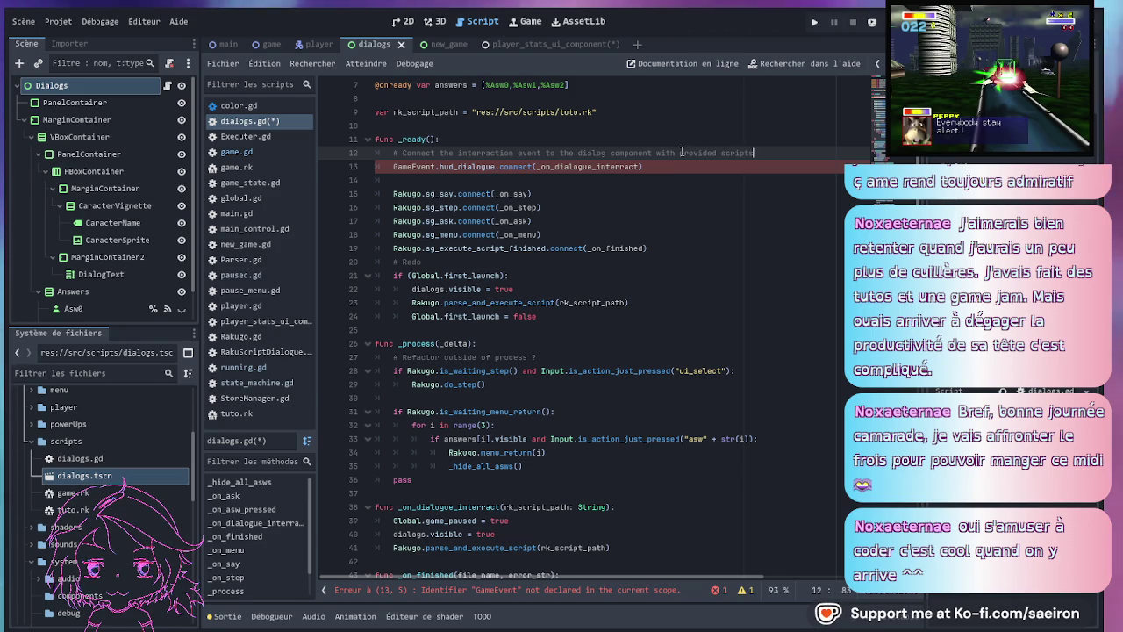
{"action": "left_click", "coordinate": [671, 193]}
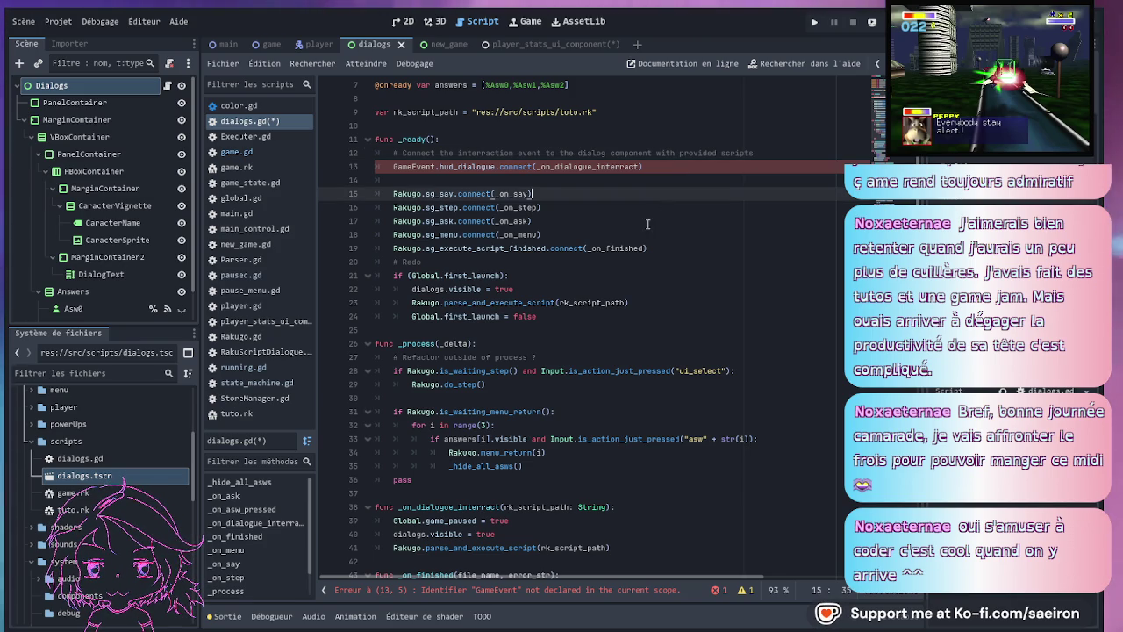
- Rename GameEvent to GameEvents on the connection line to clear the undeclared-identifier error
{"action": "left_click", "coordinate": [437, 166]}
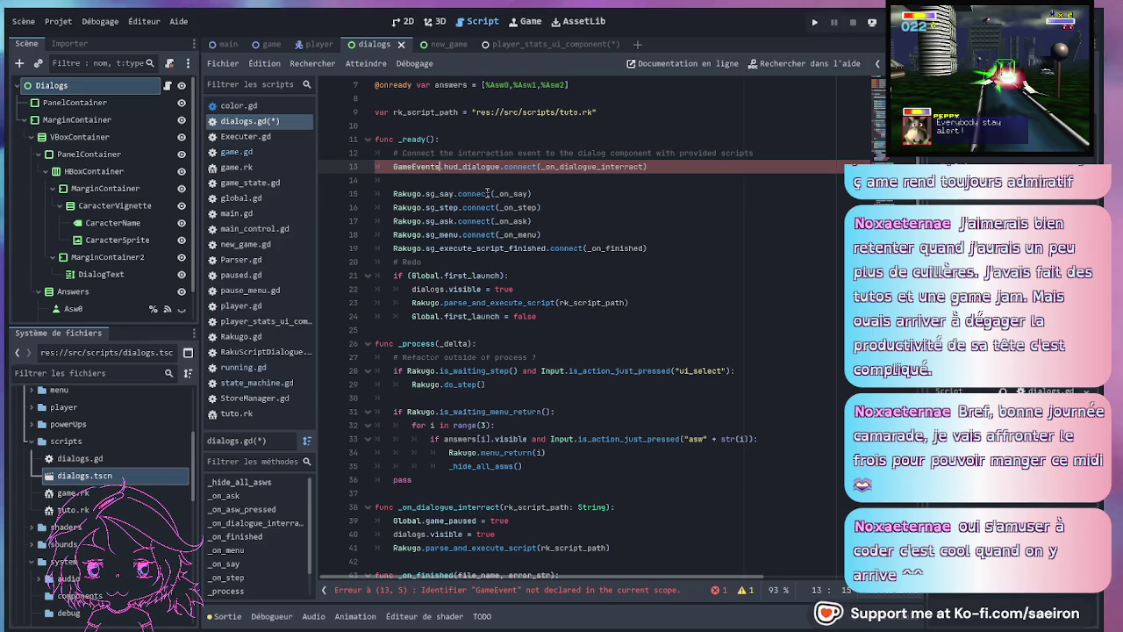
{"action": "type", "text": "s"}
{"action": "left_click", "coordinate": [511, 179]}
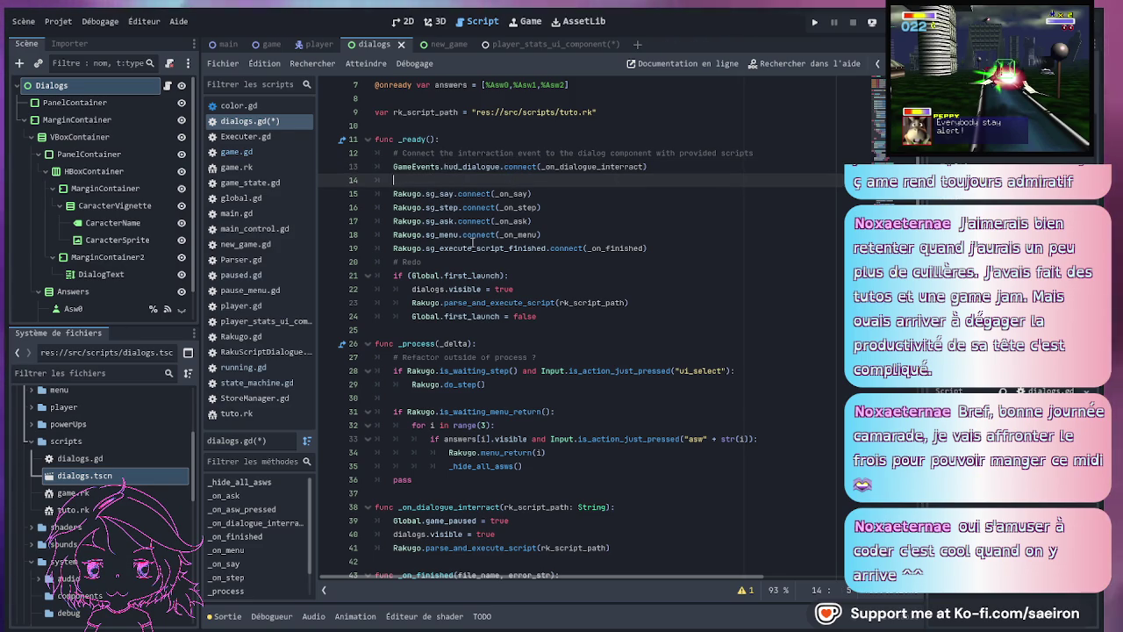
- Change the dialogs.gd connection from hud_dialogue to GameEvents.start_dialog
{"action": "double_click", "coordinate": [496, 166]}
{"action": "type", "text": "start"}
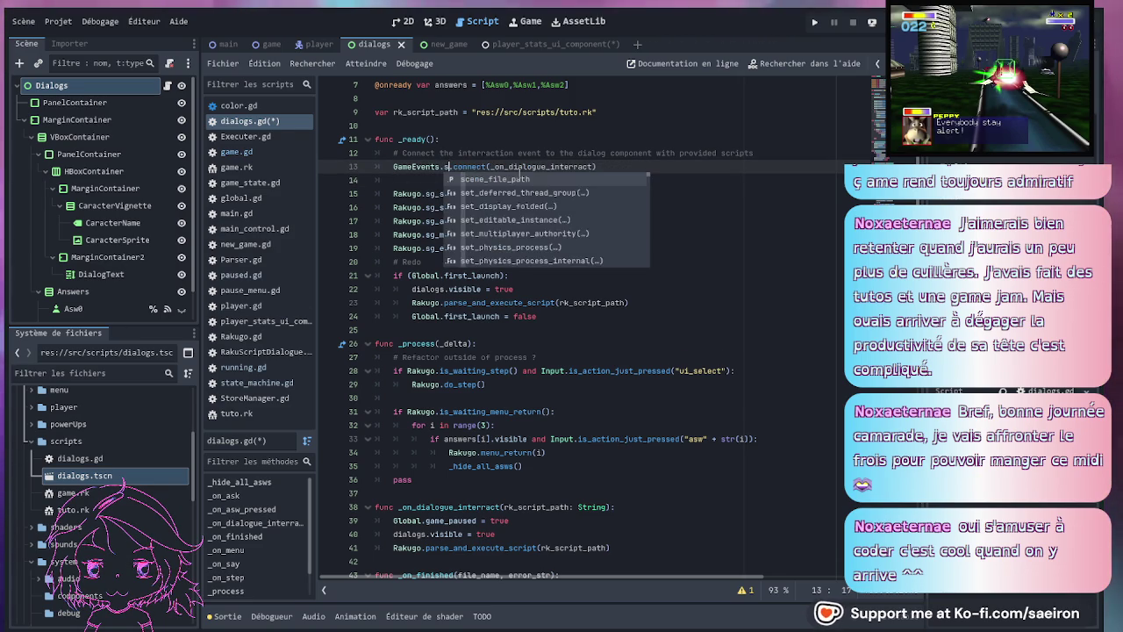
{"action": "type", "text": "_dialog"}
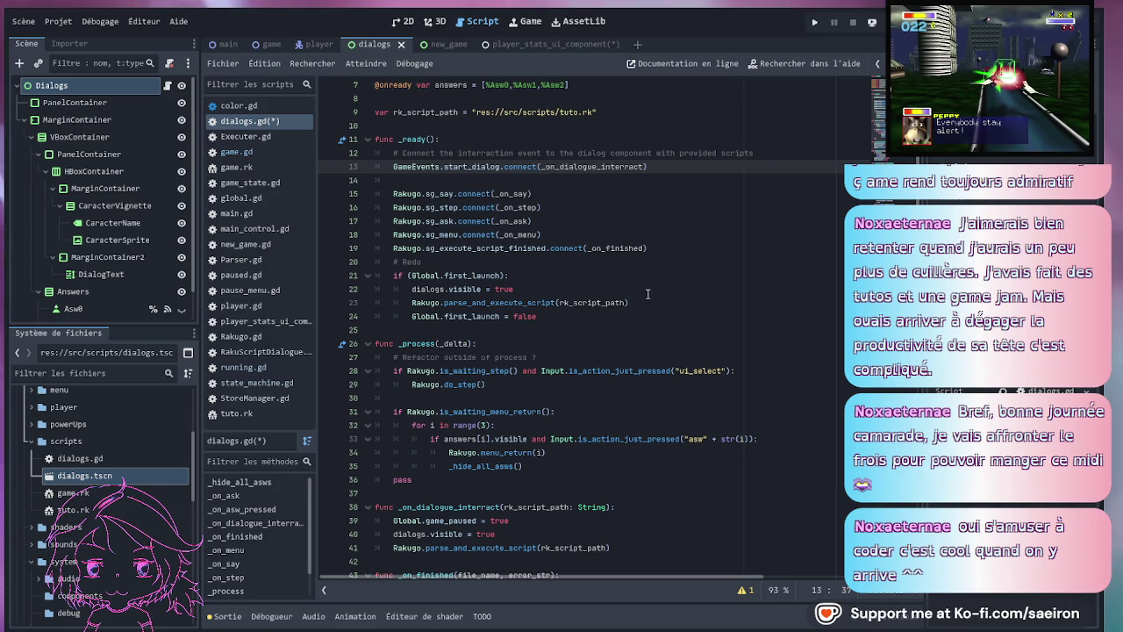
{"action": "left_click", "coordinate": [676, 164]}
{"action": "key", "text": "Delete"}
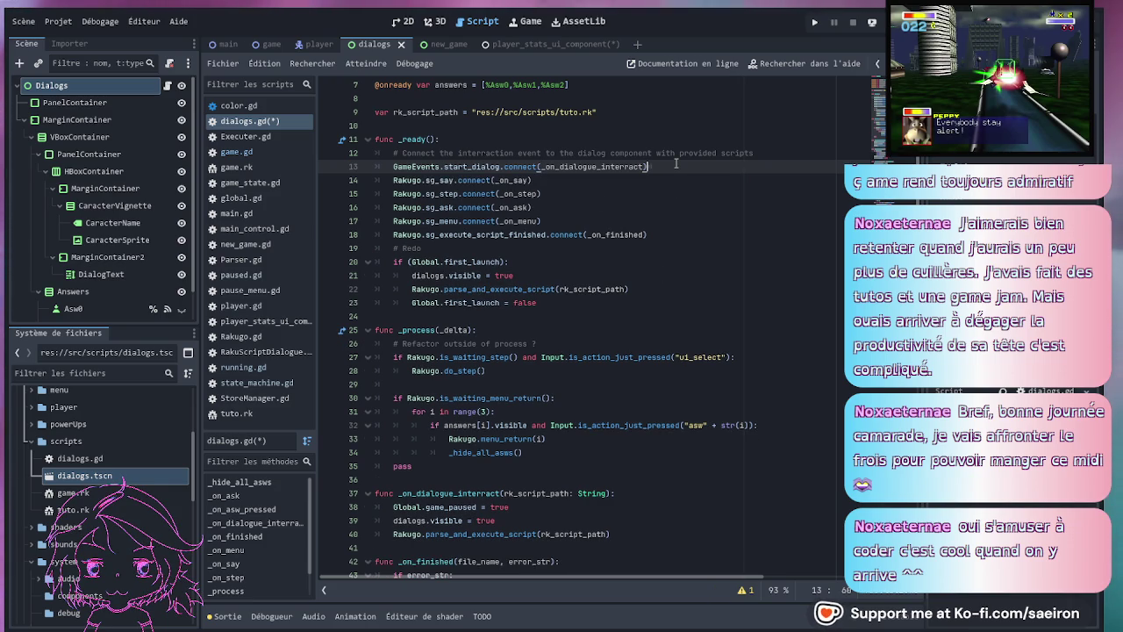
{"action": "left_click", "coordinate": [616, 196]}
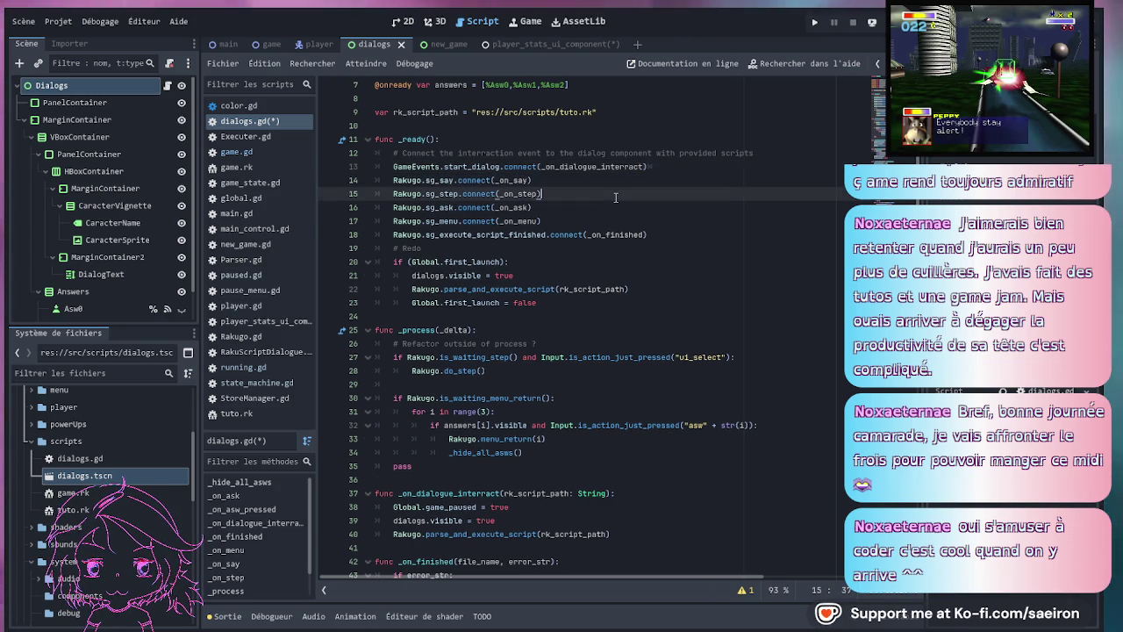
{"action": "left_click", "coordinate": [653, 166]}
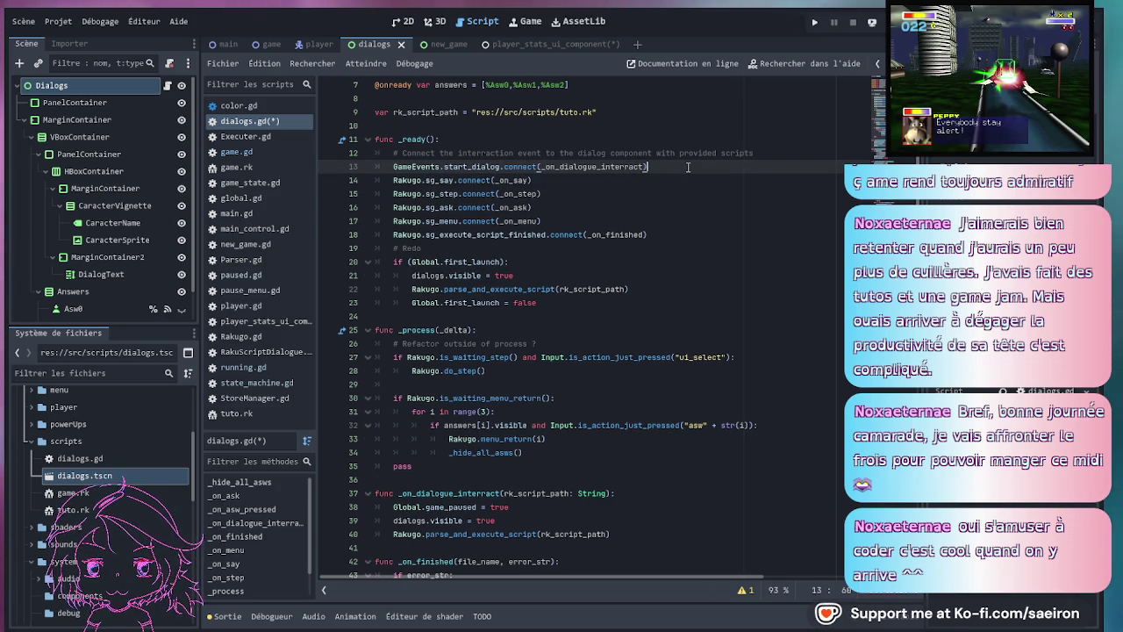
{"action": "double_click", "coordinate": [592, 167]}
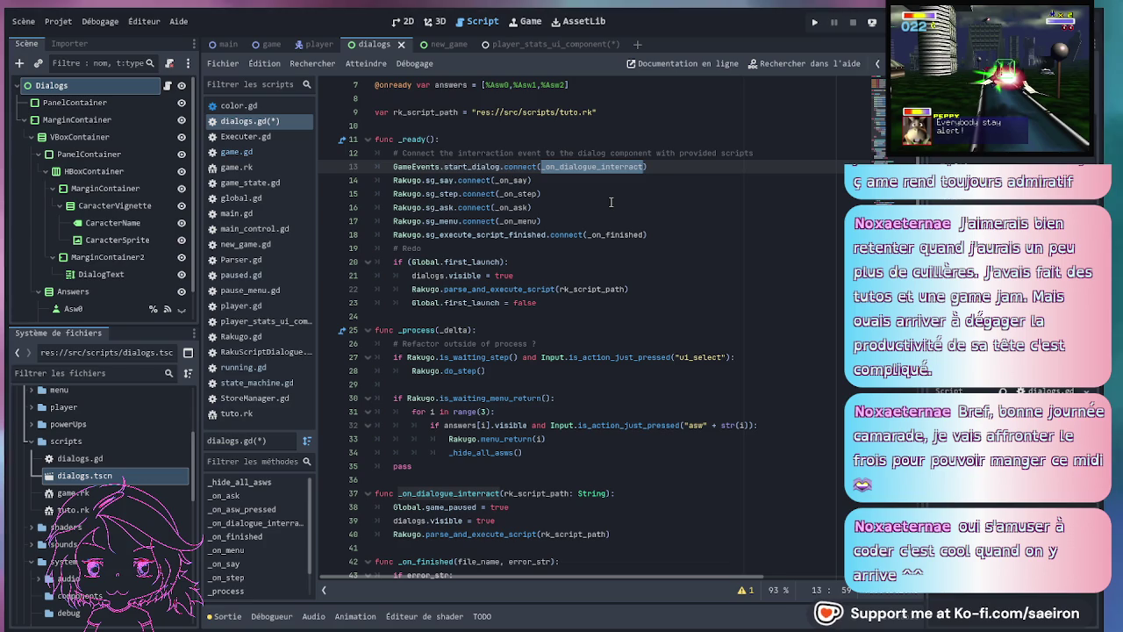
- Delete the # Redo first-launch block from dialogs.gd's _ready, save, and bring up main.gd
{"action": "double_click", "coordinate": [535, 493]}
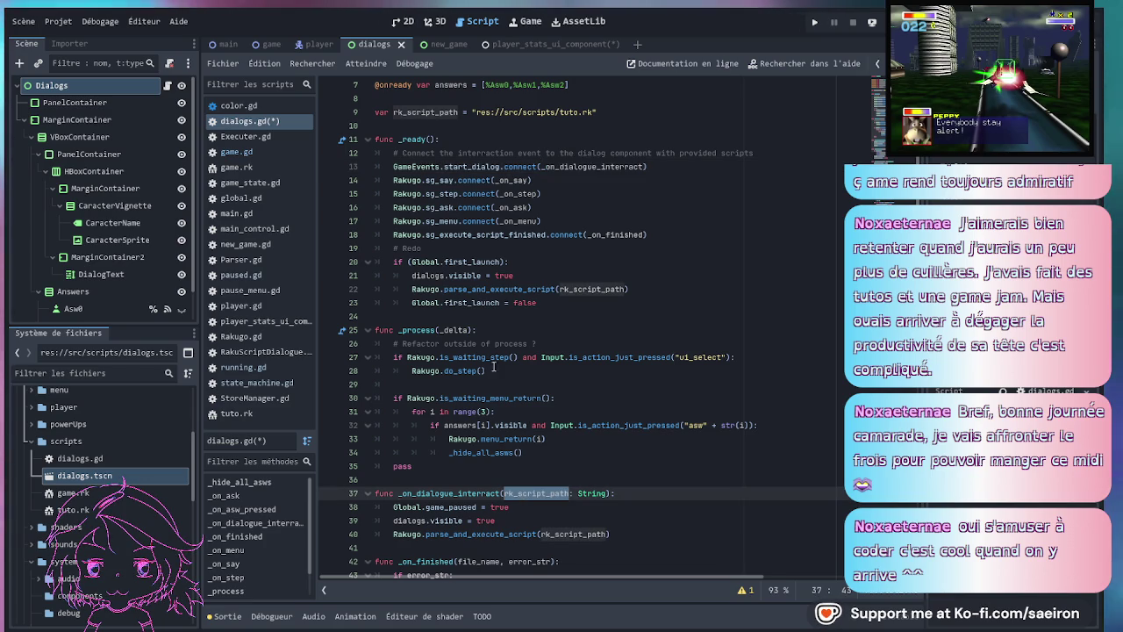
{"action": "left_click", "coordinate": [544, 302]}
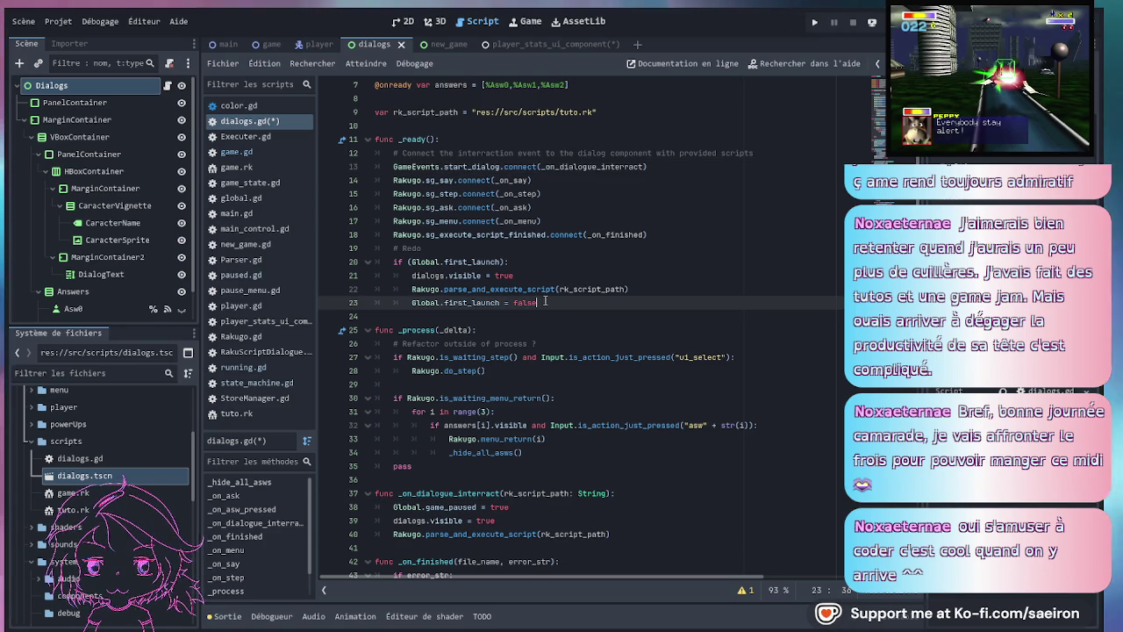
{"action": "key", "text": "Up"}
{"action": "key", "text": "Up"}
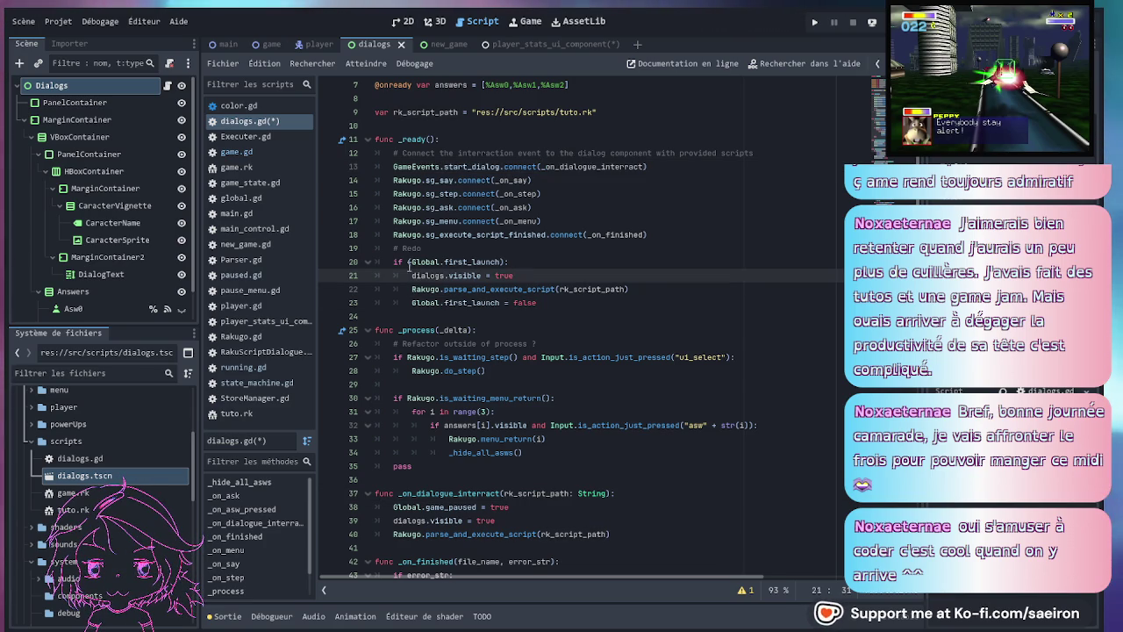
{"action": "left_click_drag", "start_coordinate": [559, 298], "coordinate": [673, 235]}
{"action": "key", "text": "ctrl+c"}
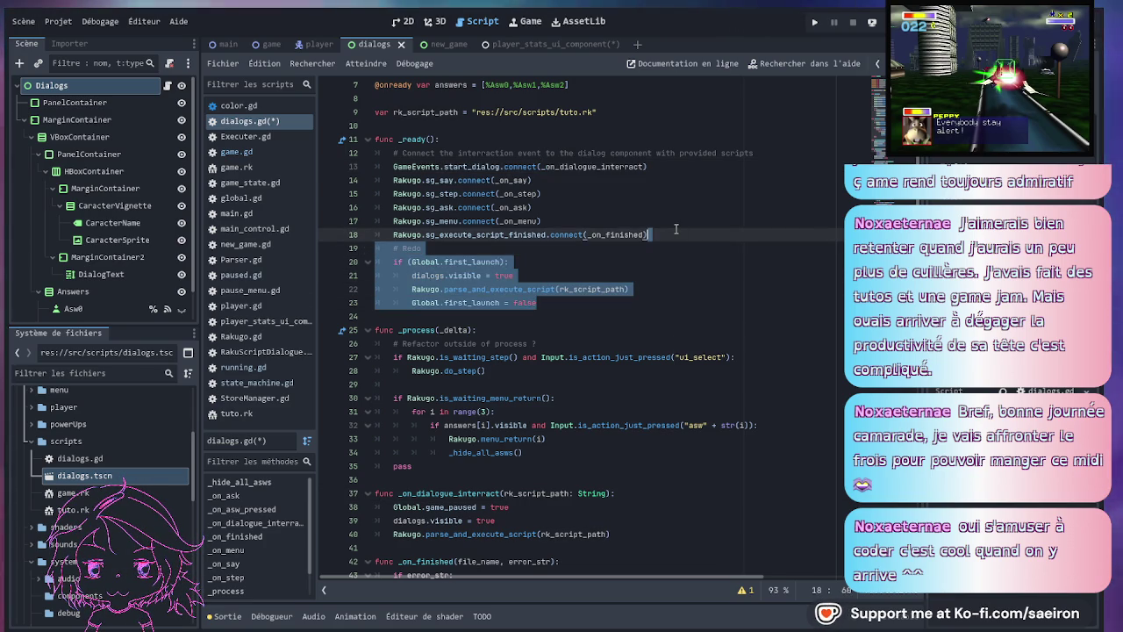
{"action": "key", "text": "Delete"}
{"action": "key", "text": "ctrl+s"}
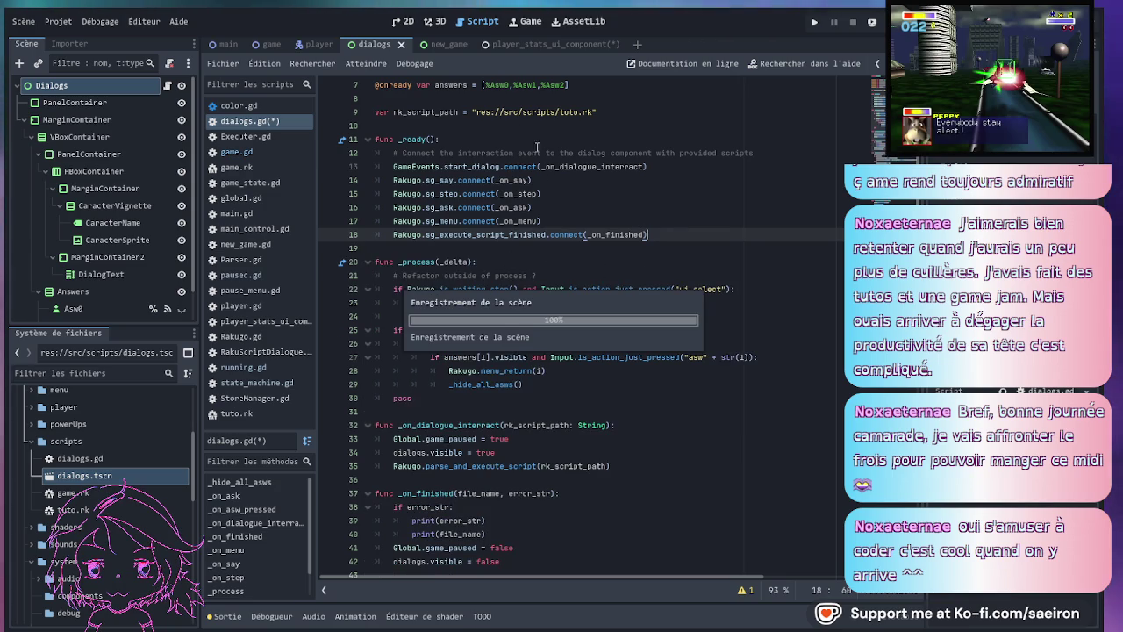
{"action": "left_click", "coordinate": [226, 46]}
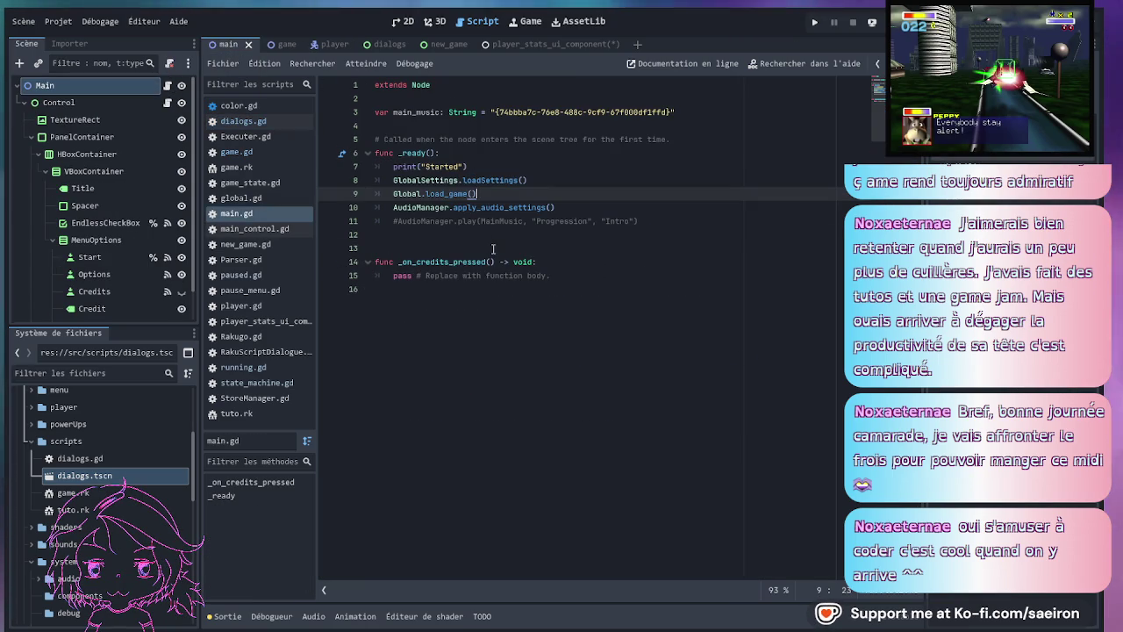
{"action": "left_click", "coordinate": [666, 223]}
- Paste the first-launch block into main.gd's _ready and remove its # Redo comment
{"action": "key", "text": "shift+Home"}
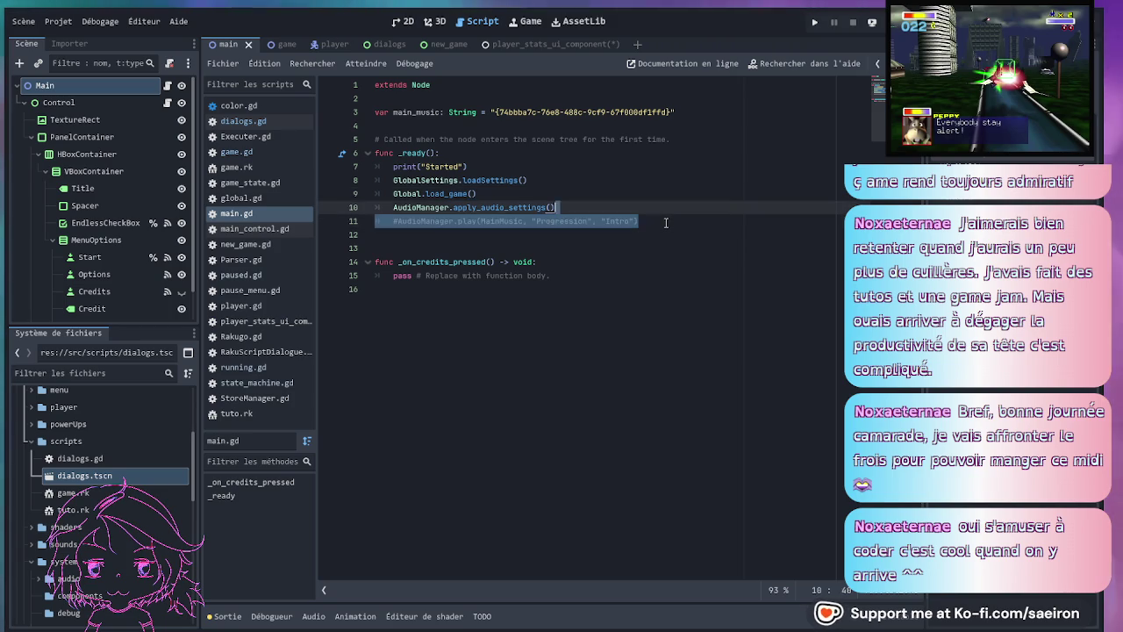
{"action": "key", "text": "ctrl+v"}
{"action": "left_click_drag", "start_coordinate": [422, 234], "coordinate": [362, 220]}
{"action": "key", "text": "BackSpace"}
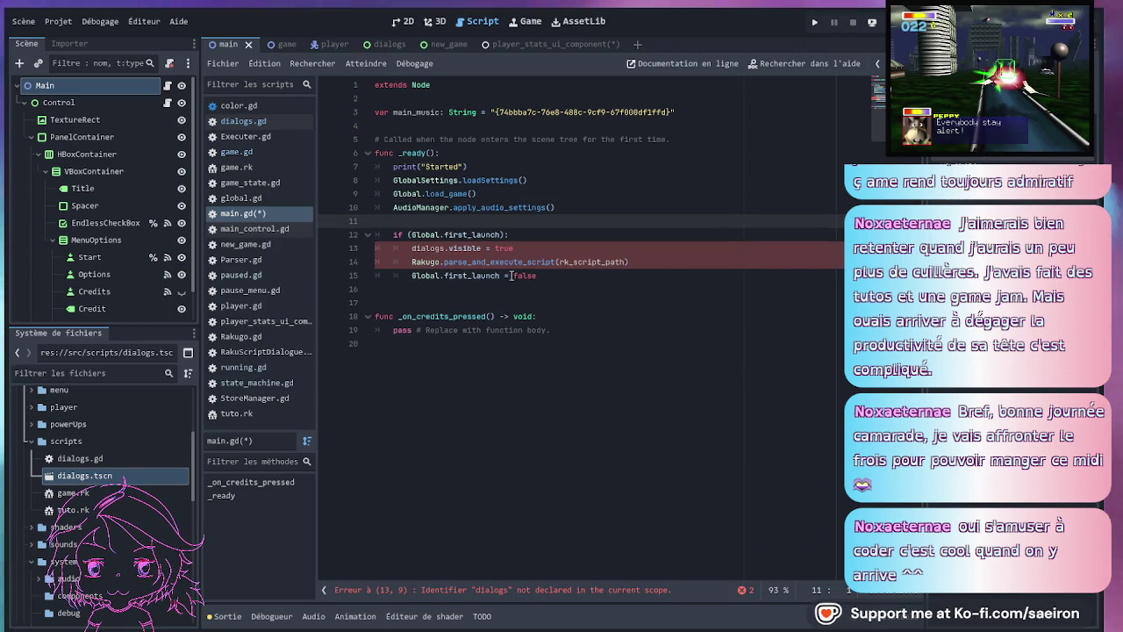
{"action": "left_click", "coordinate": [592, 275]}
{"action": "left_click", "coordinate": [595, 261]}
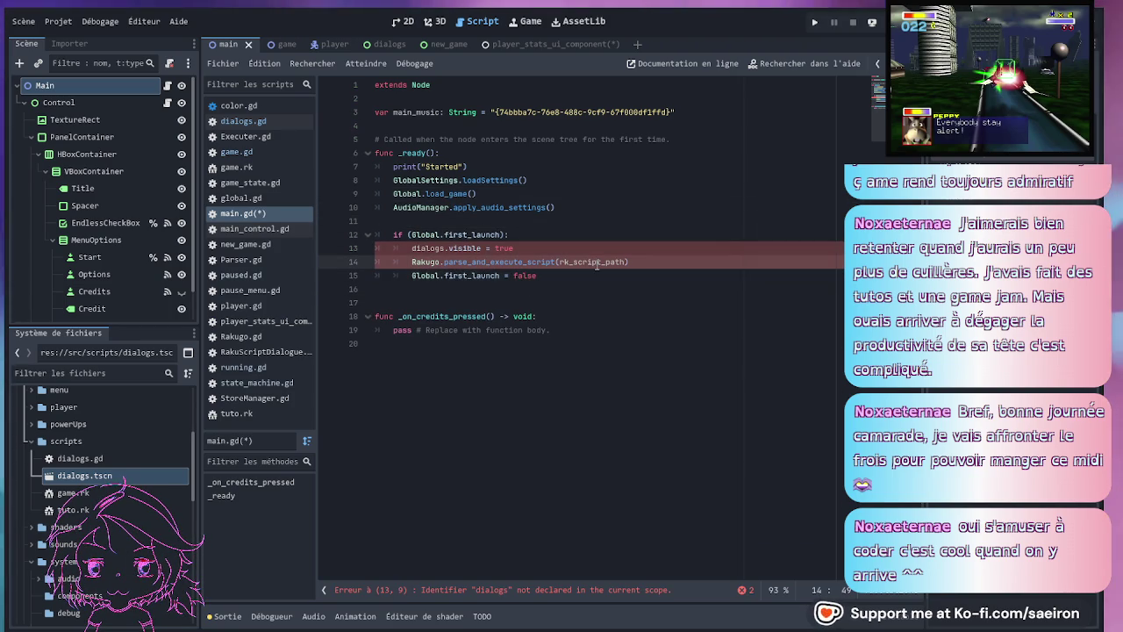
- Cut the rk_script_path declaration out of dialogs.gd and save
{"action": "left_click", "coordinate": [279, 124]}
{"action": "scroll", "coordinate": [533, 149], "scroll_direction": "up", "scroll_amount": 1}
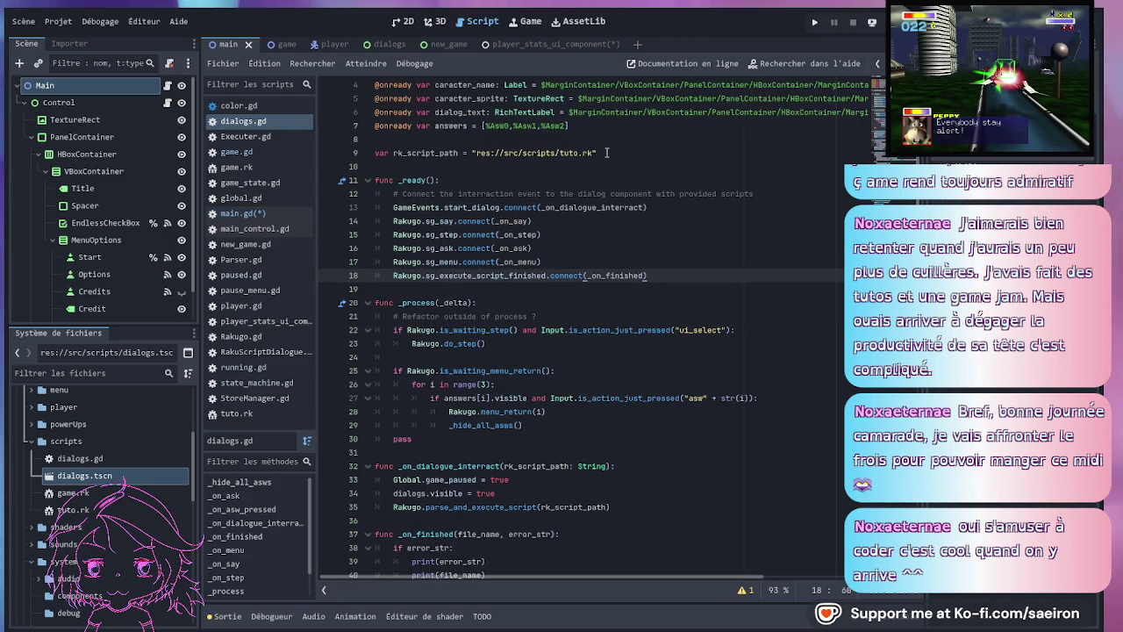
{"action": "left_click", "coordinate": [606, 153]}
{"action": "key", "text": "shift+Up"}
{"action": "key", "text": "ctrl+c"}
{"action": "key", "text": "BackSpace"}
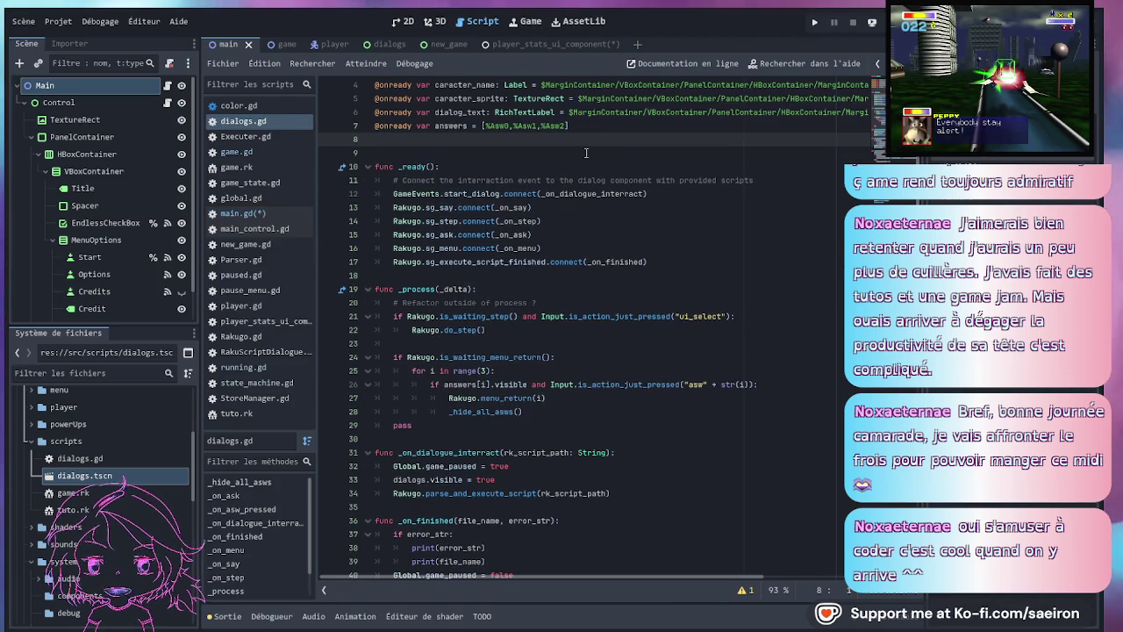
{"action": "key", "text": "Delete"}
{"action": "key", "text": "ctrl+s"}
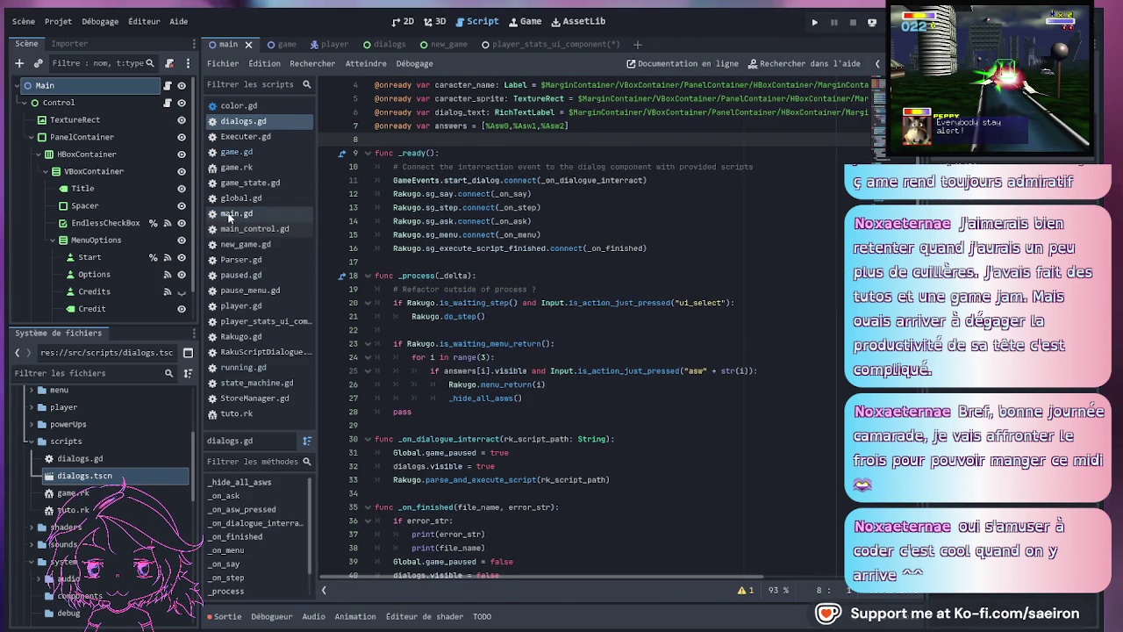
- Paste the rk_script_path declaration into main.gd below the main_music variable
{"action": "left_click", "coordinate": [232, 214]}
{"action": "left_click", "coordinate": [442, 130]}
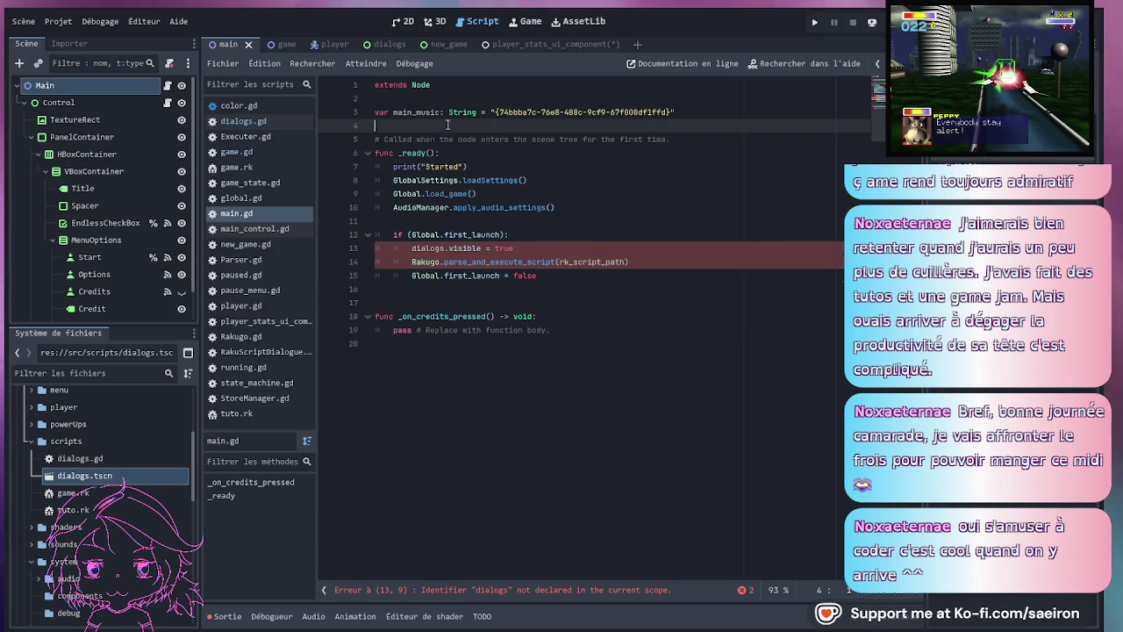
{"action": "key", "text": "ctrl+v"}
{"action": "key", "text": "Return"}
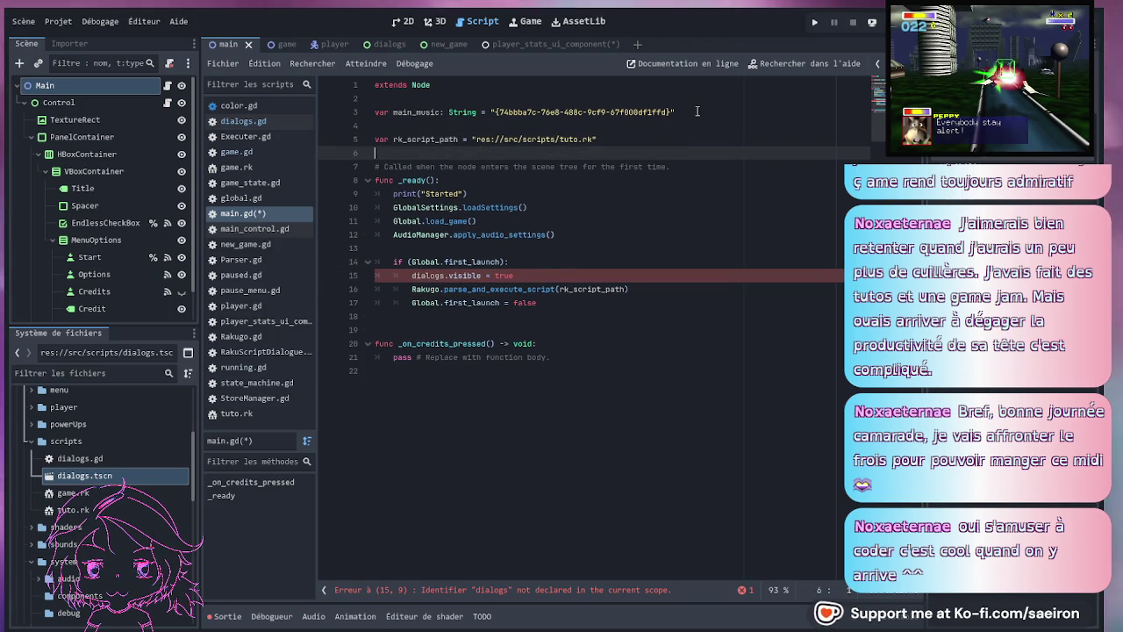
{"action": "left_click", "coordinate": [707, 114]}
{"action": "key", "text": "Delete"}
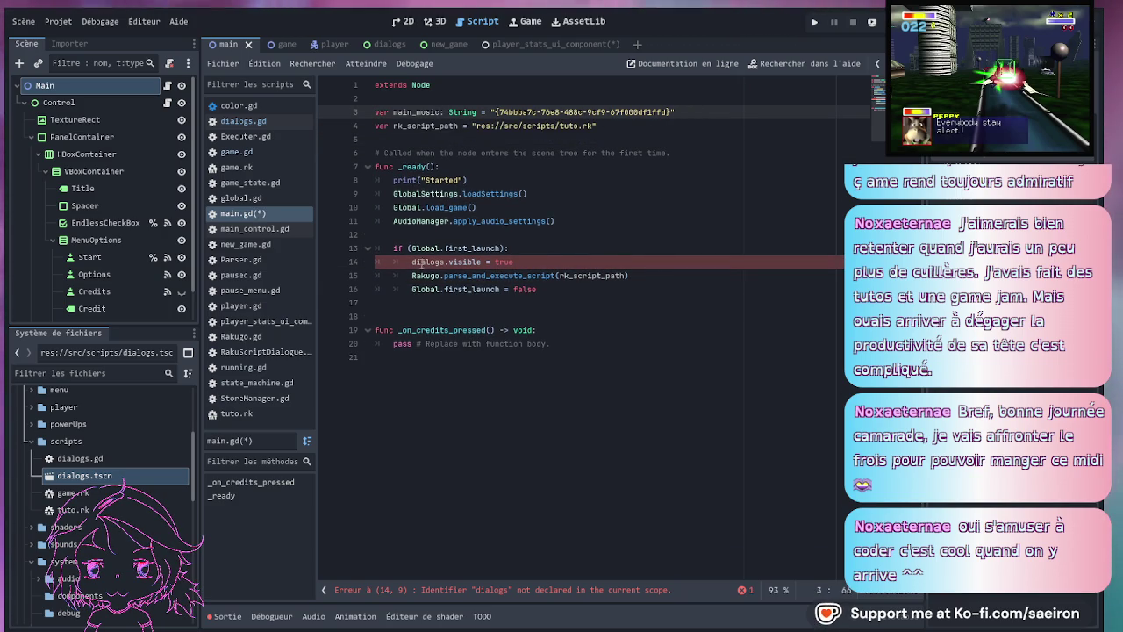
- Delete the dialogs.visible = true line from main.gd's first-launch block
{"action": "left_click", "coordinate": [524, 262]}
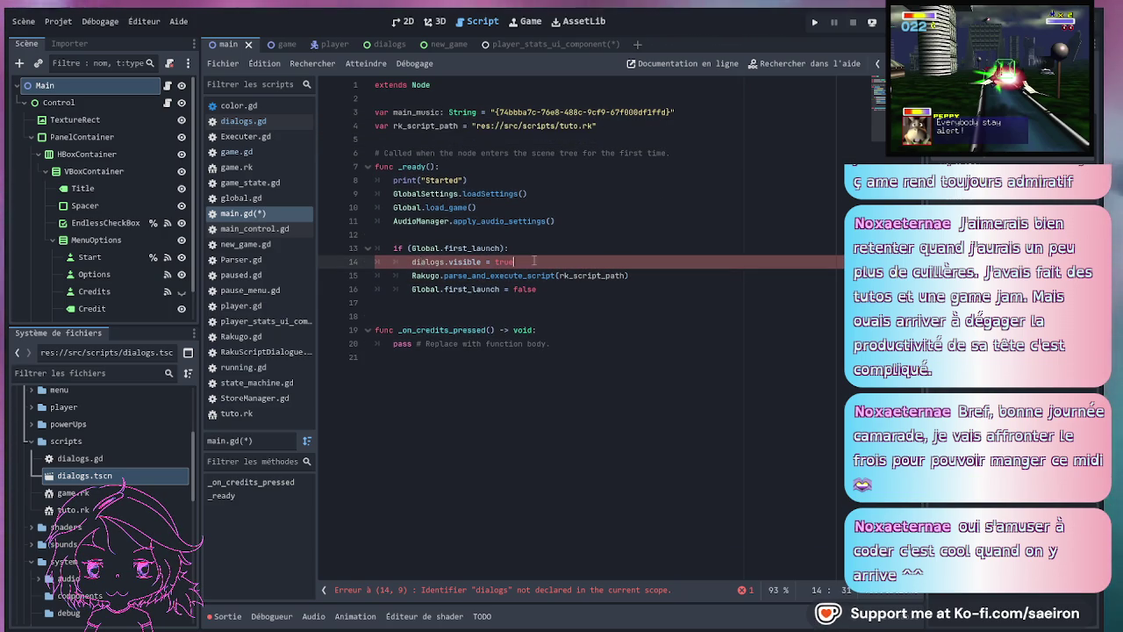
{"action": "left_click_drag", "start_coordinate": [524, 261], "coordinate": [535, 254]}
{"action": "key", "text": "Delete"}
{"action": "left_click", "coordinate": [570, 276]}
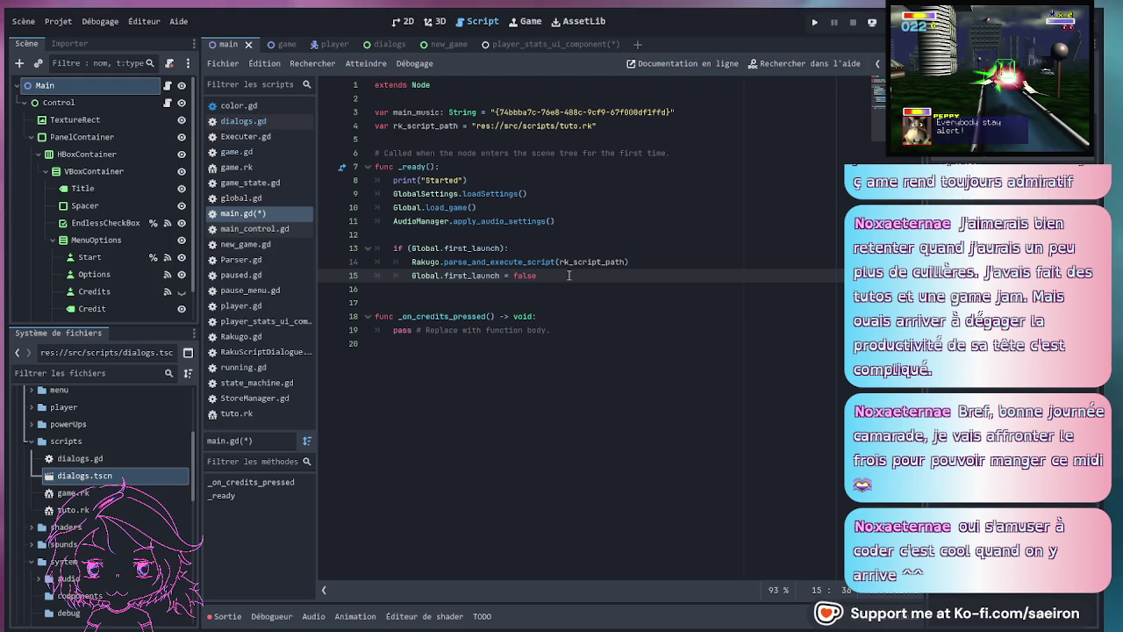
{"action": "left_click", "coordinate": [422, 248]}
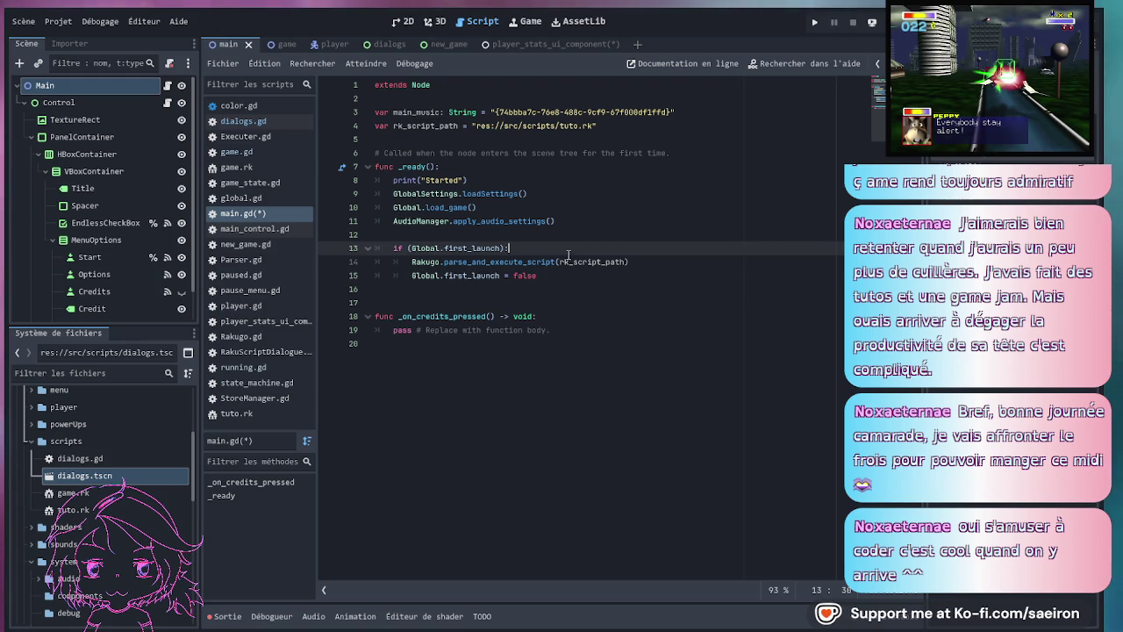
{"action": "left_click", "coordinate": [422, 233]}
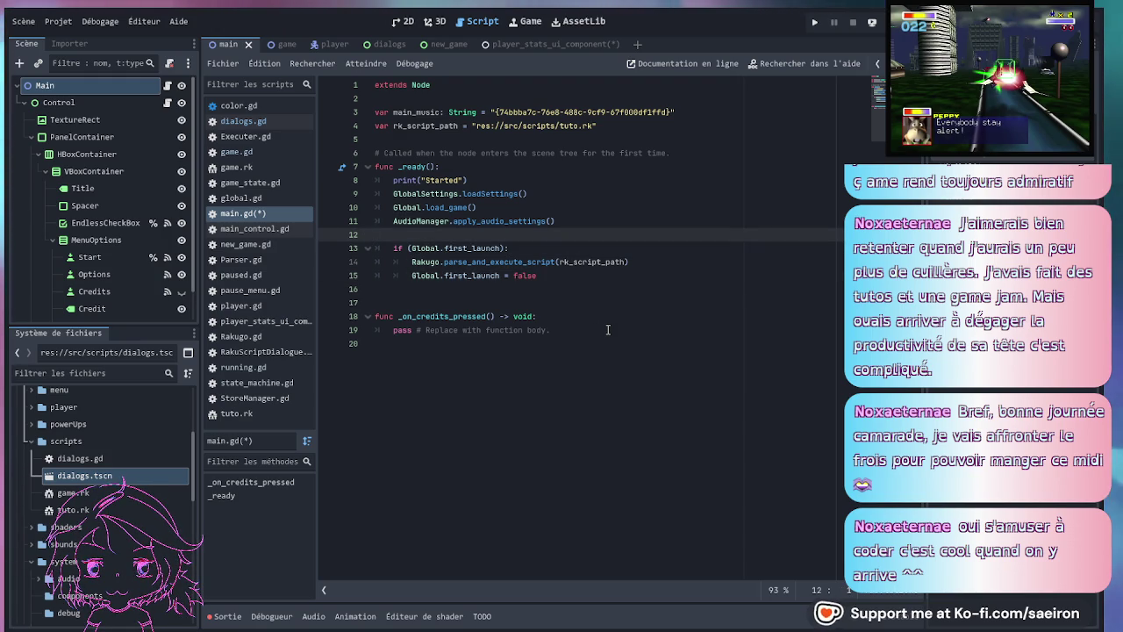
{"action": "left_click", "coordinate": [440, 292]}
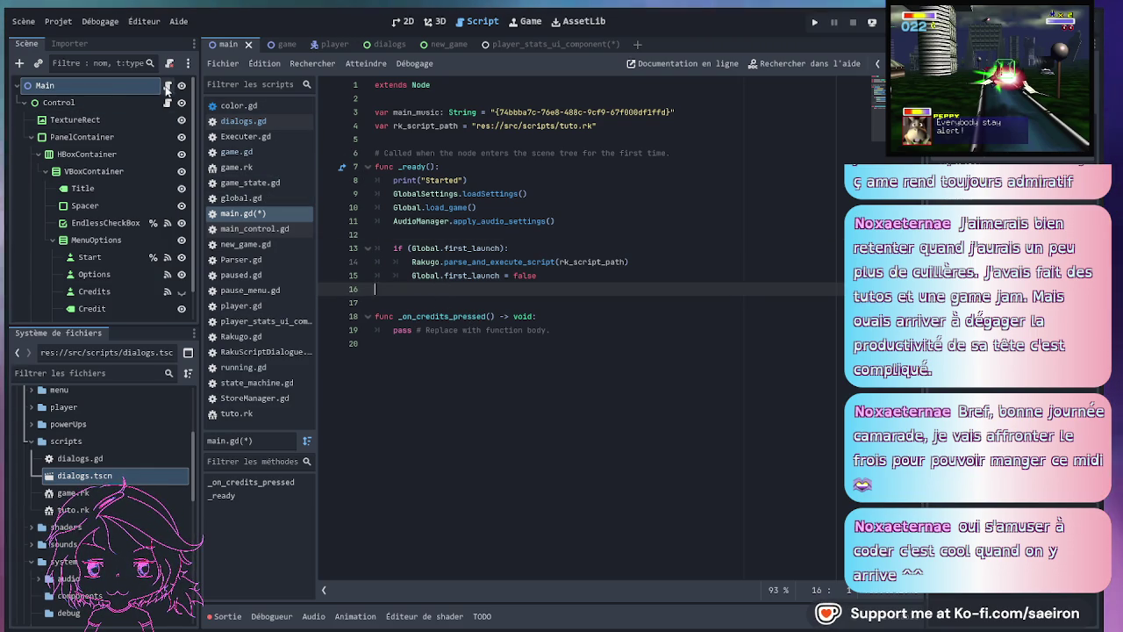
{"action": "left_click", "coordinate": [282, 43]}
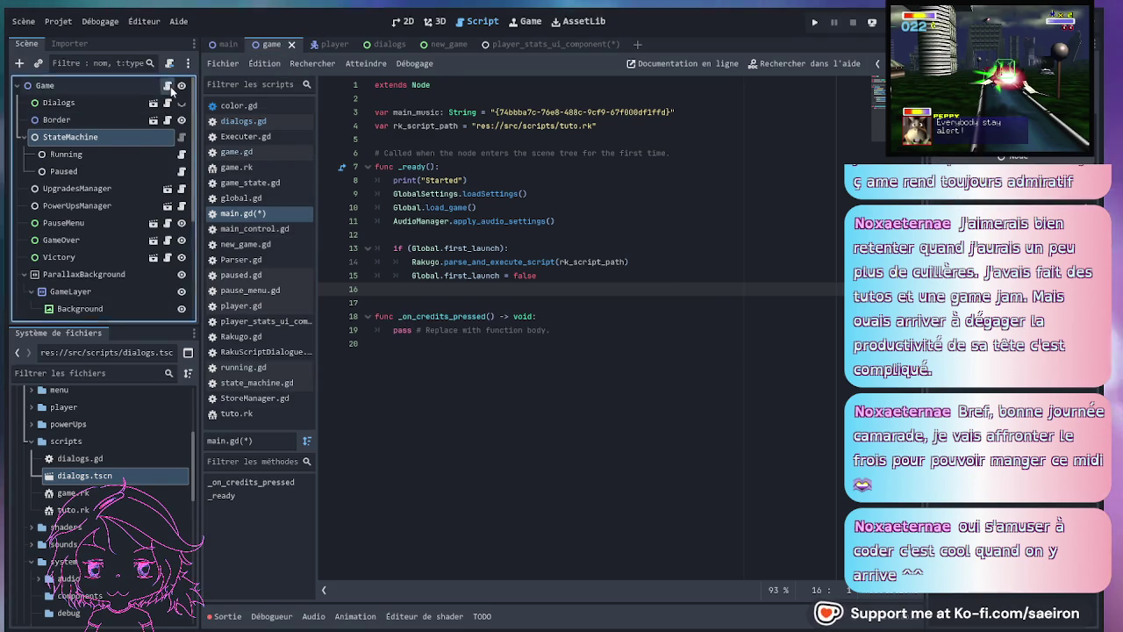
- Declare var script = "res://src/scripts/game.rk" after game_music in game.gd
{"action": "left_click", "coordinate": [478, 248]}
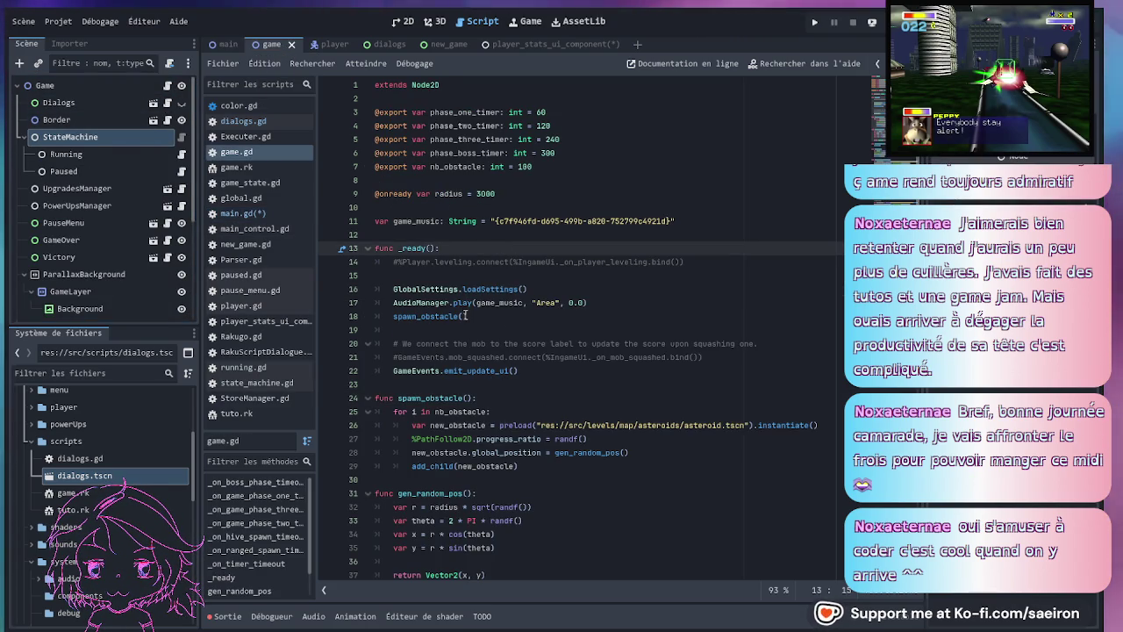
{"action": "left_click", "coordinate": [412, 229]}
{"action": "key", "text": "Return"}
{"action": "type", "text": "var"}
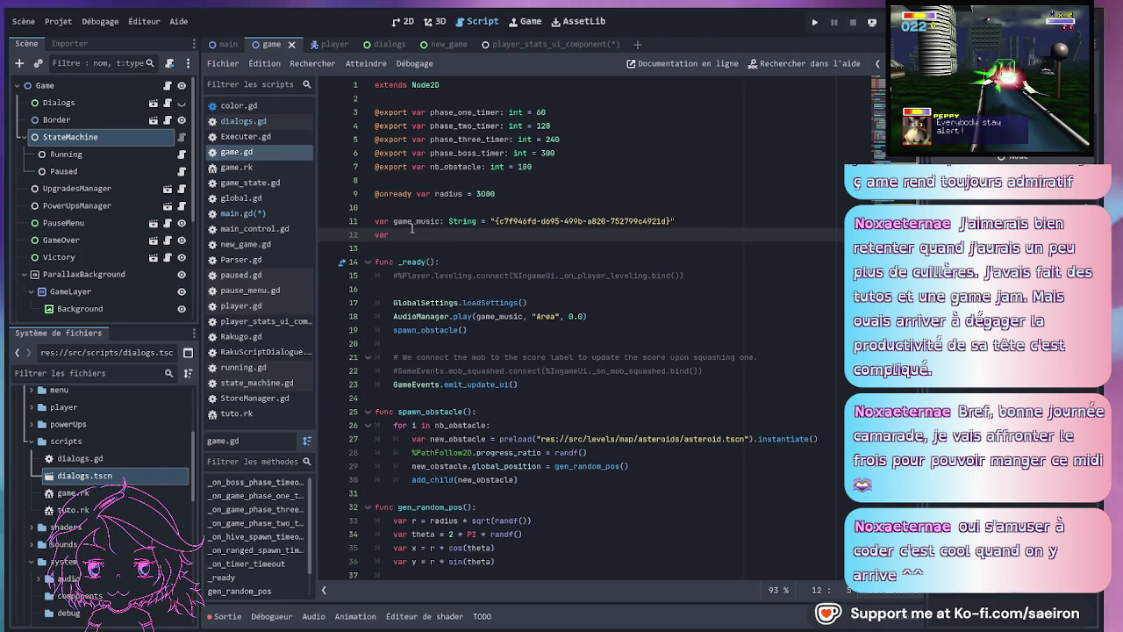
{"action": "type", "text": "sc"}
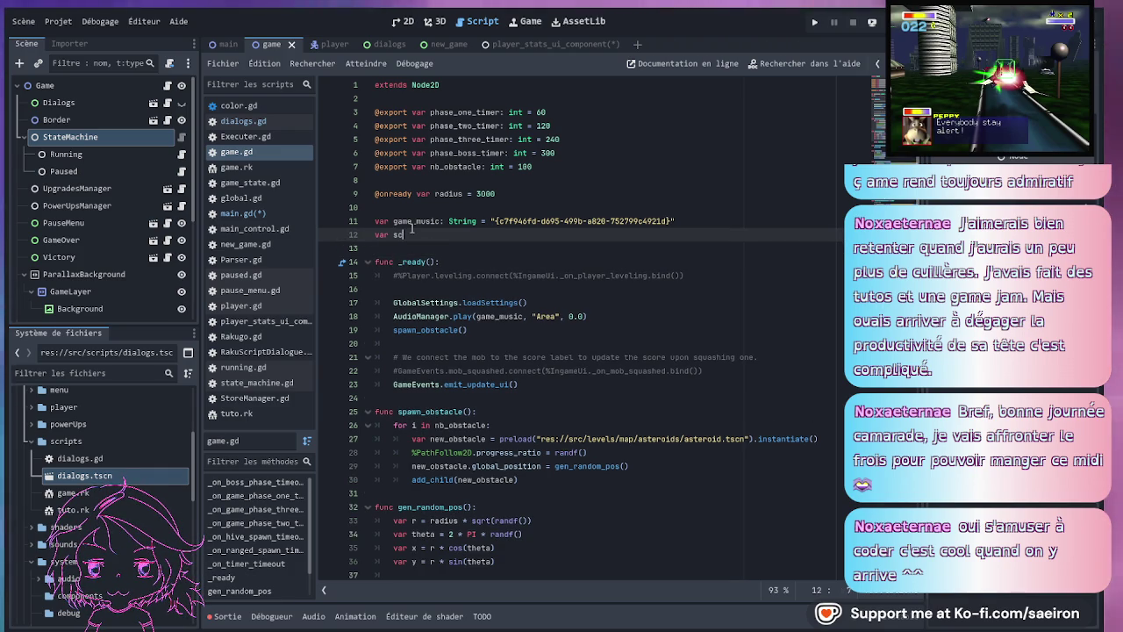
{"action": "type", "text": "ript ="}
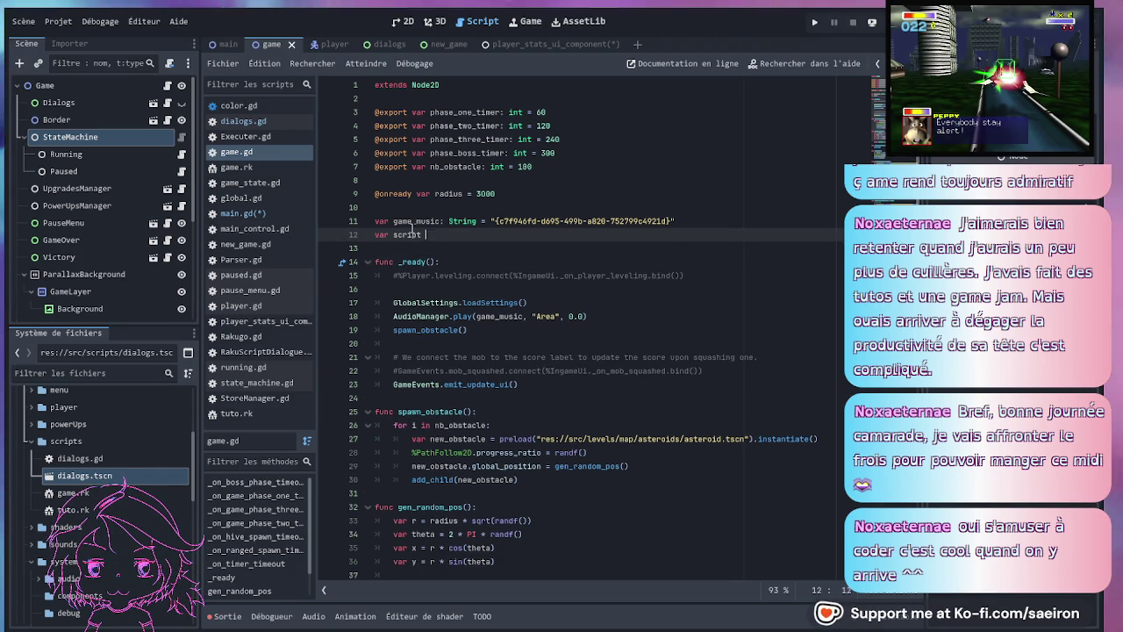
{"action": "left_click", "coordinate": [109, 493]}
{"action": "left_click_drag", "start_coordinate": [110, 493], "coordinate": [561, 234]}
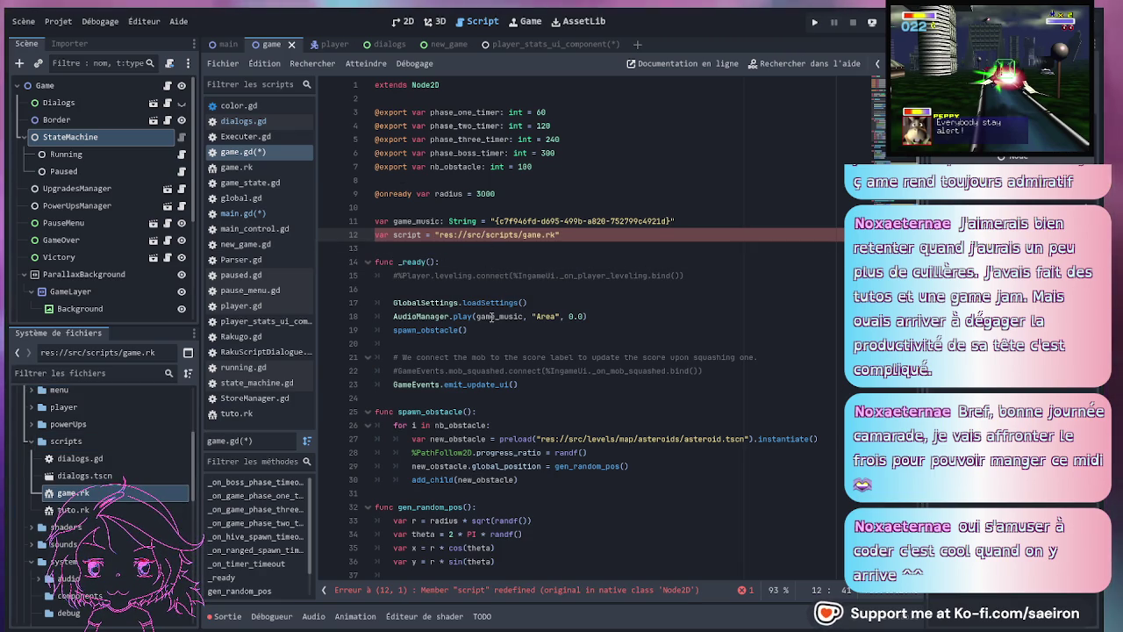
- Try pasting main.gd's Rakugo script execution line after line 23 of game.gd, then undo it
{"action": "left_click", "coordinate": [226, 44]}
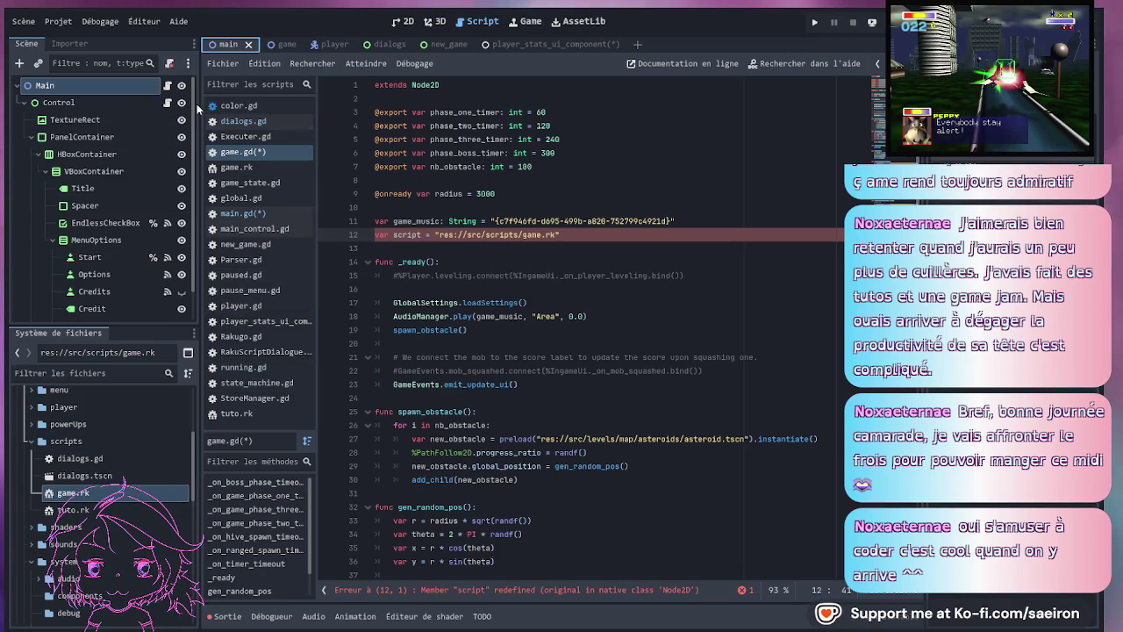
{"action": "left_click", "coordinate": [168, 85]}
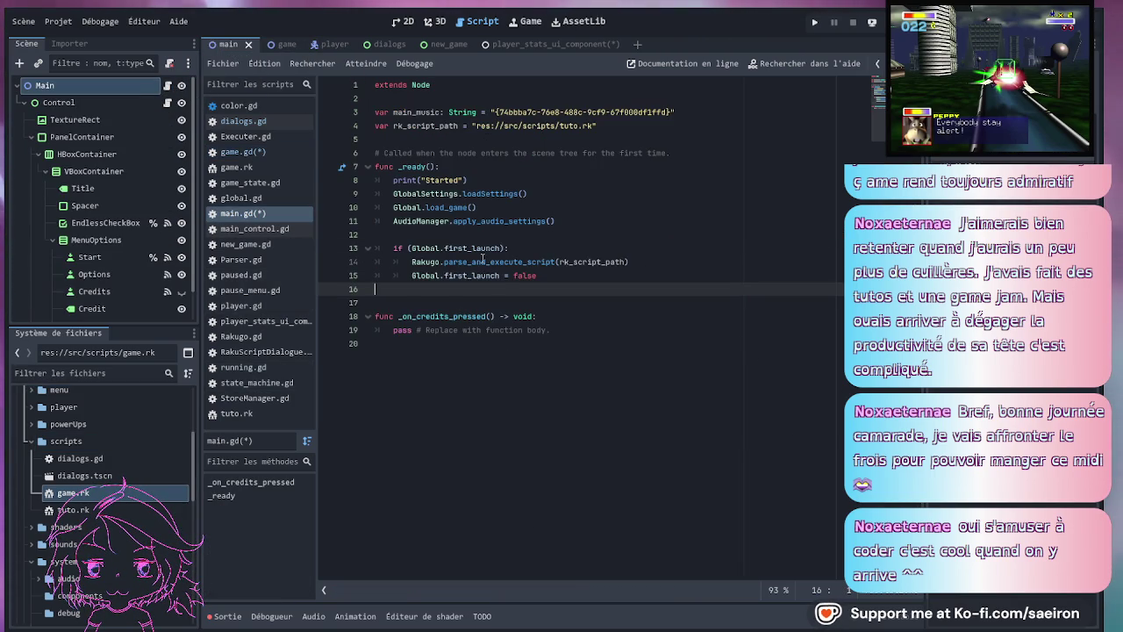
{"action": "left_click_drag", "start_coordinate": [644, 262], "coordinate": [644, 253]}
{"action": "key", "text": "ctrl+c"}
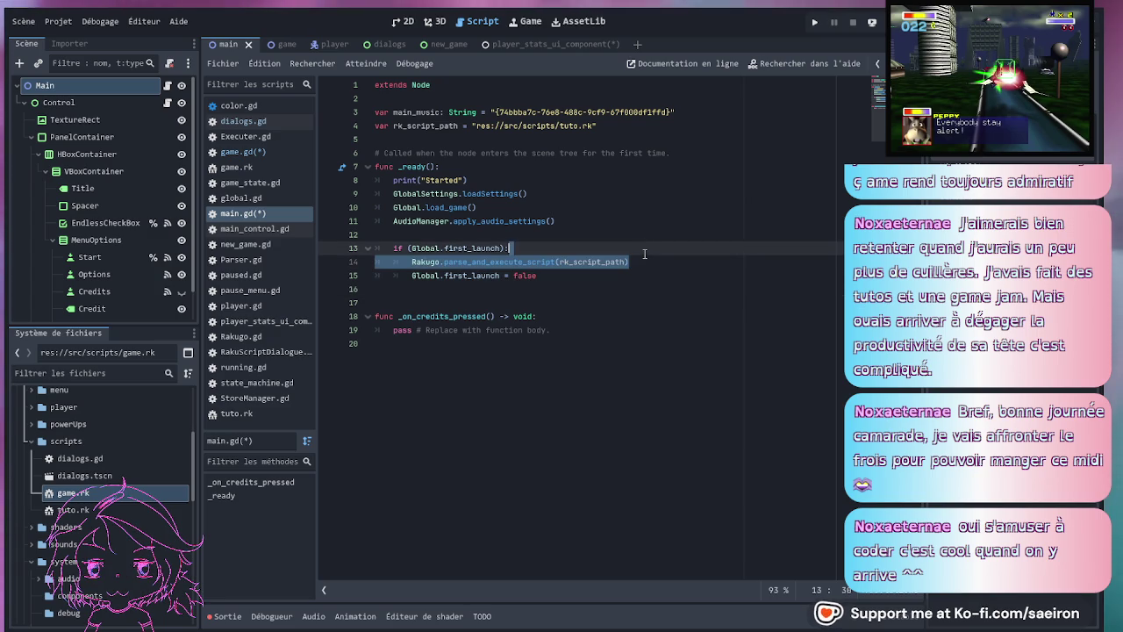
{"action": "left_click", "coordinate": [300, 44]}
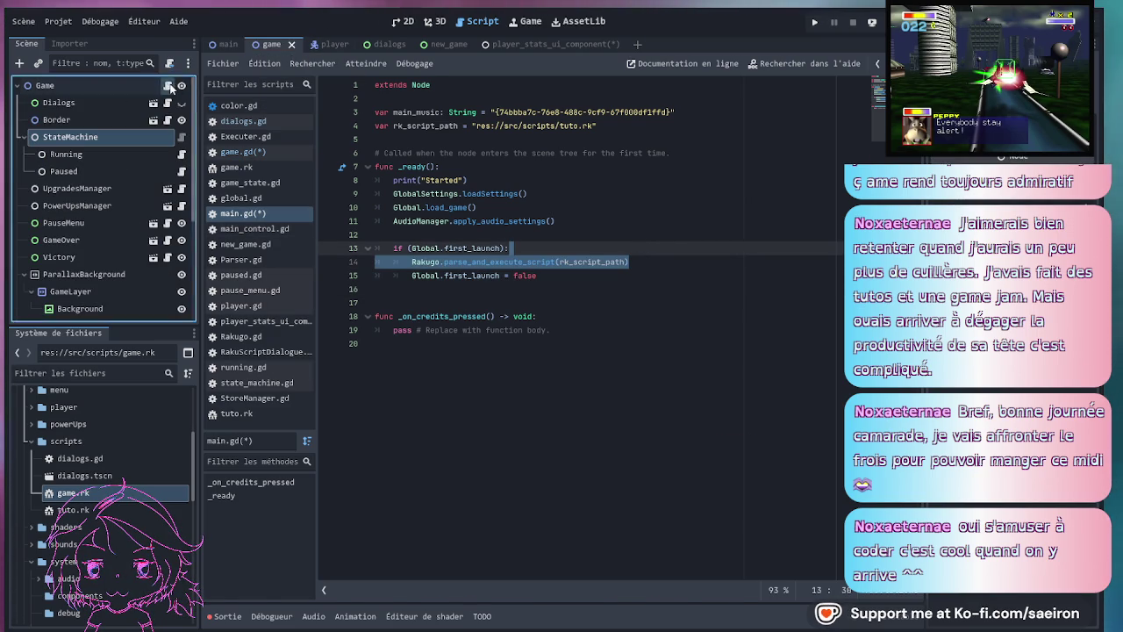
{"action": "left_click", "coordinate": [169, 86]}
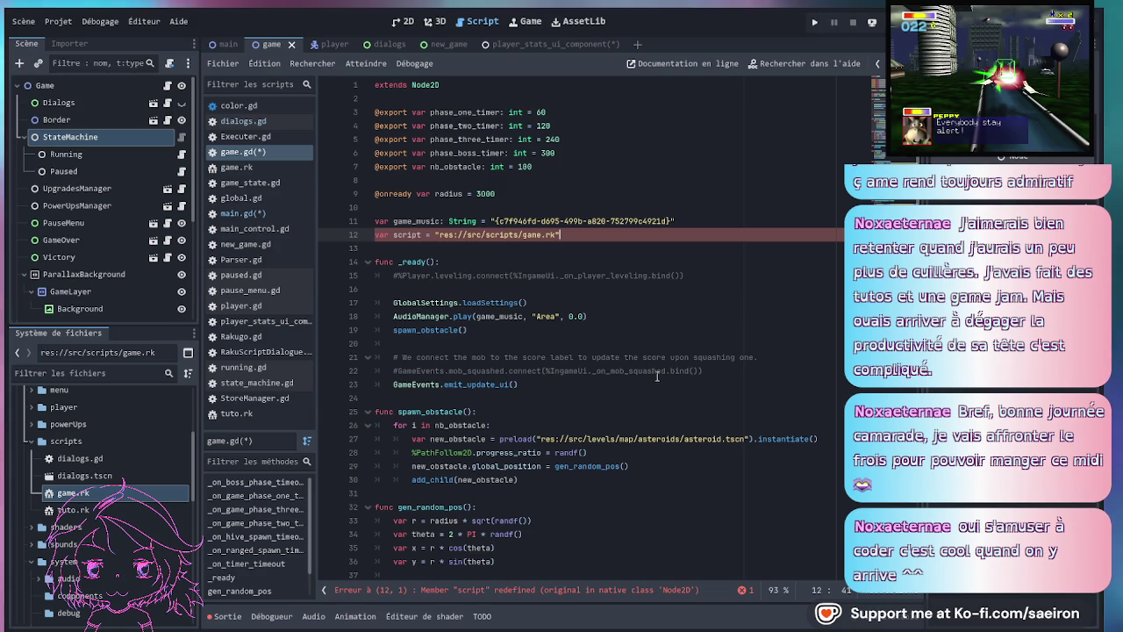
{"action": "left_click", "coordinate": [582, 382]}
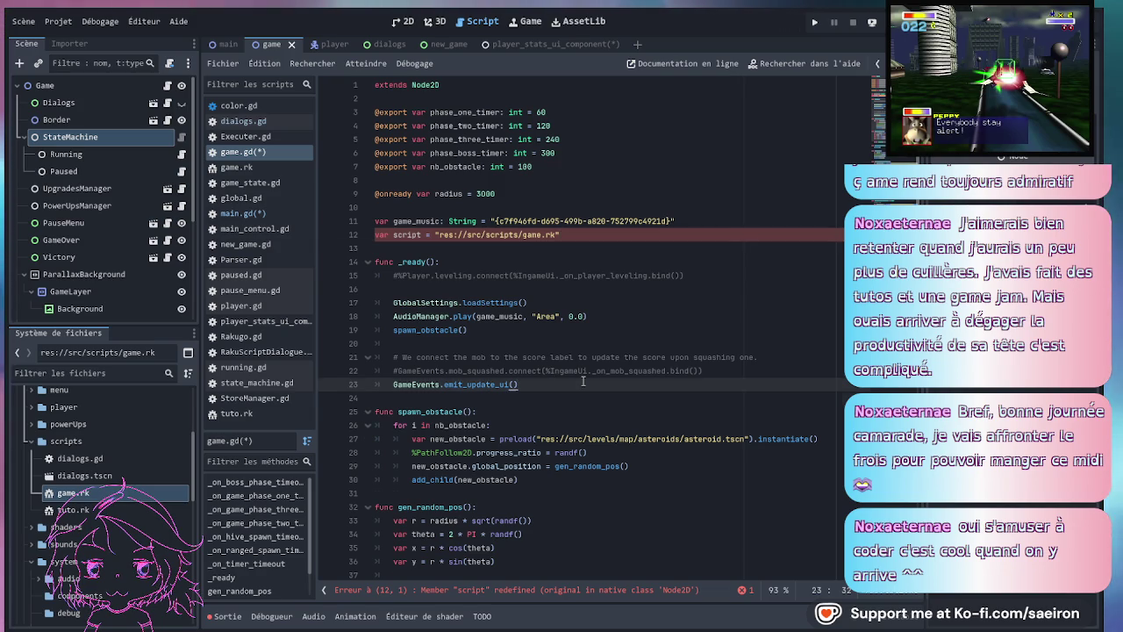
{"action": "key", "text": "ctrl+v"}
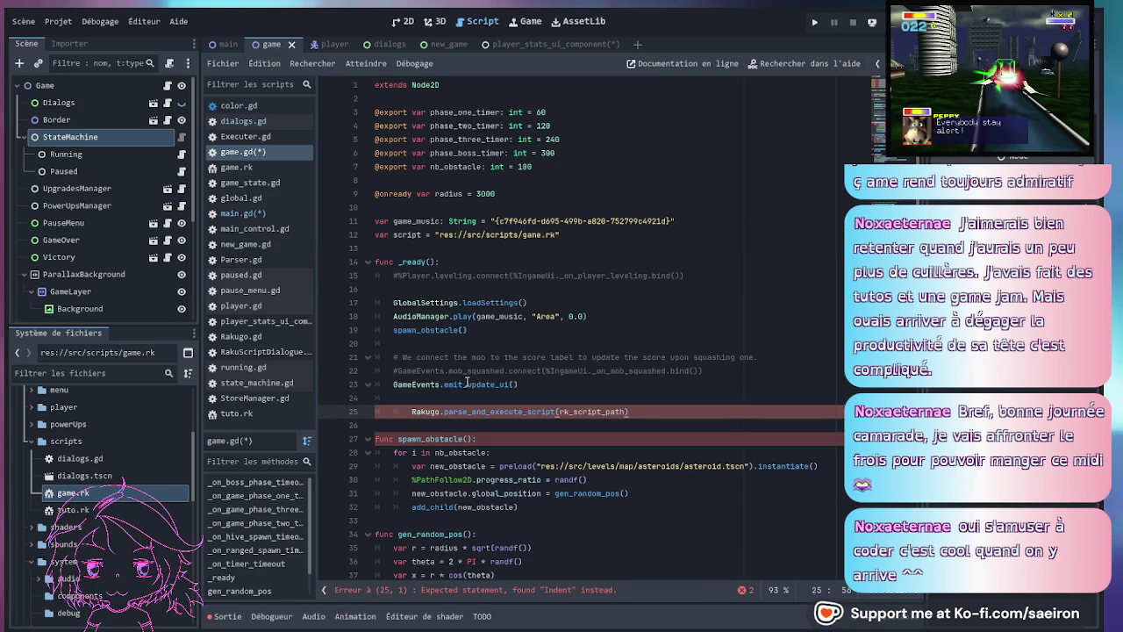
{"action": "key", "text": "ctrl+z"}
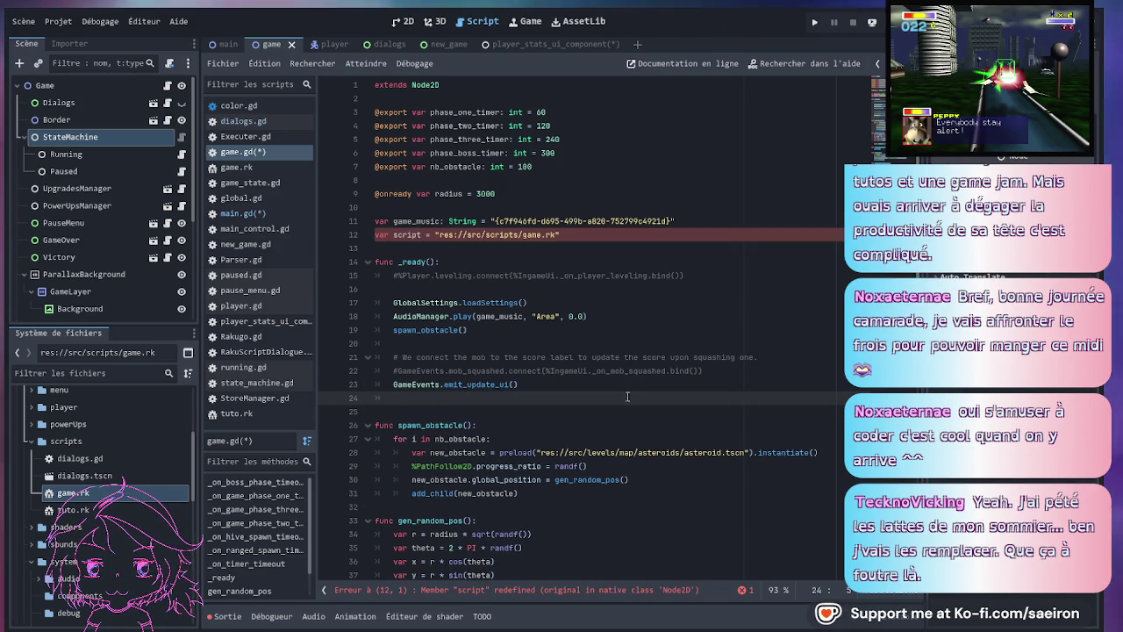
{"action": "left_click", "coordinate": [228, 45]}
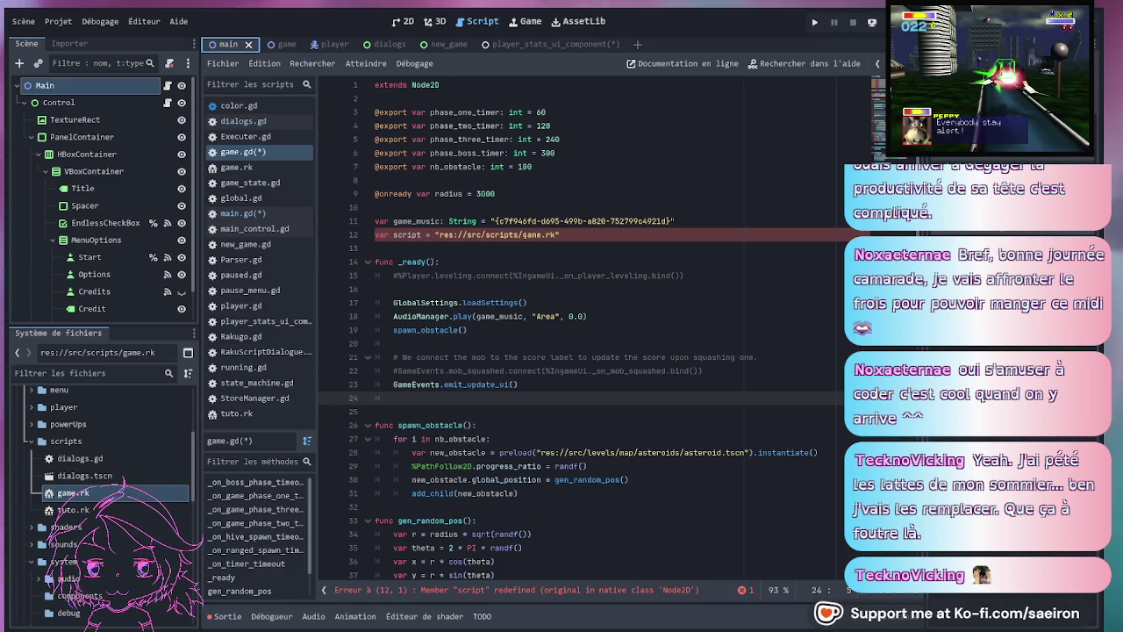
- Inspect rk_script_path's declaration and the Rakugo call on line 14 of main.gd
{"action": "left_click", "coordinate": [375, 247]}
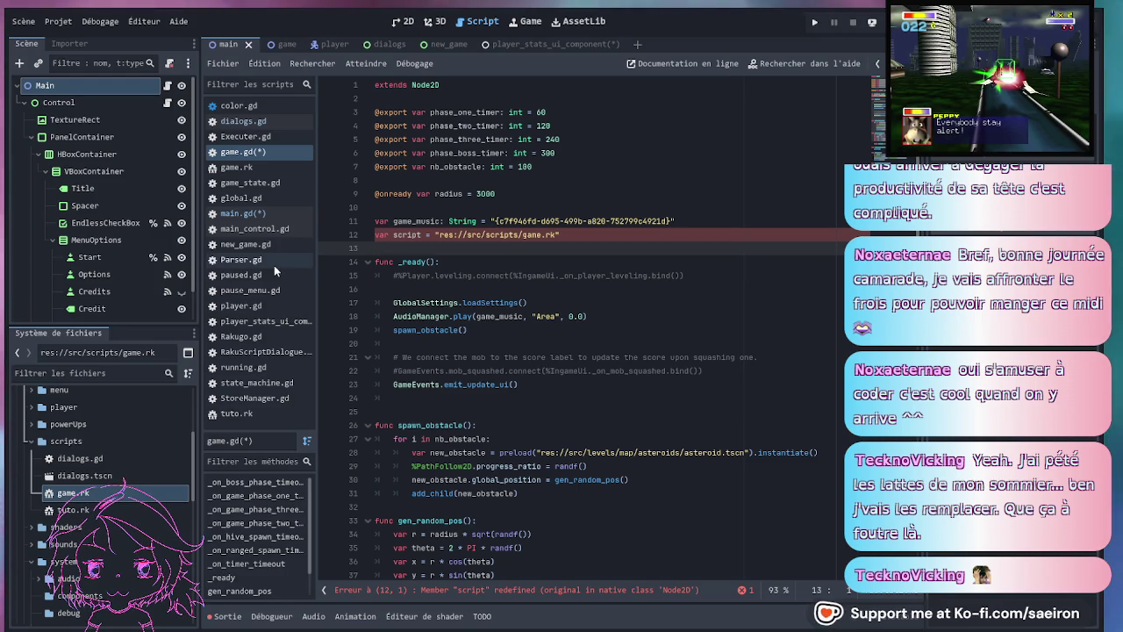
{"action": "left_click", "coordinate": [258, 214]}
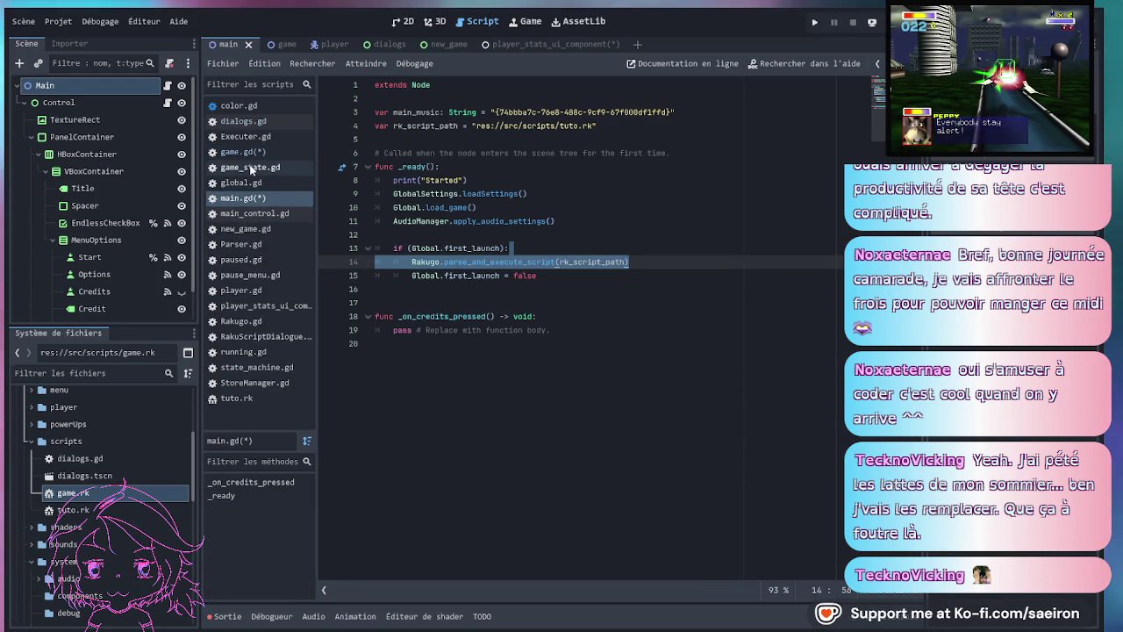
{"action": "left_click", "coordinate": [250, 166]}
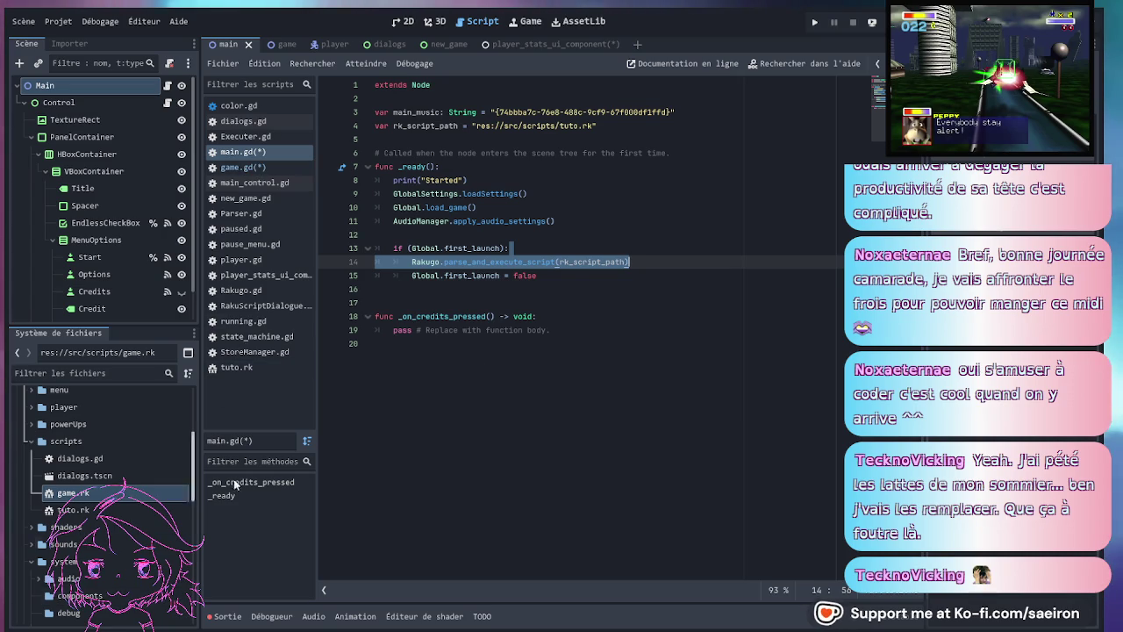
{"action": "left_click", "coordinate": [580, 284]}
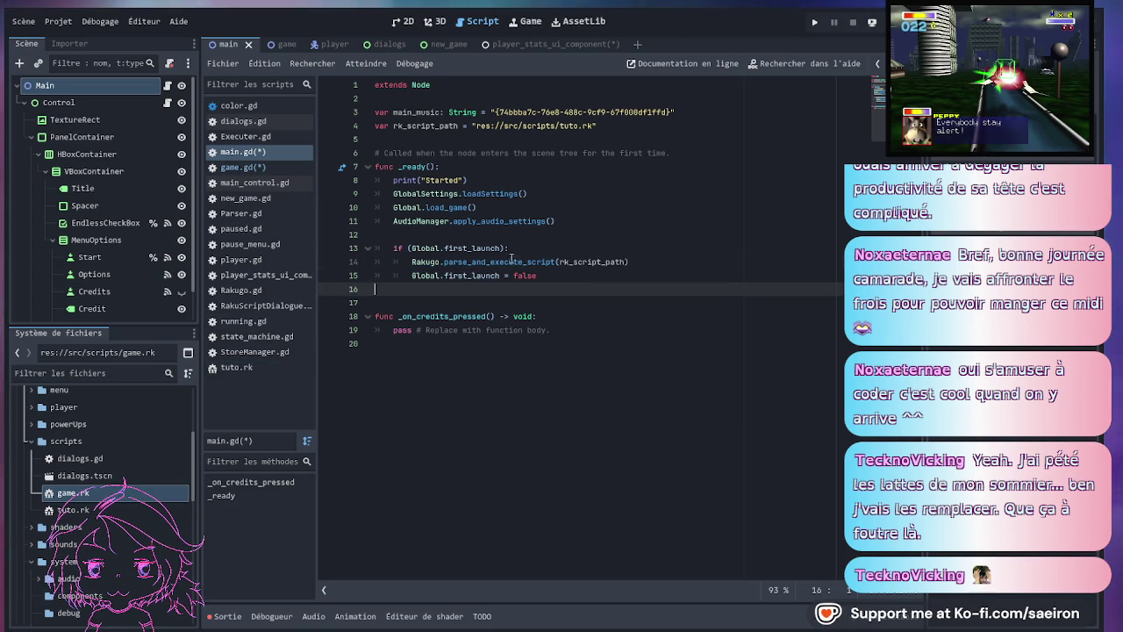
{"action": "double_click", "coordinate": [601, 262]}
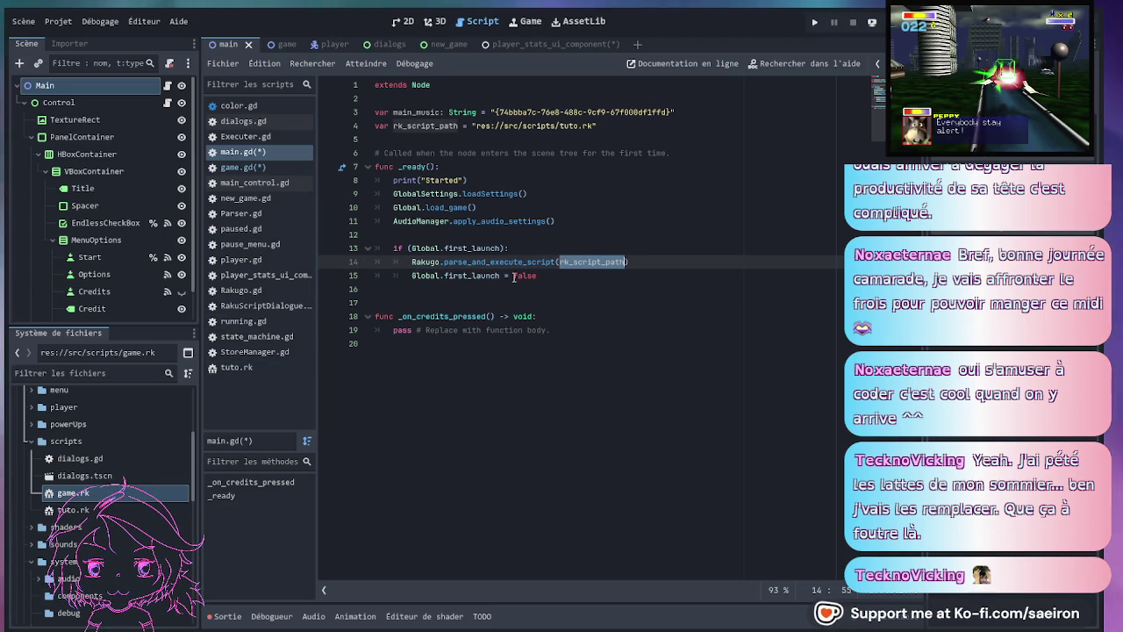
{"action": "left_click", "coordinate": [242, 166]}
{"action": "left_click", "coordinate": [252, 154]}
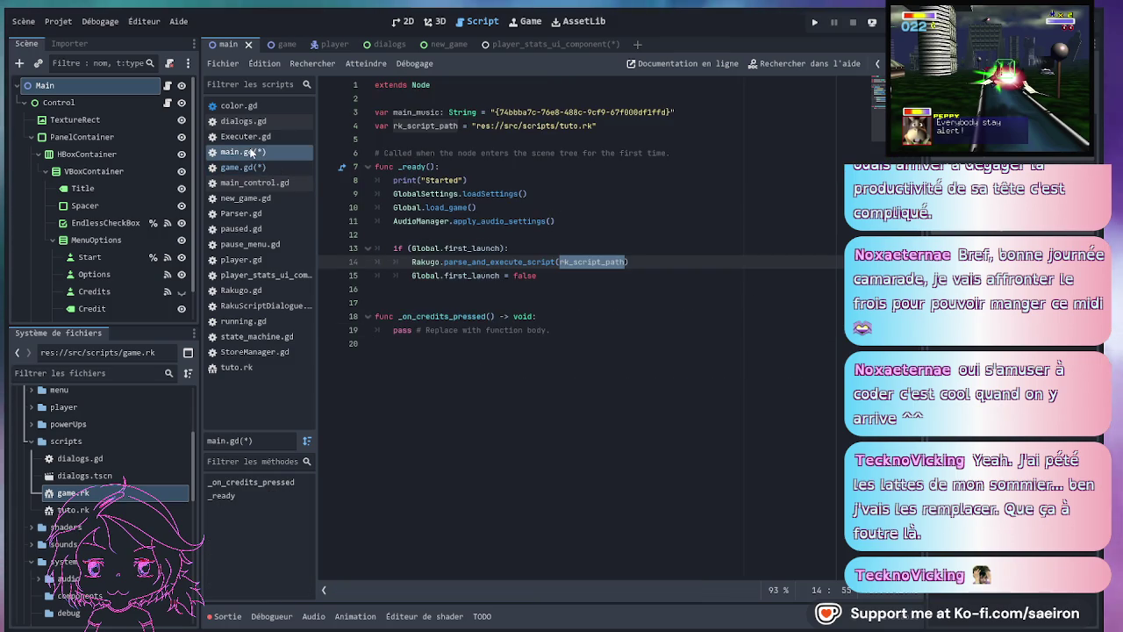
{"action": "left_click", "coordinate": [430, 261]}
{"action": "left_click", "coordinate": [429, 126]}
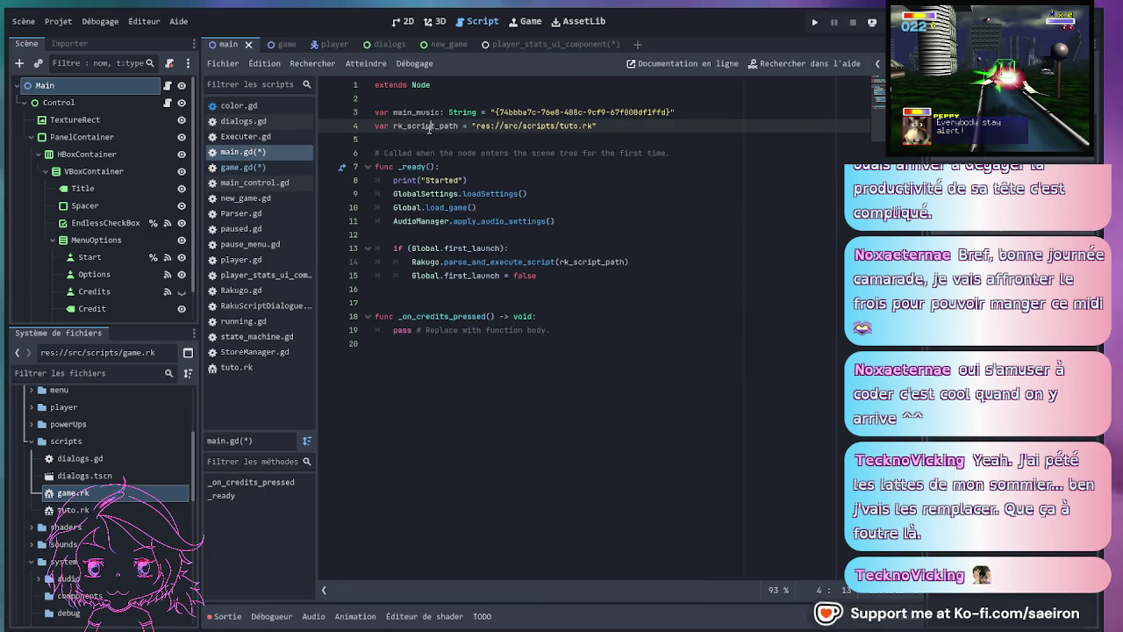
{"action": "left_click", "coordinate": [433, 261]}
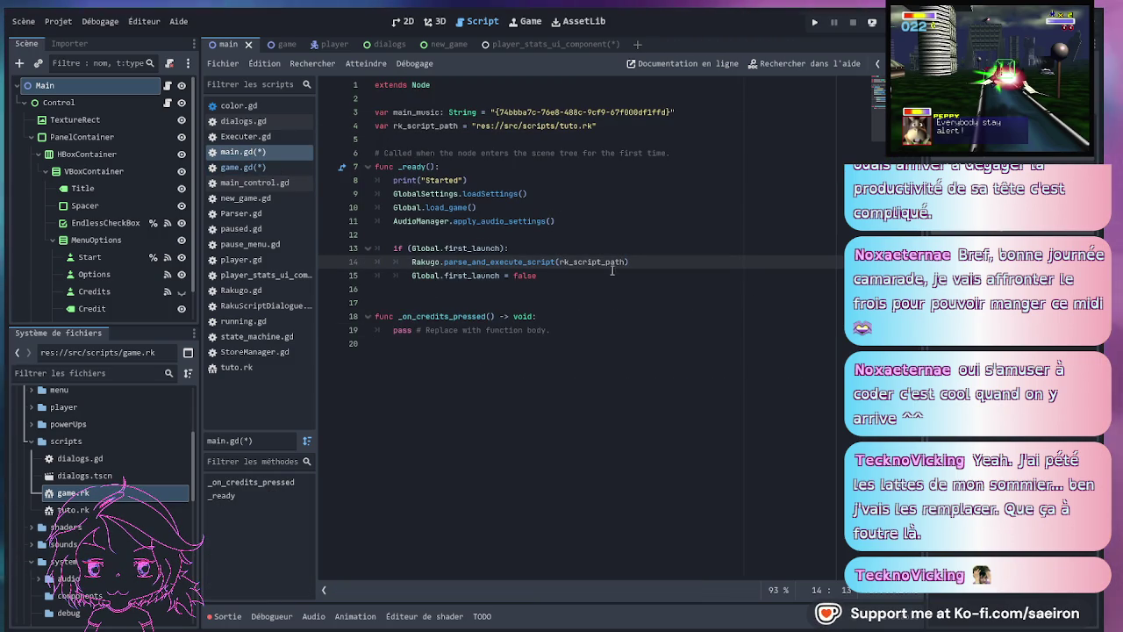
{"action": "left_click_drag", "start_coordinate": [640, 262], "coordinate": [393, 262]}
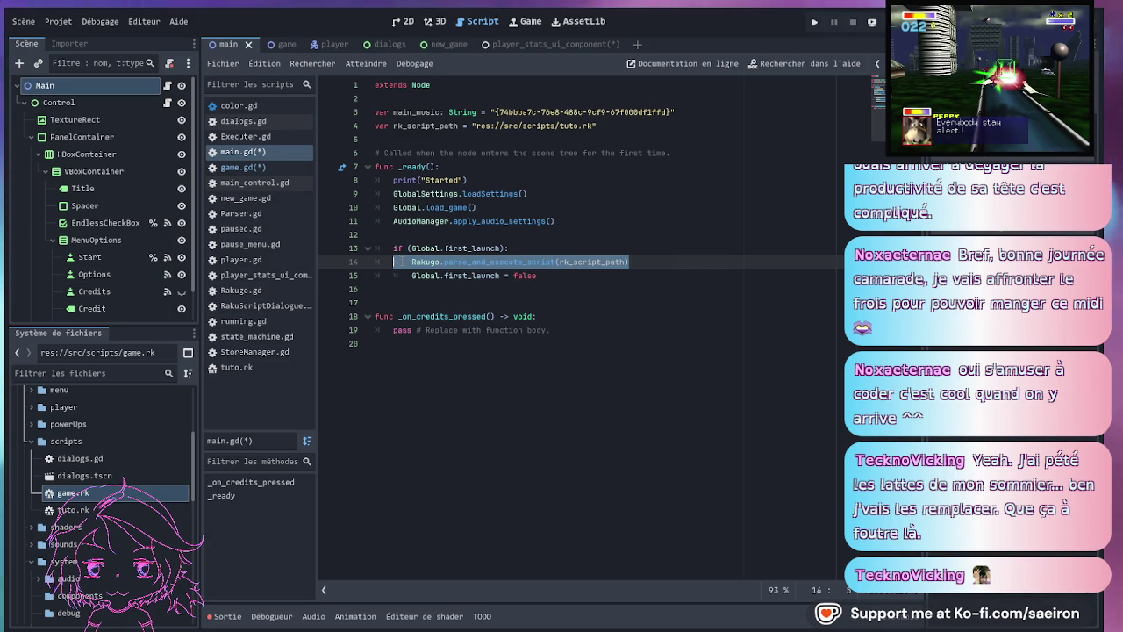
- Insert a new line after 'if Global.first_launch:' and type GameEvents. via autocomplete
{"action": "left_click", "coordinate": [553, 248]}
{"action": "key", "text": "Return"}
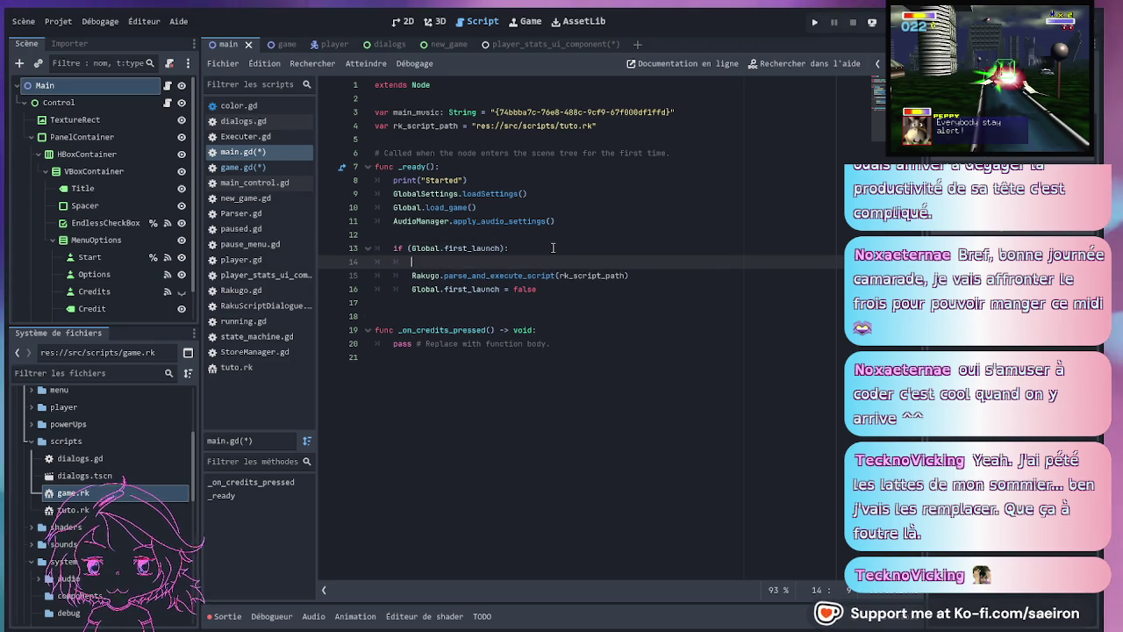
{"action": "type", "text": "Game"}
{"action": "key", "text": "Down"}
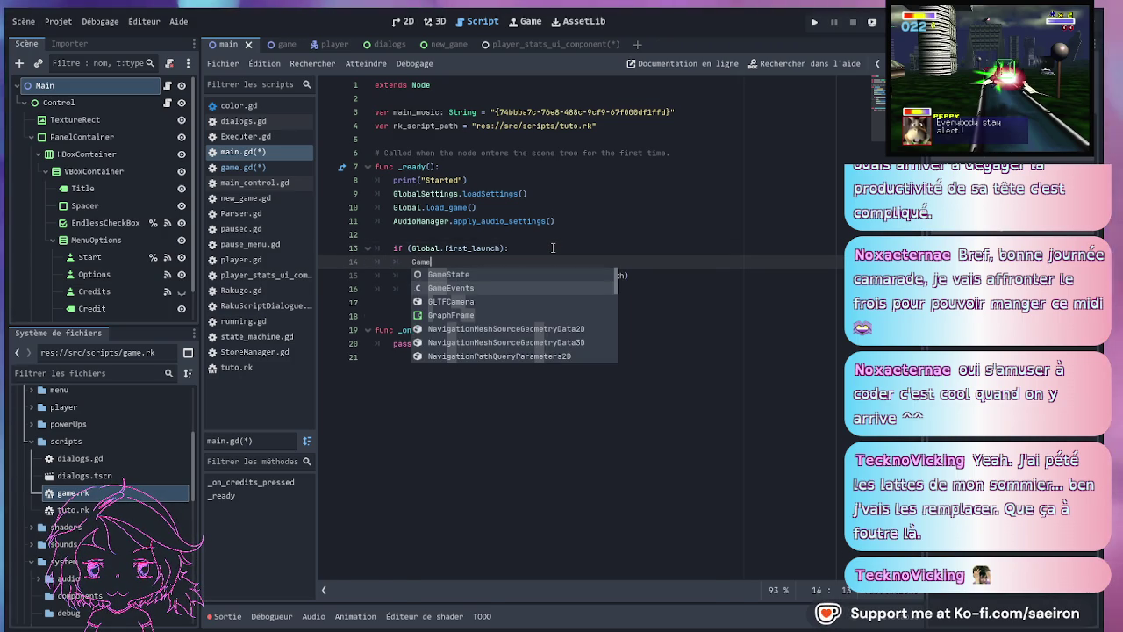
{"action": "key", "text": "Return"}
{"action": "type", "text": "."}
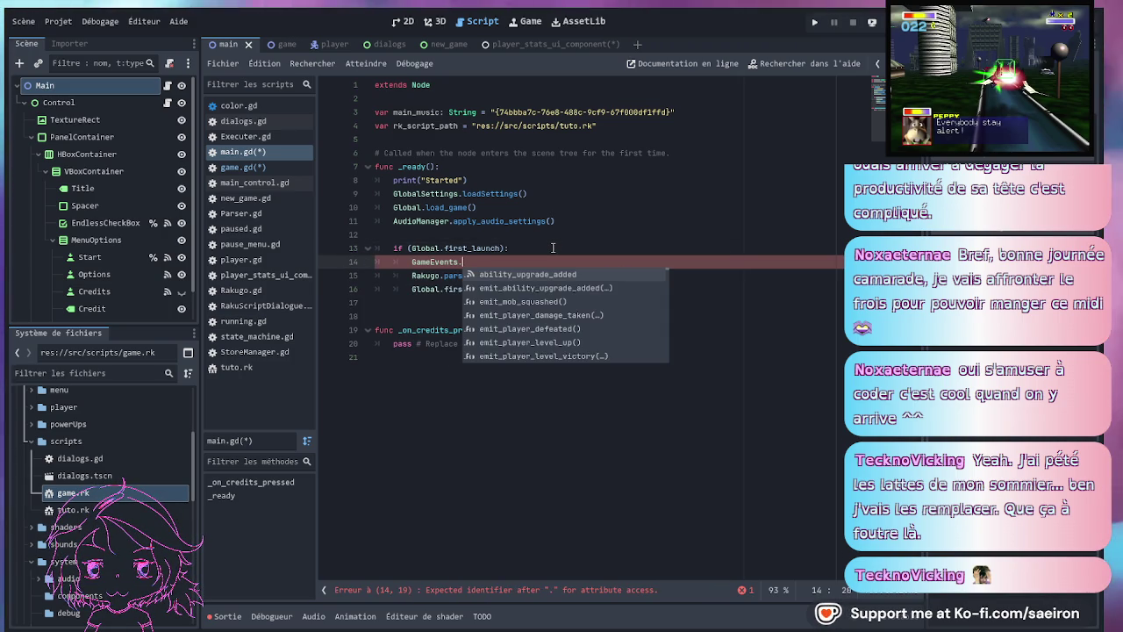
{"action": "left_click", "coordinate": [553, 247]}
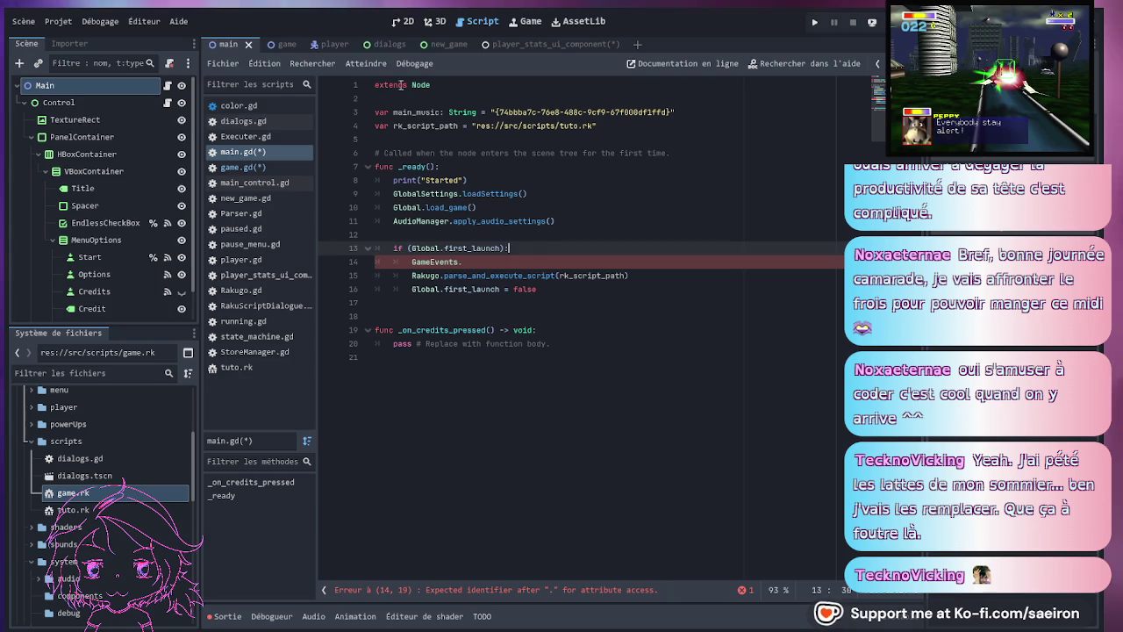
{"action": "left_click", "coordinate": [375, 44]}
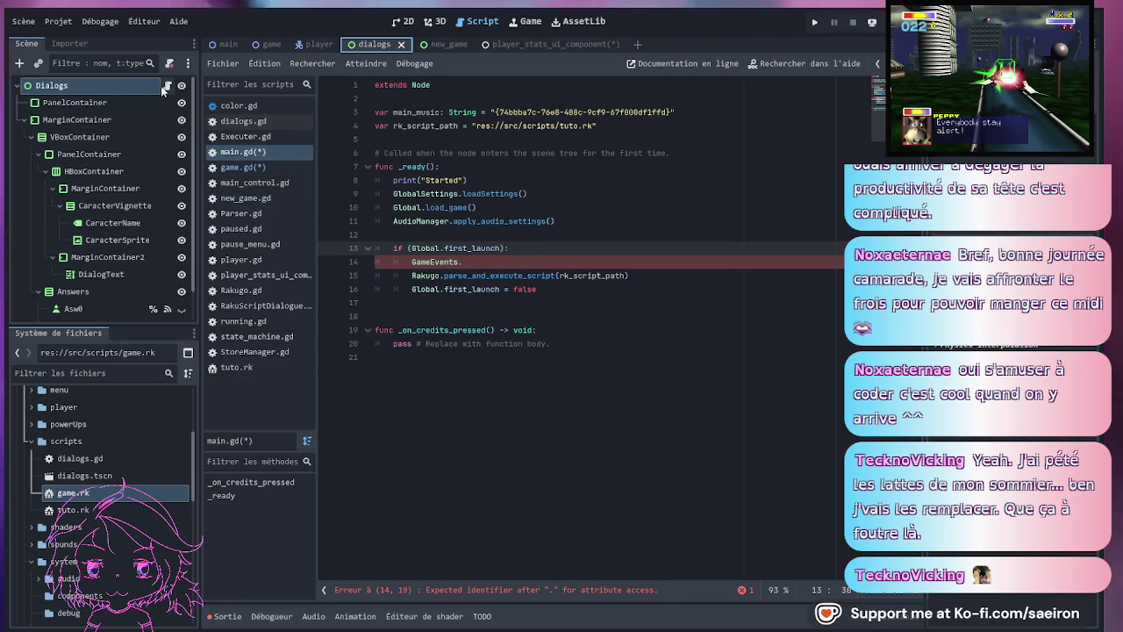
- Add 'signal start_dialog' below the update_ui signal in game_events.gd
{"action": "left_click", "coordinate": [167, 85]}
{"action": "left_click", "coordinate": [439, 180]}
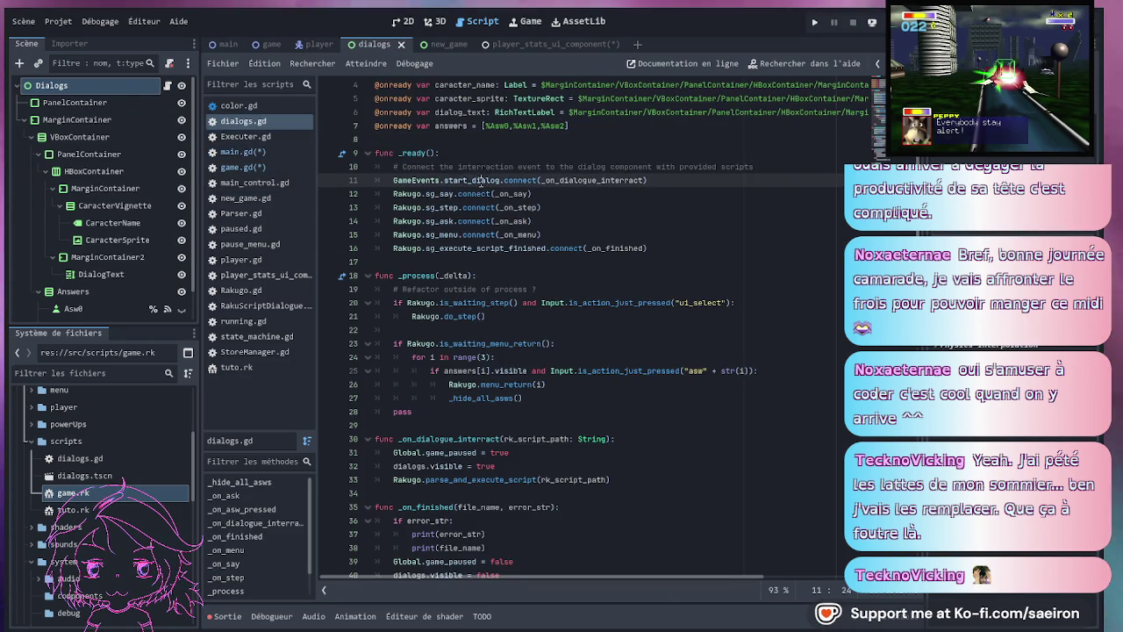
{"action": "left_click", "coordinate": [426, 181], "text": "ctrl"}
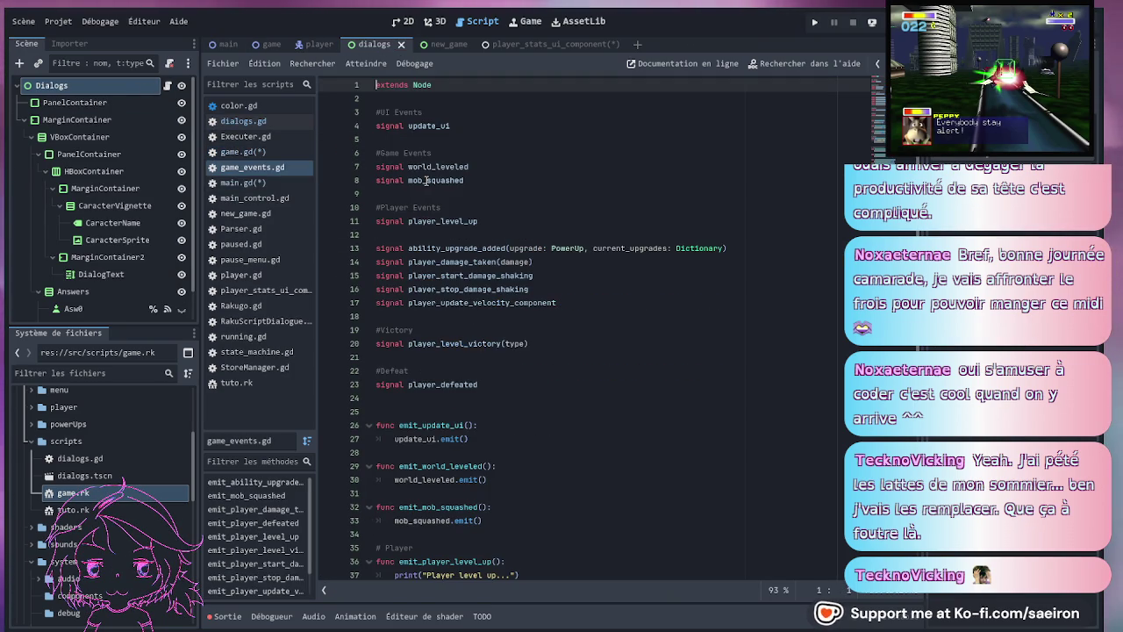
{"action": "left_click", "coordinate": [489, 127]}
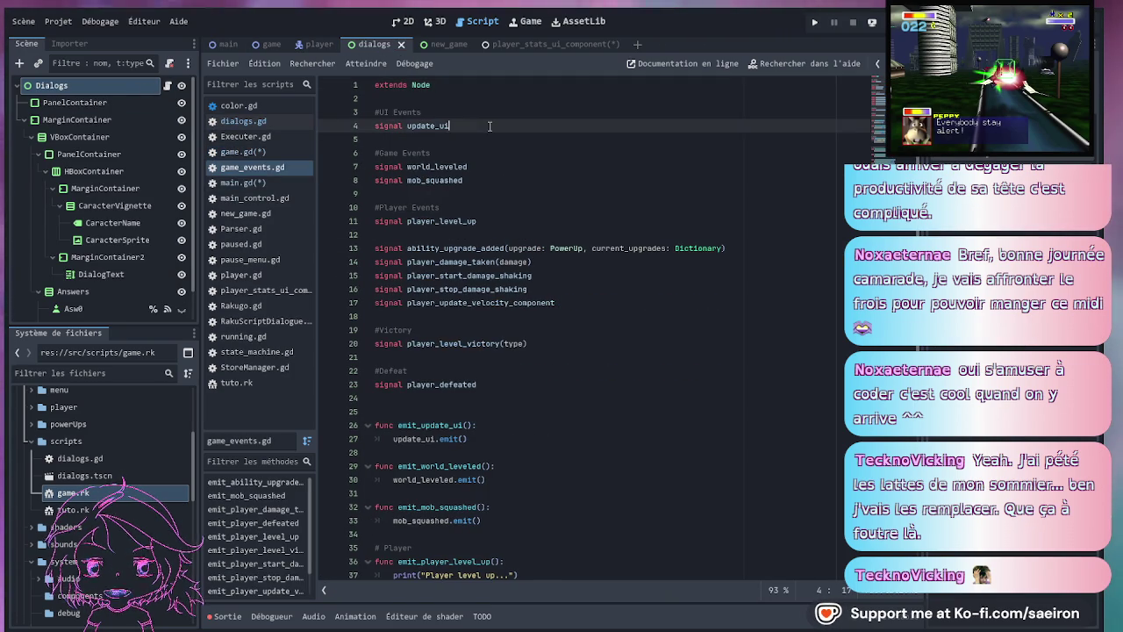
{"action": "key", "text": "Return"}
{"action": "type", "text": "signal start_dialog"}
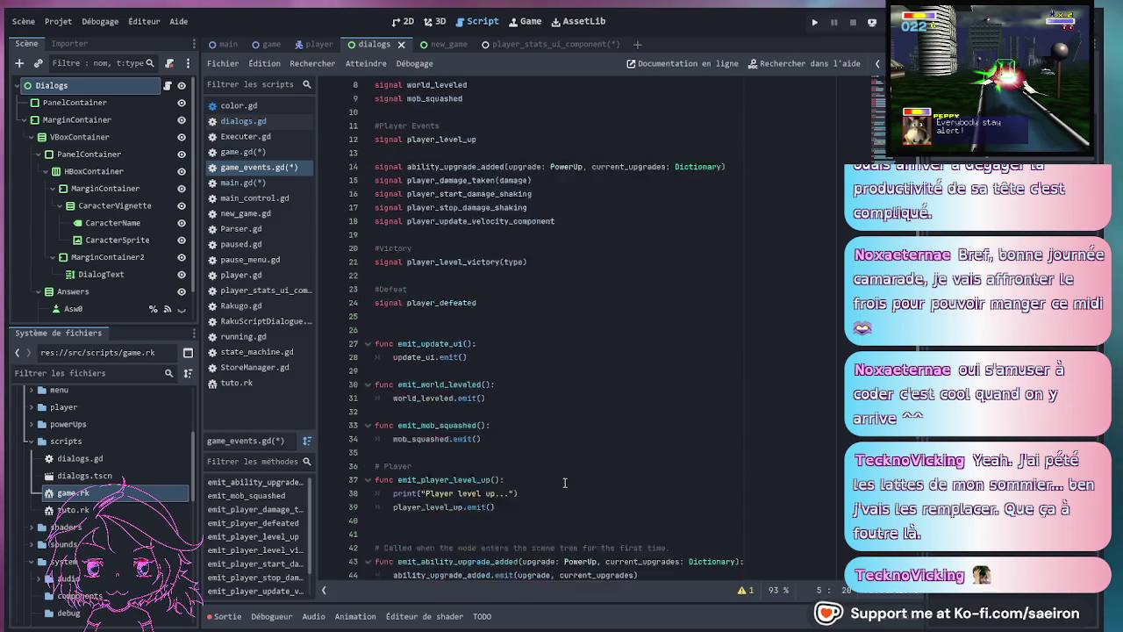
{"action": "scroll", "coordinate": [561, 475], "scroll_direction": "down", "scroll_amount": 5}
{"action": "scroll", "coordinate": [582, 406], "scroll_direction": "down", "scroll_amount": 3}
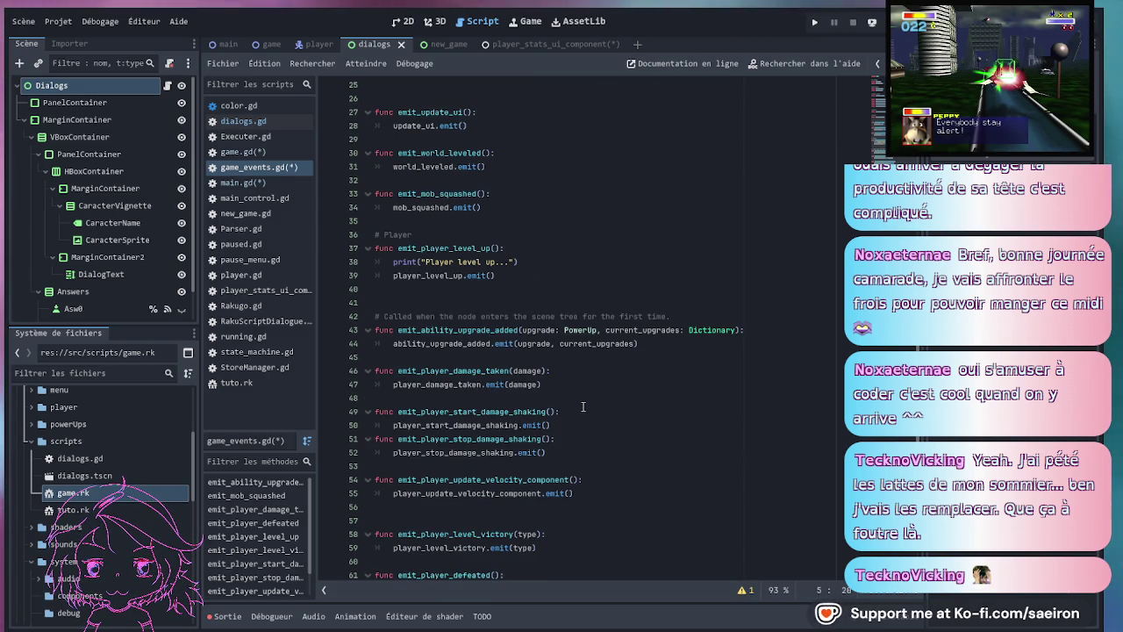
{"action": "scroll", "coordinate": [582, 406], "scroll_direction": "down", "scroll_amount": 1}
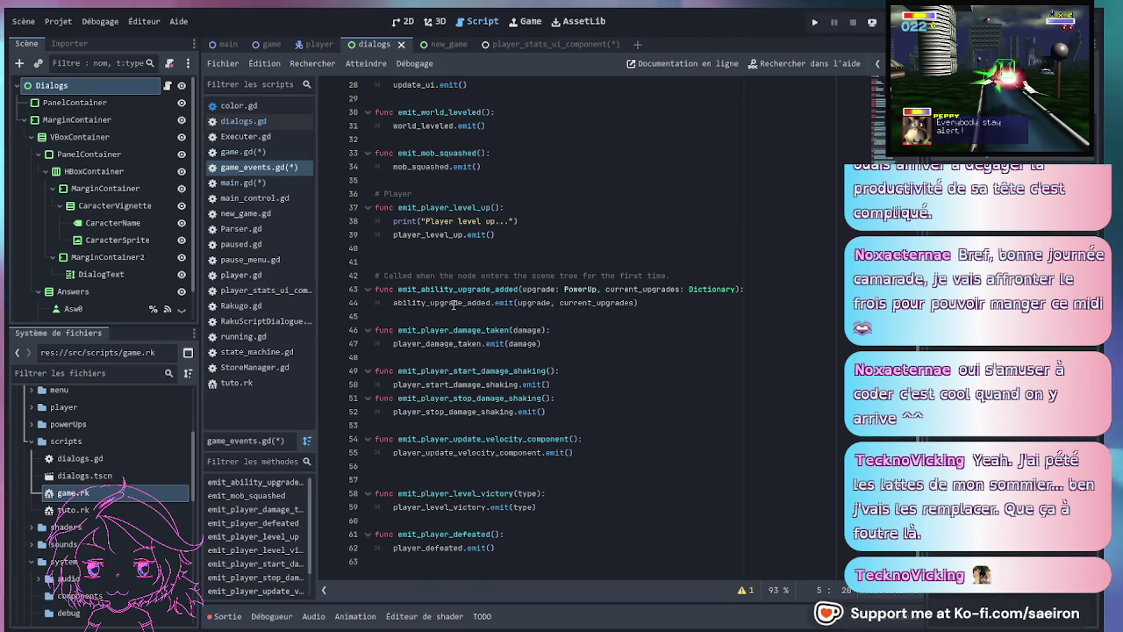
{"action": "scroll", "coordinate": [454, 304], "scroll_direction": "up", "scroll_amount": 3}
- Write func emit_start_dialog(script): with body start_dialog.emit(script) after emit_update_ui
{"action": "left_click", "coordinate": [478, 217]}
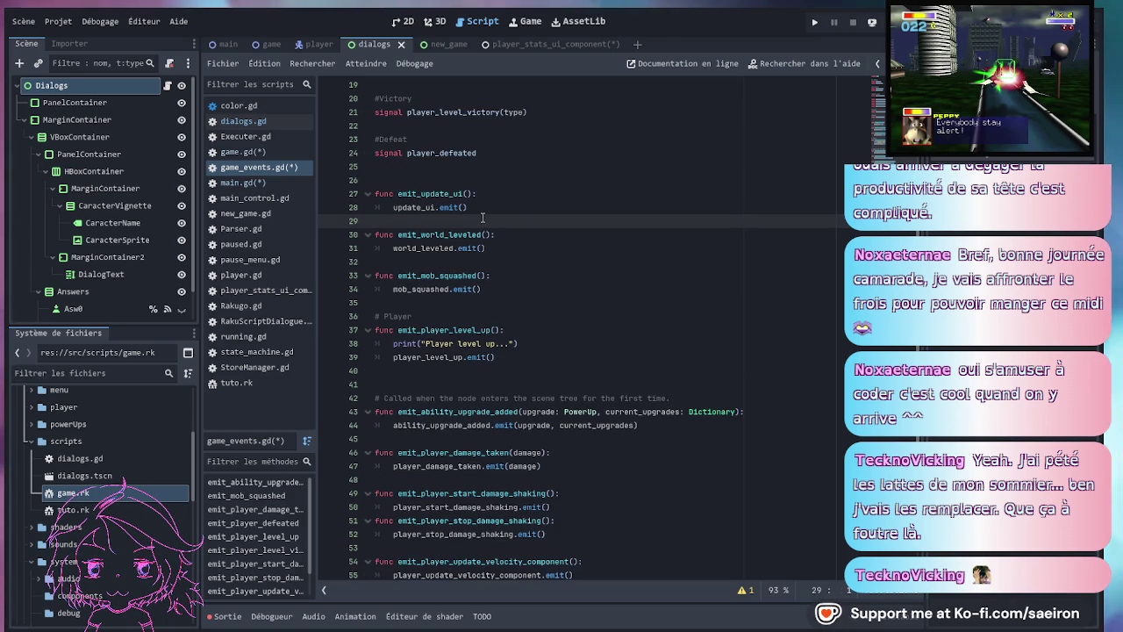
{"action": "key", "text": "Return"}
{"action": "key", "text": "Up"}
{"action": "type", "text": "fun"}
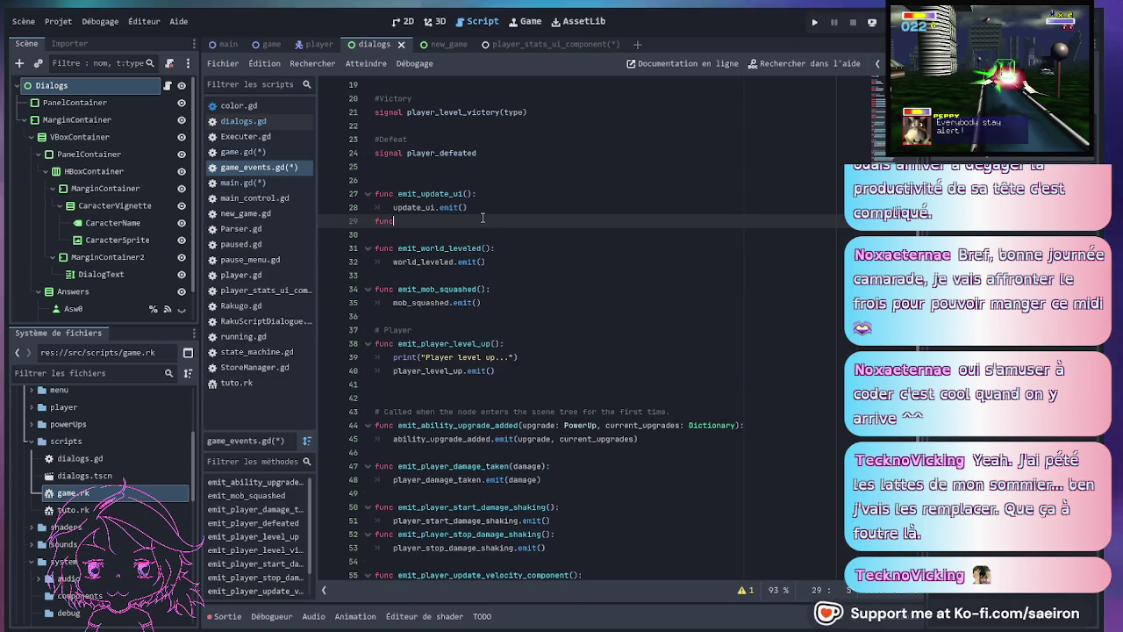
{"action": "type", "text": " t_start_dialog("}
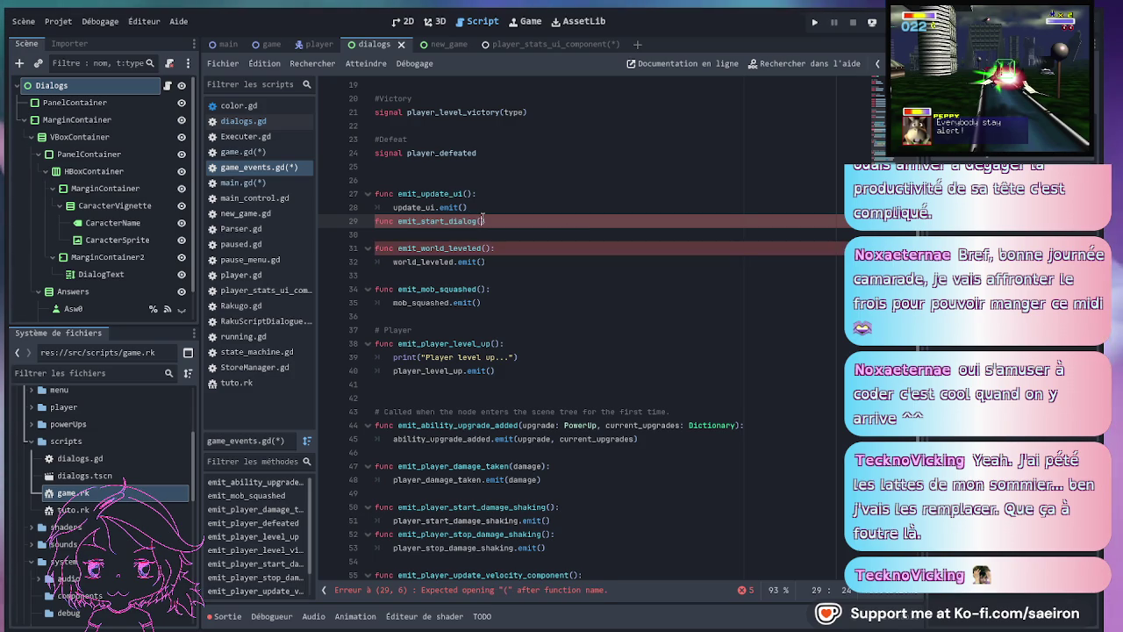
{"action": "type", "text": "di"}
{"action": "type", "text": "t"}
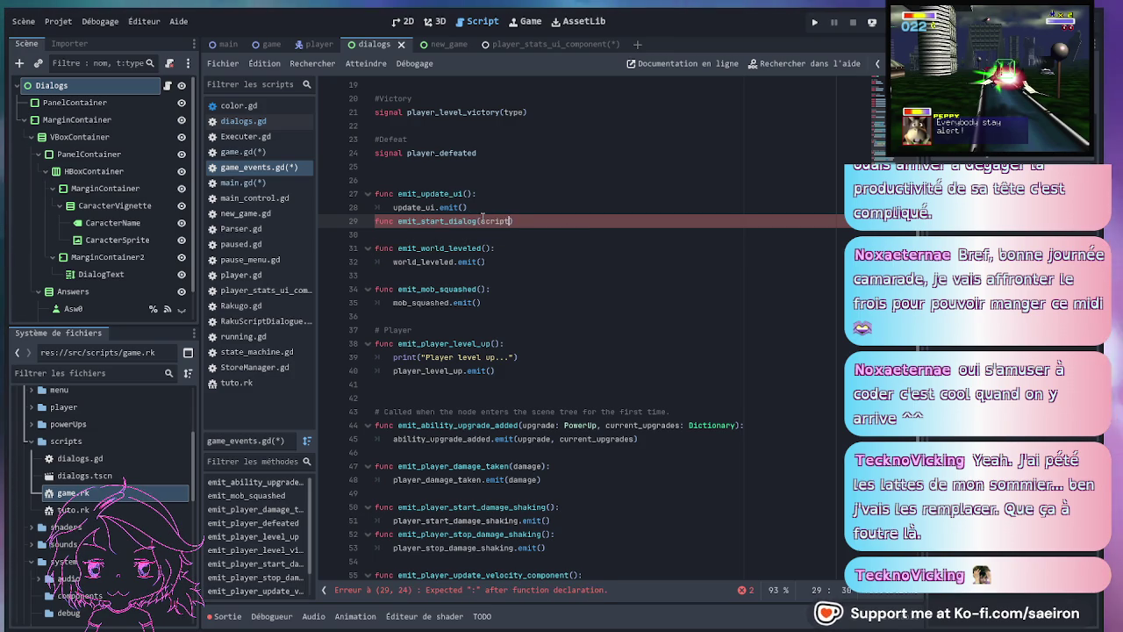
{"action": "type", "text": ":"}
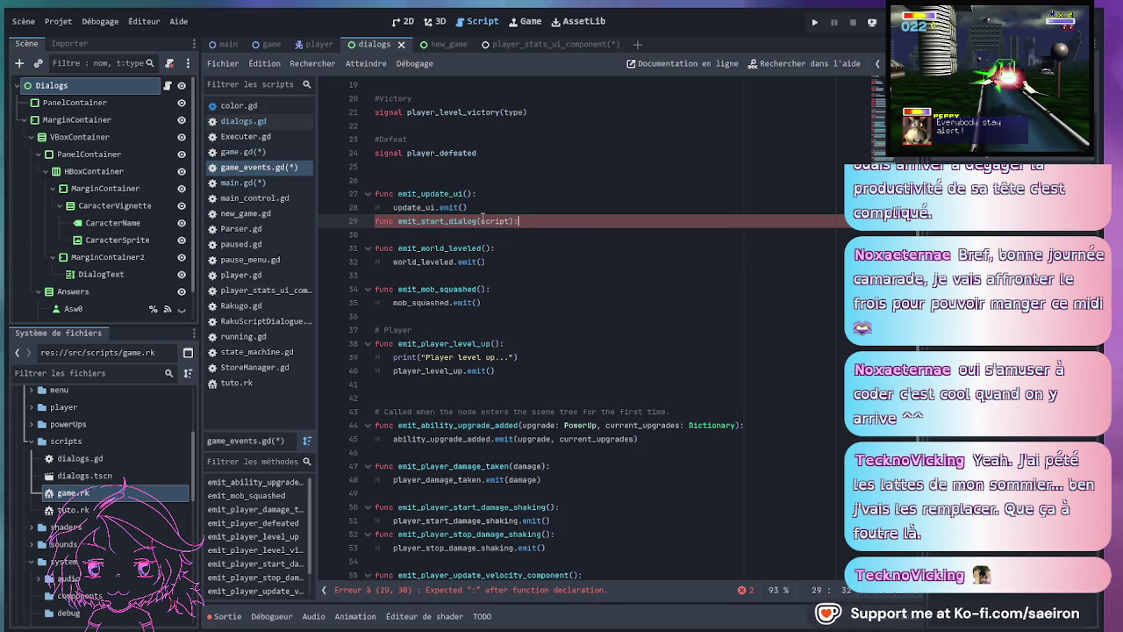
{"action": "key", "text": "Return"}
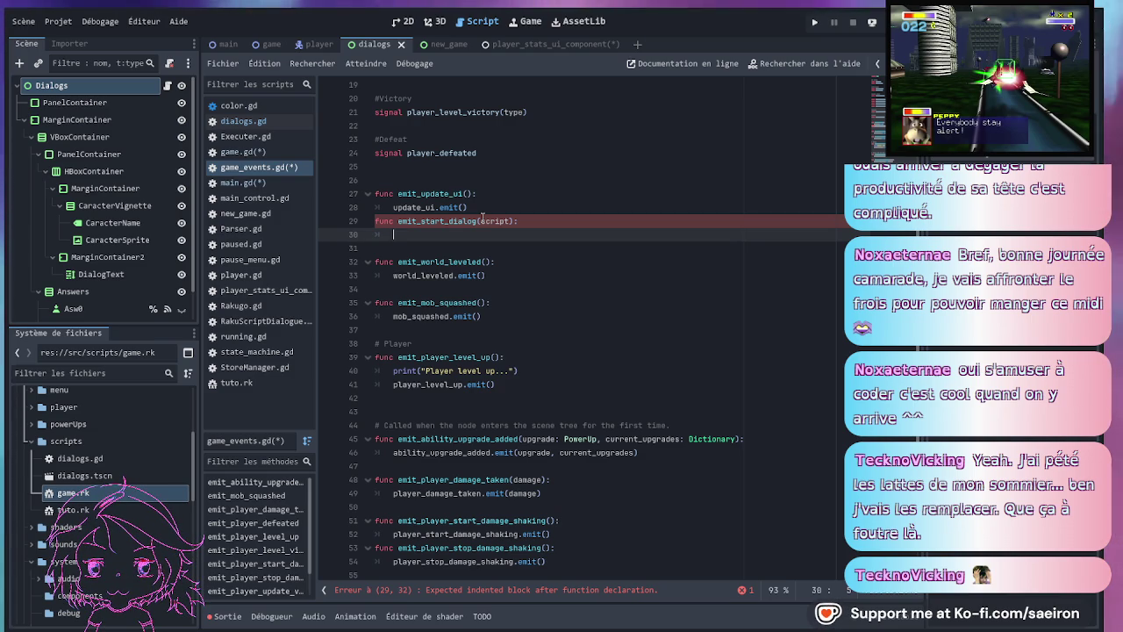
{"action": "type", "text": "start_dialog."}
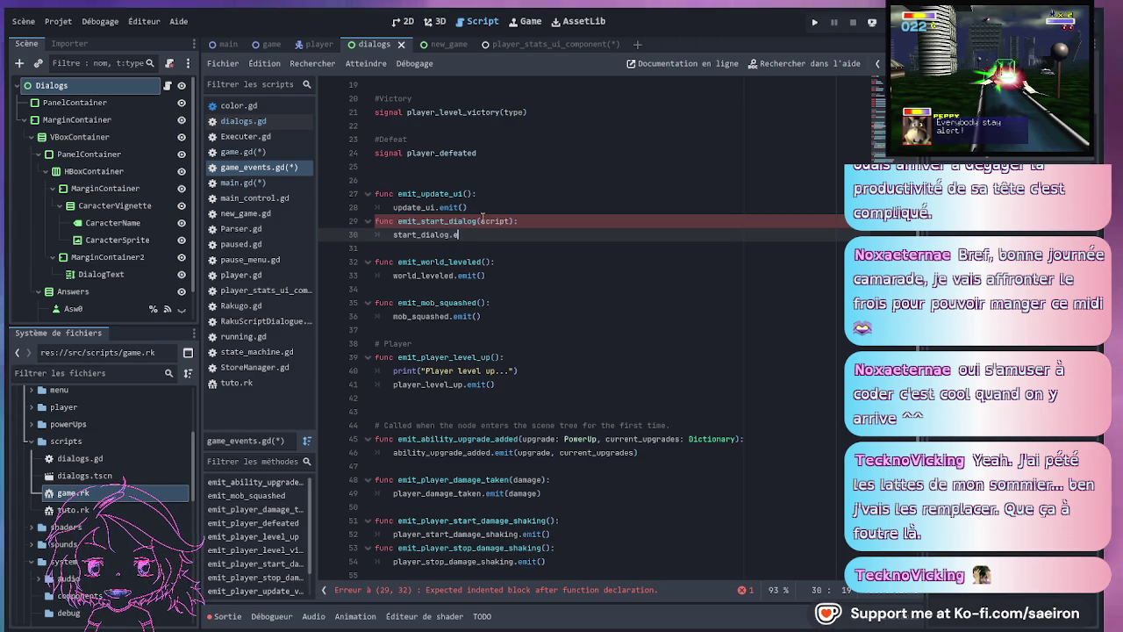
{"action": "type", "text": "emit"}
{"action": "key", "text": "Return"}
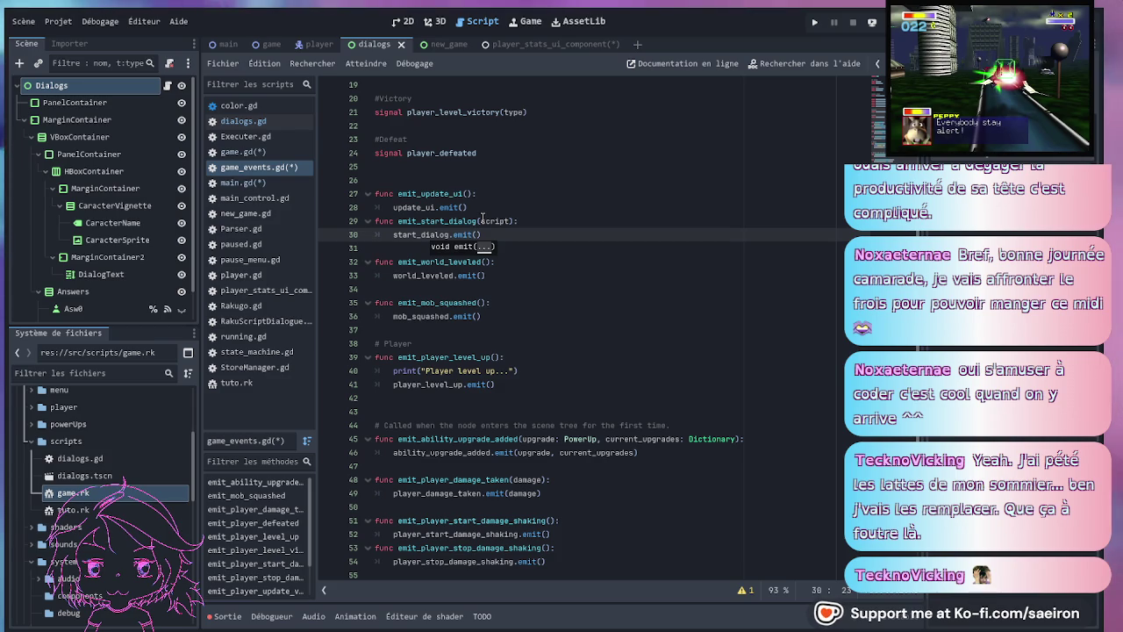
{"action": "type", "text": "script"}
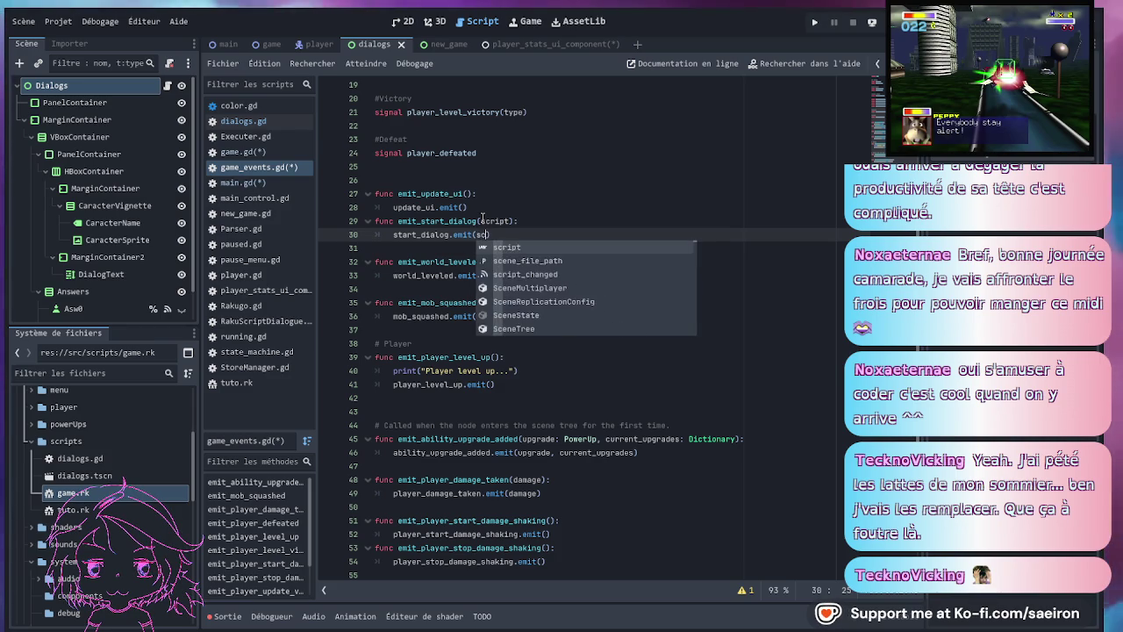
{"action": "left_click", "coordinate": [523, 218]}
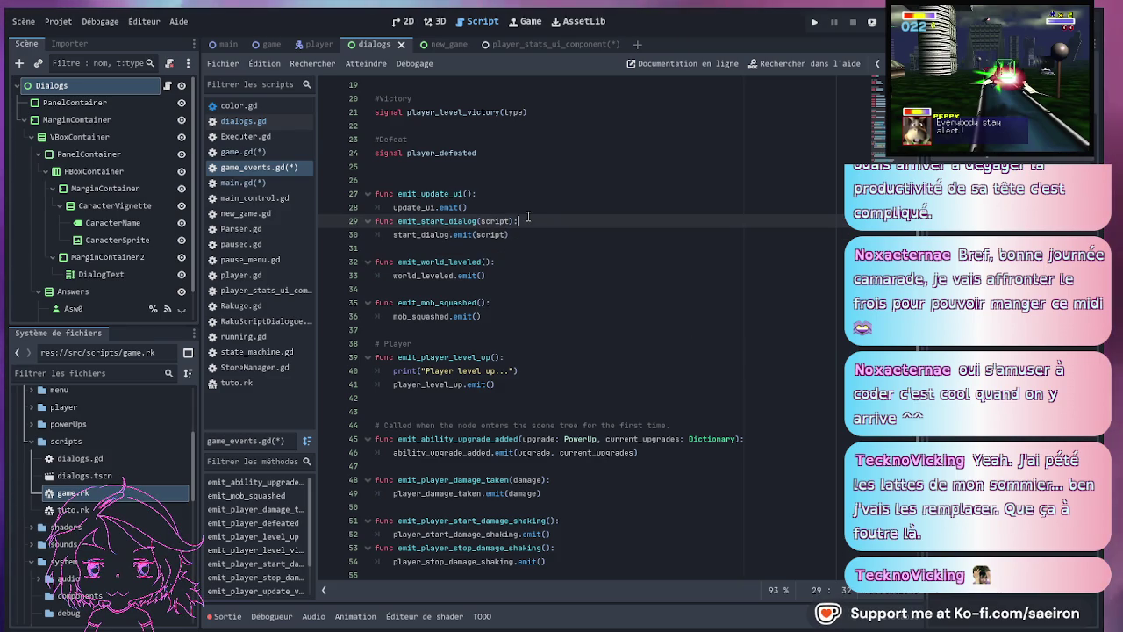
- Copy the emit_start_dialog function name from its declaration
{"action": "scroll", "coordinate": [539, 282], "scroll_direction": "up", "scroll_amount": 1}
{"action": "left_click", "coordinate": [539, 282]}
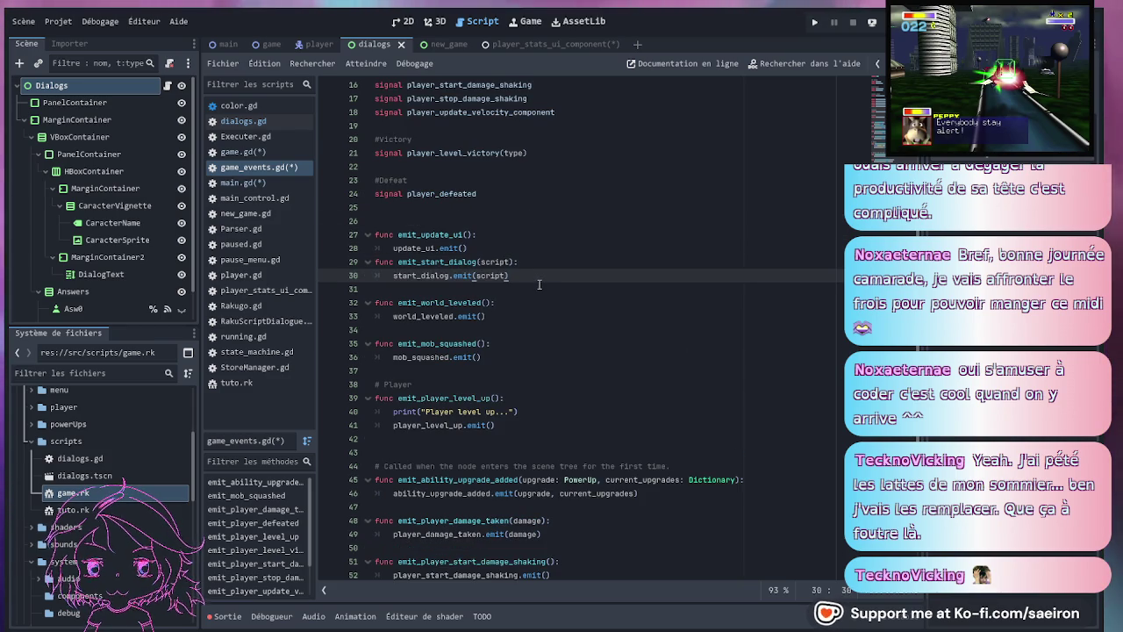
{"action": "scroll", "coordinate": [544, 283], "scroll_direction": "up", "scroll_amount": 4}
{"action": "scroll", "coordinate": [543, 282], "scroll_direction": "up", "scroll_amount": 1}
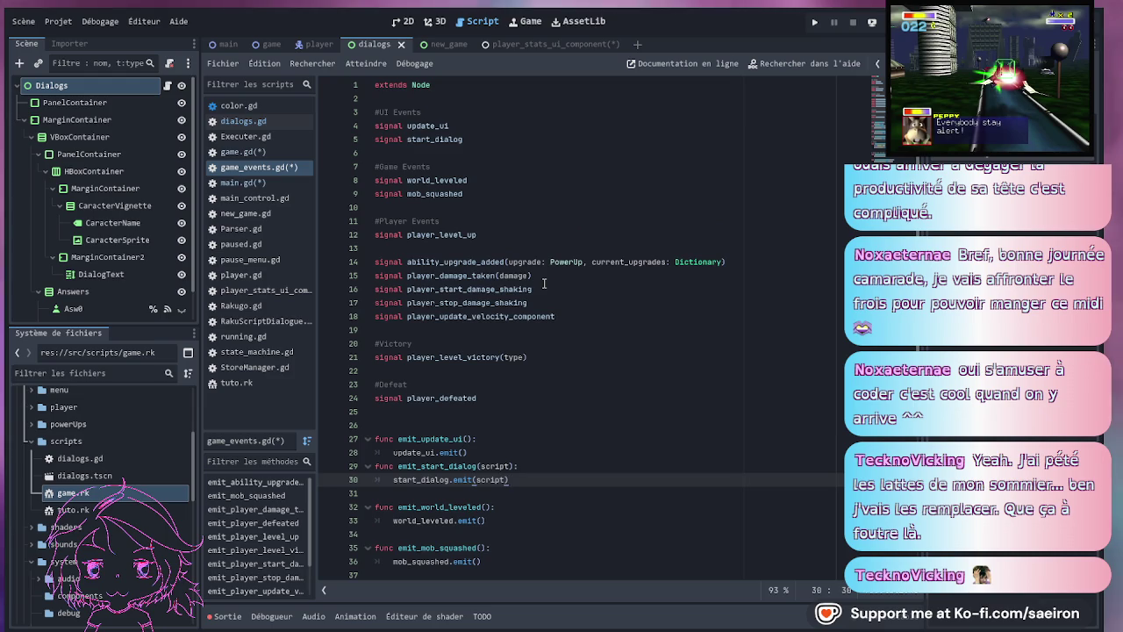
{"action": "left_click", "coordinate": [439, 466]}
{"action": "double_click", "coordinate": [438, 466]}
{"action": "key", "text": "ctrl+c"}
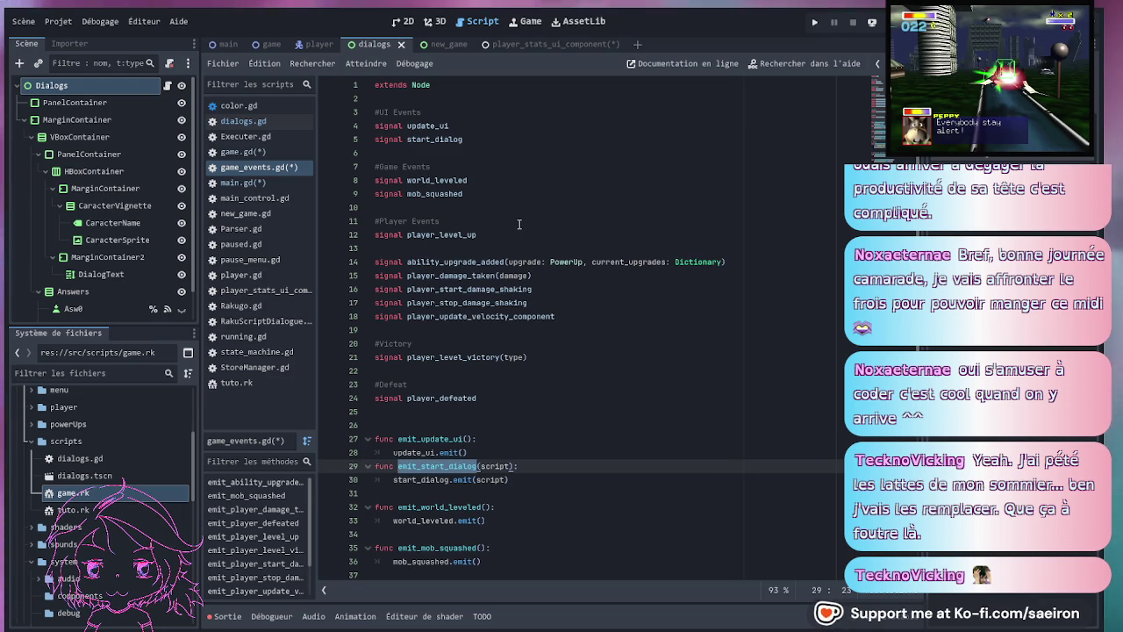
{"action": "left_click", "coordinate": [230, 44]}
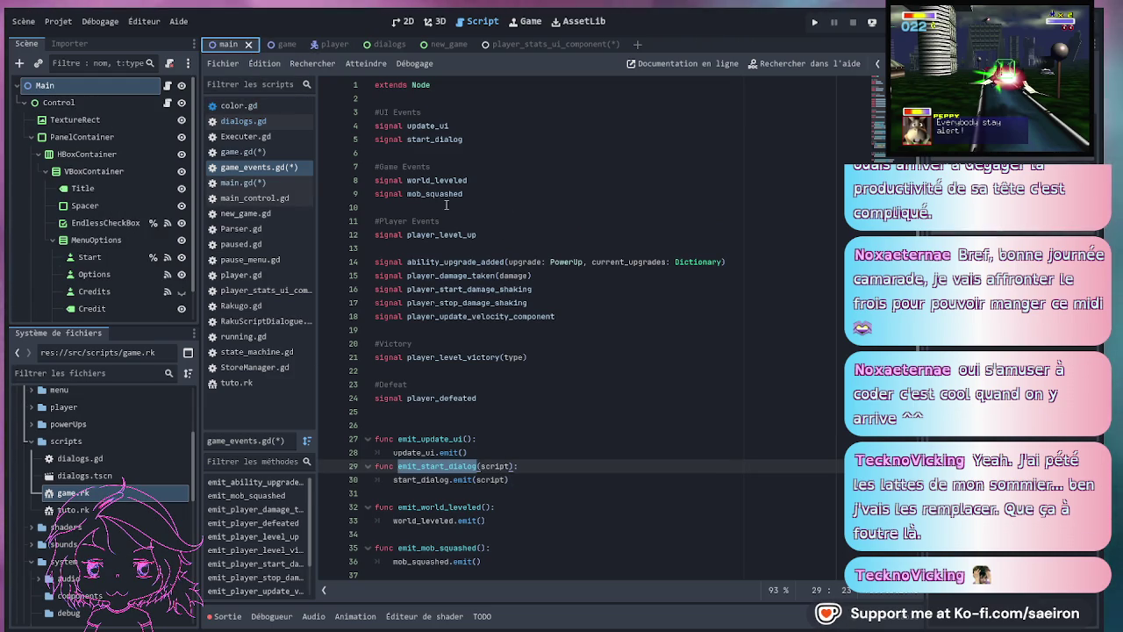
- Complete GameEvents.emit_start_dialog(rk_script_path) and delete the old Rakugo.parse_and_execute_script line
{"action": "left_click", "coordinate": [242, 183]}
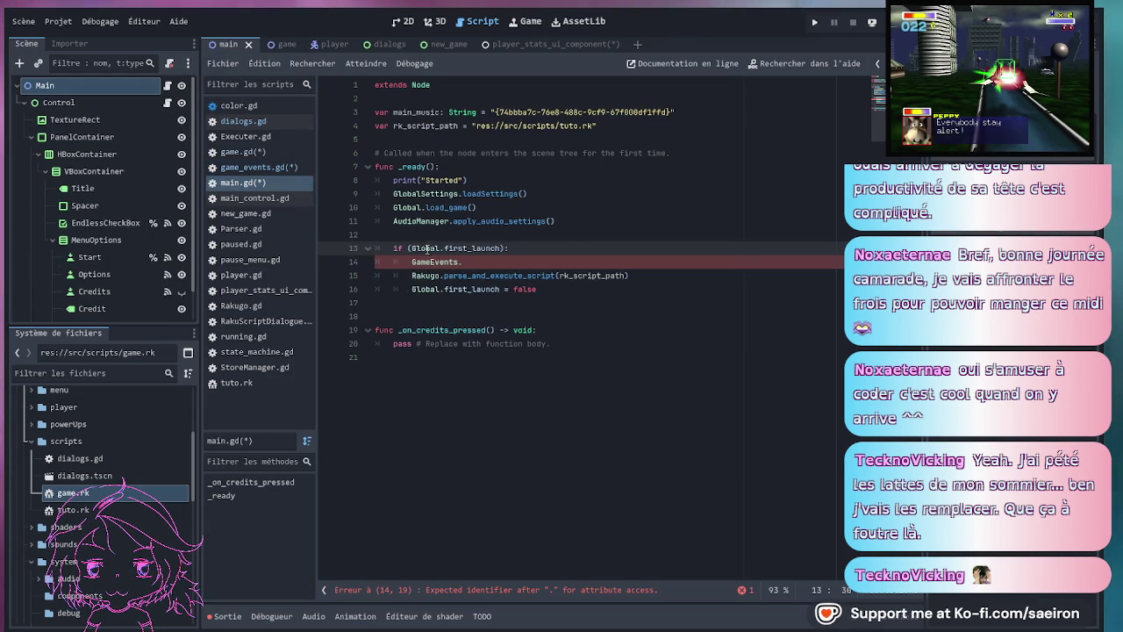
{"action": "left_click", "coordinate": [495, 261]}
{"action": "key", "text": "ctrl+v"}
{"action": "type", "text": "("}
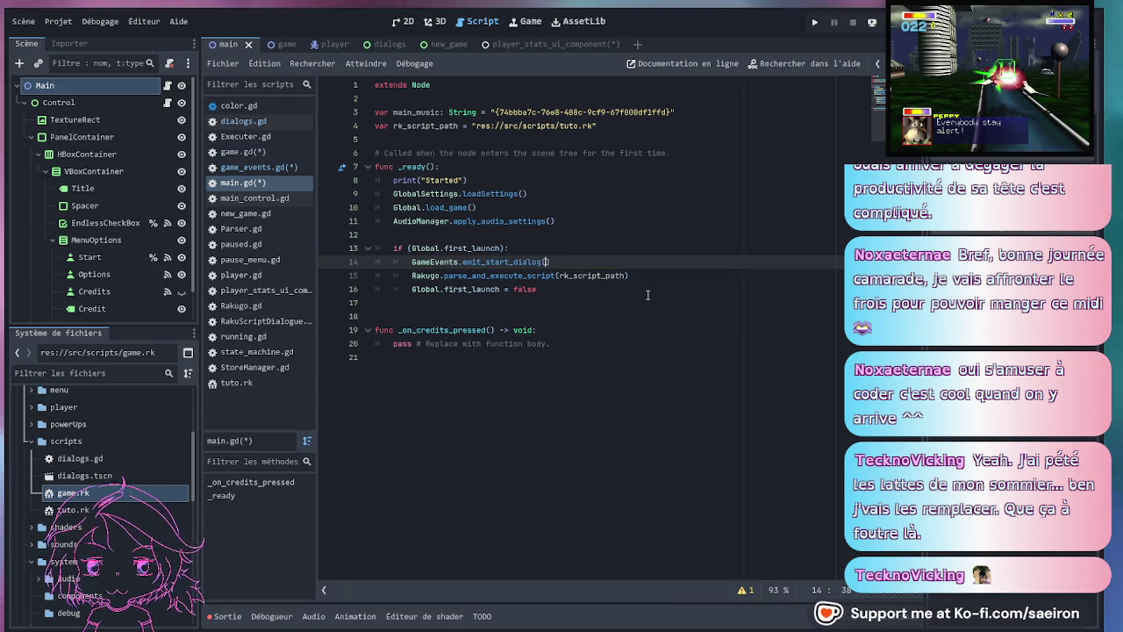
{"action": "double_click", "coordinate": [590, 275]}
{"action": "key", "text": "ctrl+c"}
{"action": "key", "text": "BackSpace"}
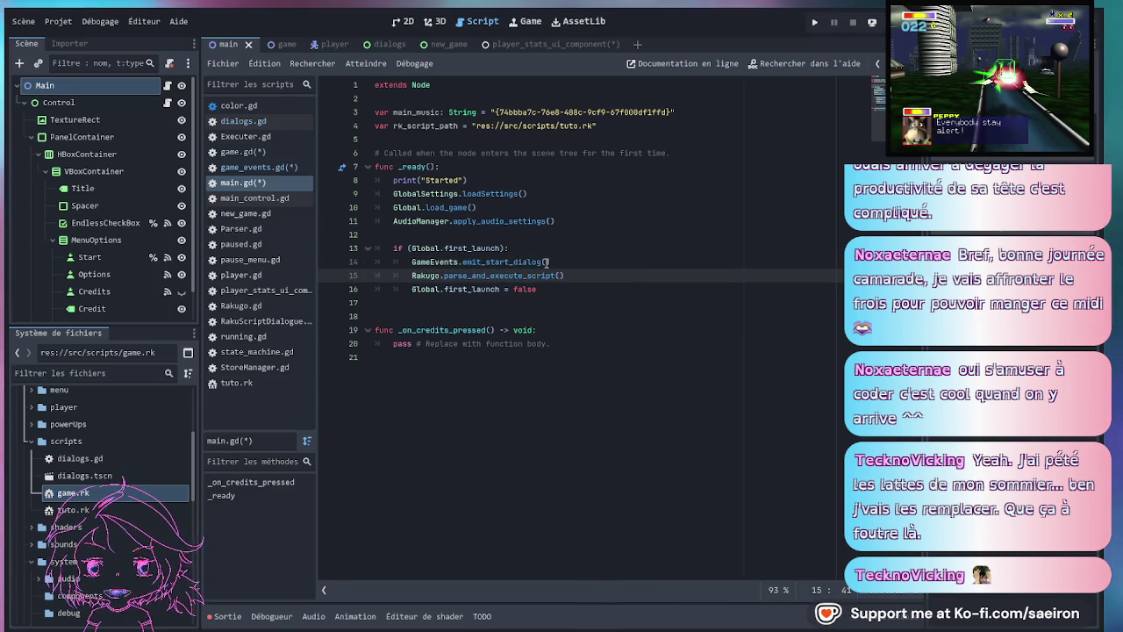
{"action": "left_click", "coordinate": [547, 261]}
{"action": "key", "text": "ctrl+v"}
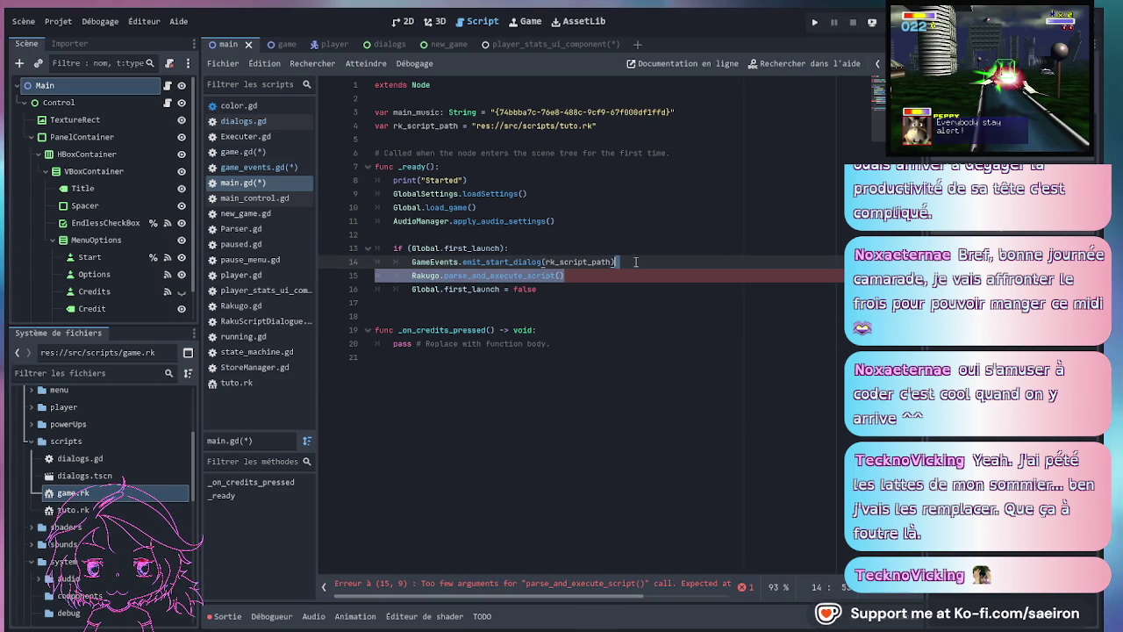
{"action": "key", "text": "BackSpace"}
{"action": "key", "text": "shift+Up"}
{"action": "key", "text": "ctrl+c"}
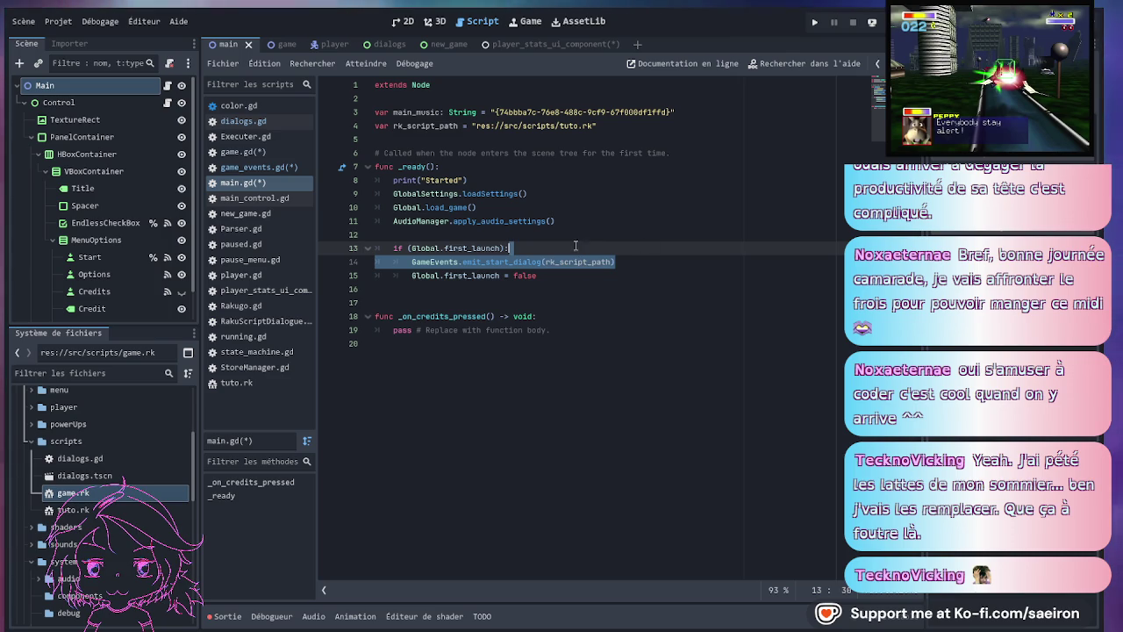
{"action": "left_click", "coordinate": [283, 44]}
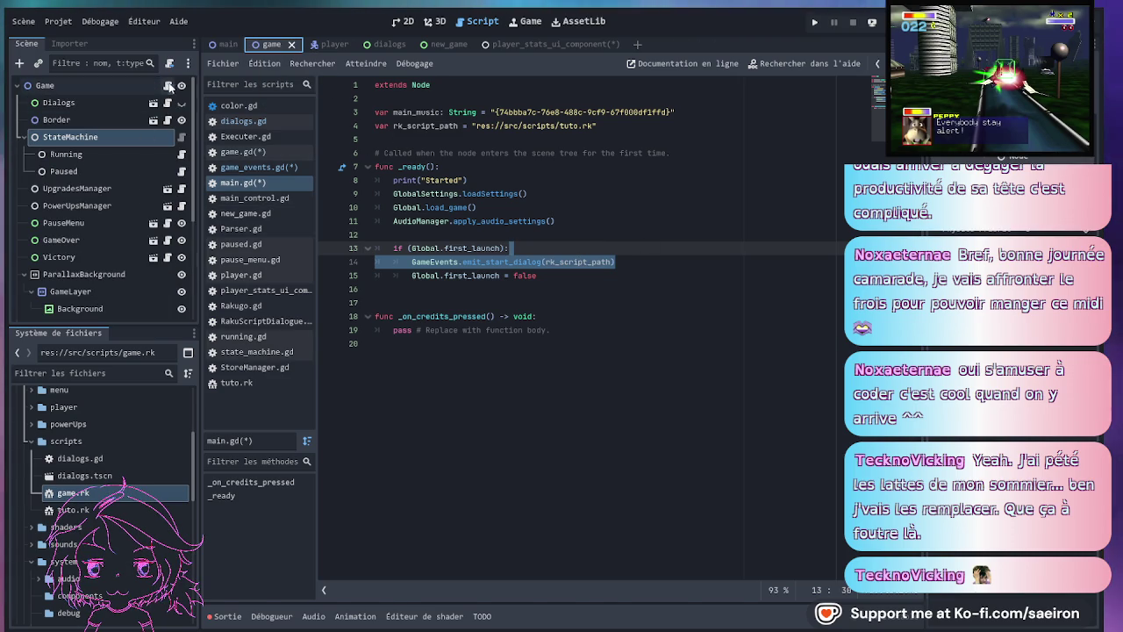
- Paste GameEvents.emit_start_dialog(rk_script_path) at the end of game.gd's _ready, correctly indented
{"action": "left_click", "coordinate": [168, 86]}
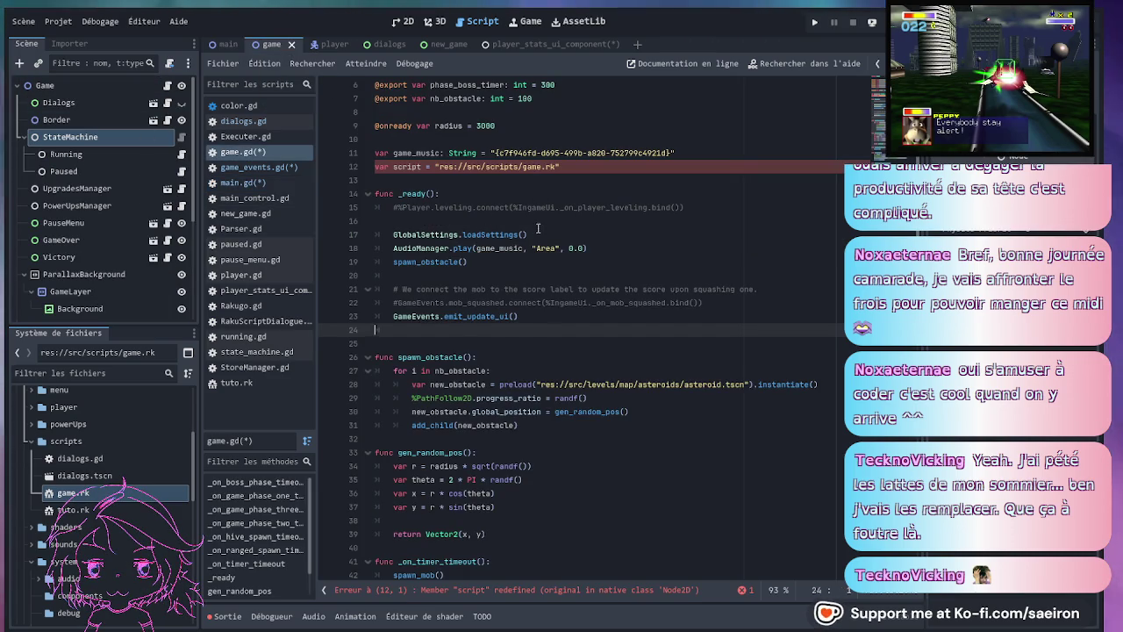
{"action": "left_click", "coordinate": [541, 321]}
{"action": "key", "text": "ctrl+v"}
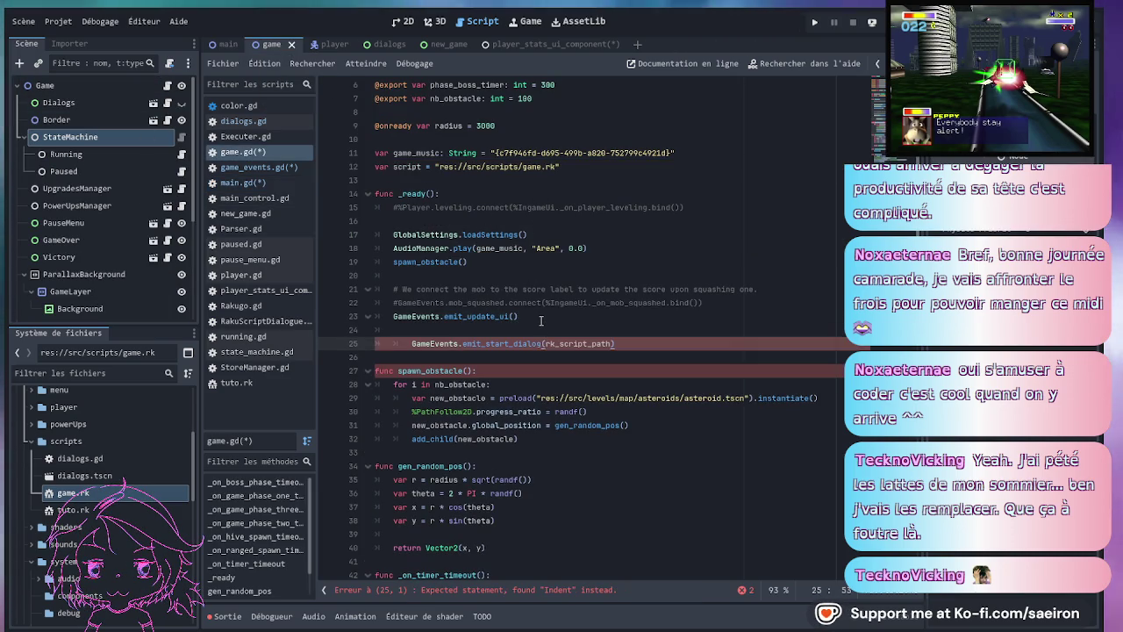
{"action": "key", "text": "Home"}
{"action": "key", "text": "BackSpace"}
{"action": "key", "text": "BackSpace"}
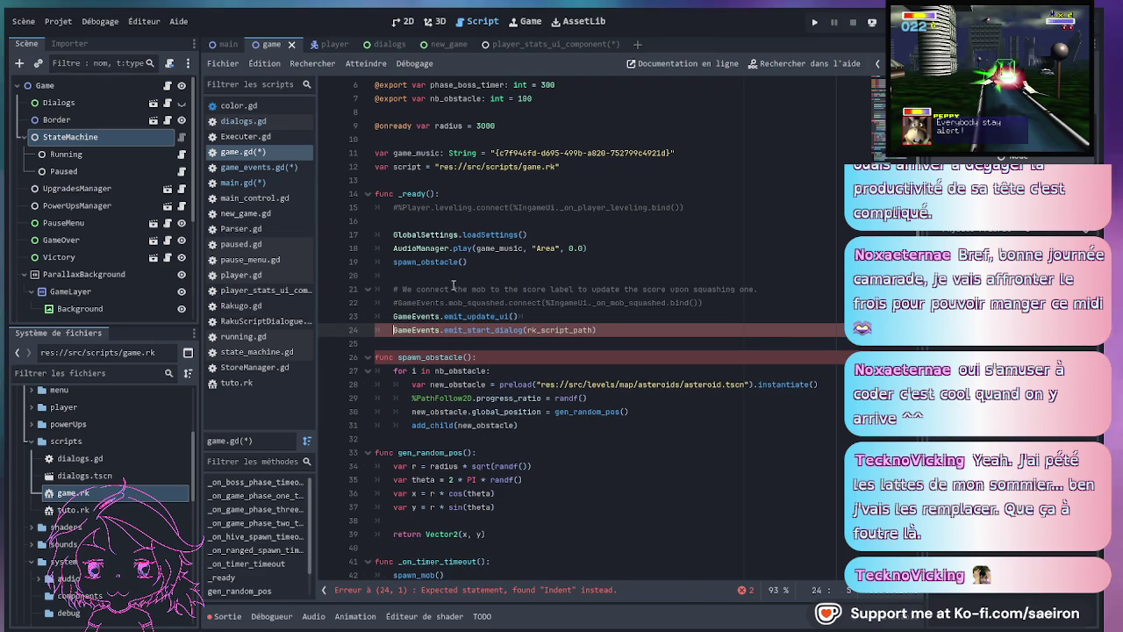
{"action": "left_click", "coordinate": [487, 271]}
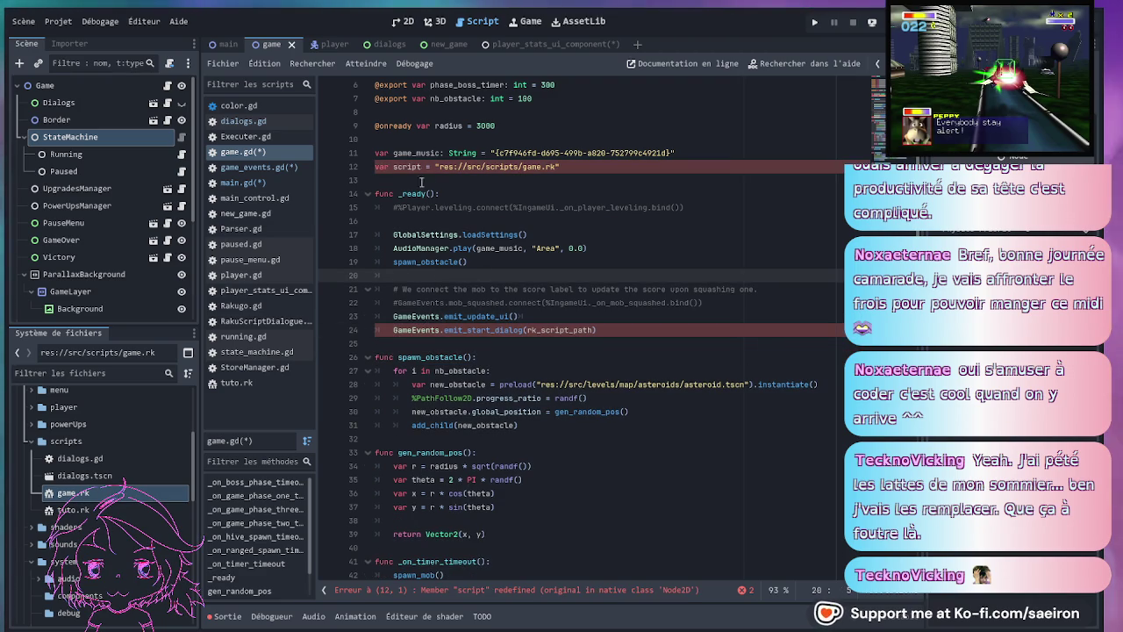
- Rename the script variable on line 12 to rk_script_path and save game.gd
{"action": "double_click", "coordinate": [532, 333]}
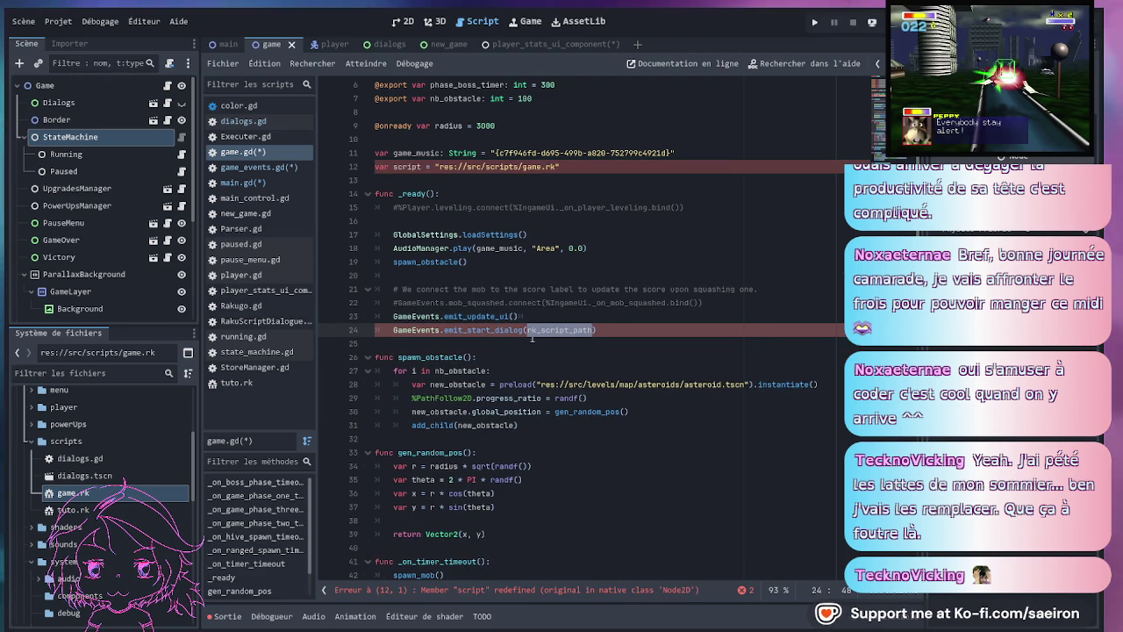
{"action": "key", "text": "ctrl+c"}
{"action": "double_click", "coordinate": [408, 166]}
{"action": "key", "text": "ctrl+v"}
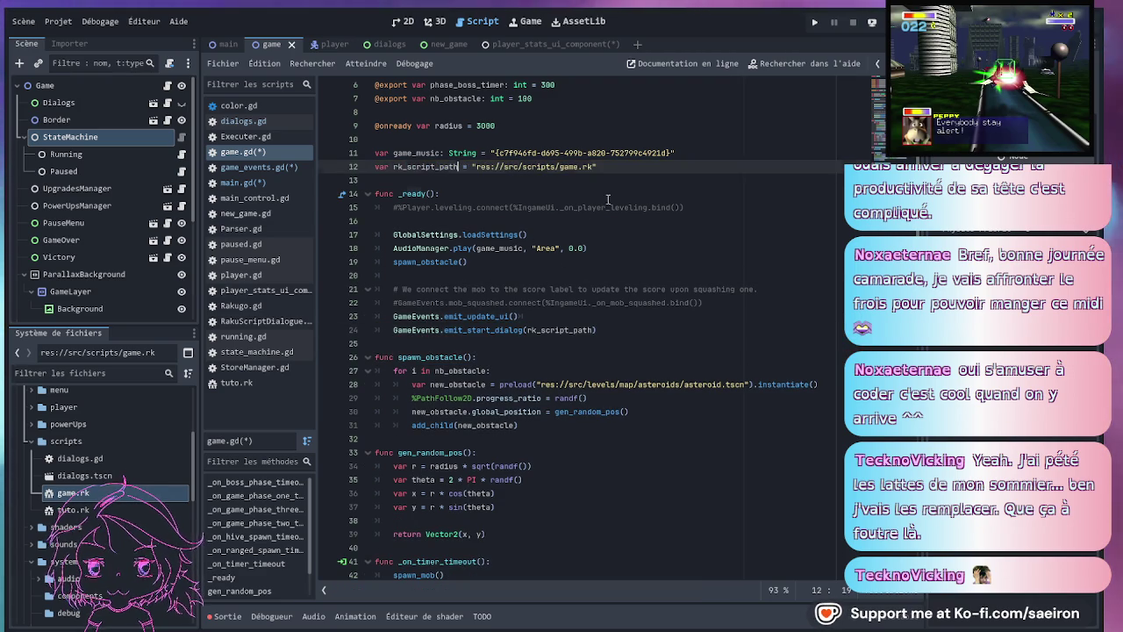
{"action": "left_click", "coordinate": [544, 194]}
{"action": "left_click", "coordinate": [550, 291]}
{"action": "left_click", "coordinate": [549, 330]}
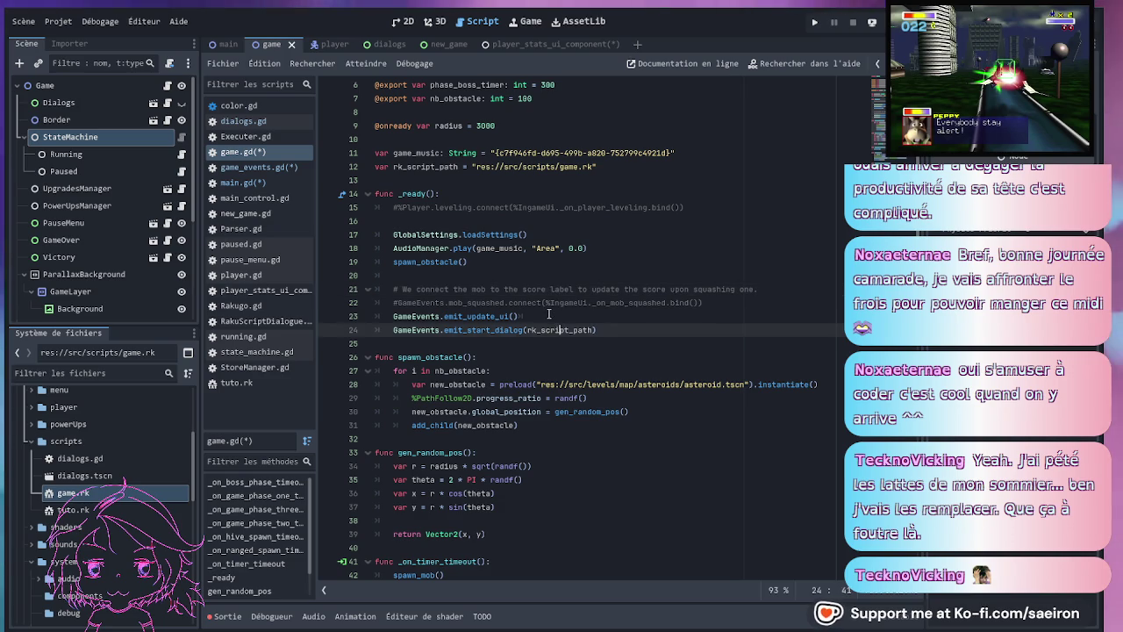
{"action": "left_click", "coordinate": [548, 314]}
{"action": "left_click", "coordinate": [603, 326]}
{"action": "key", "text": "ctrl+s"}
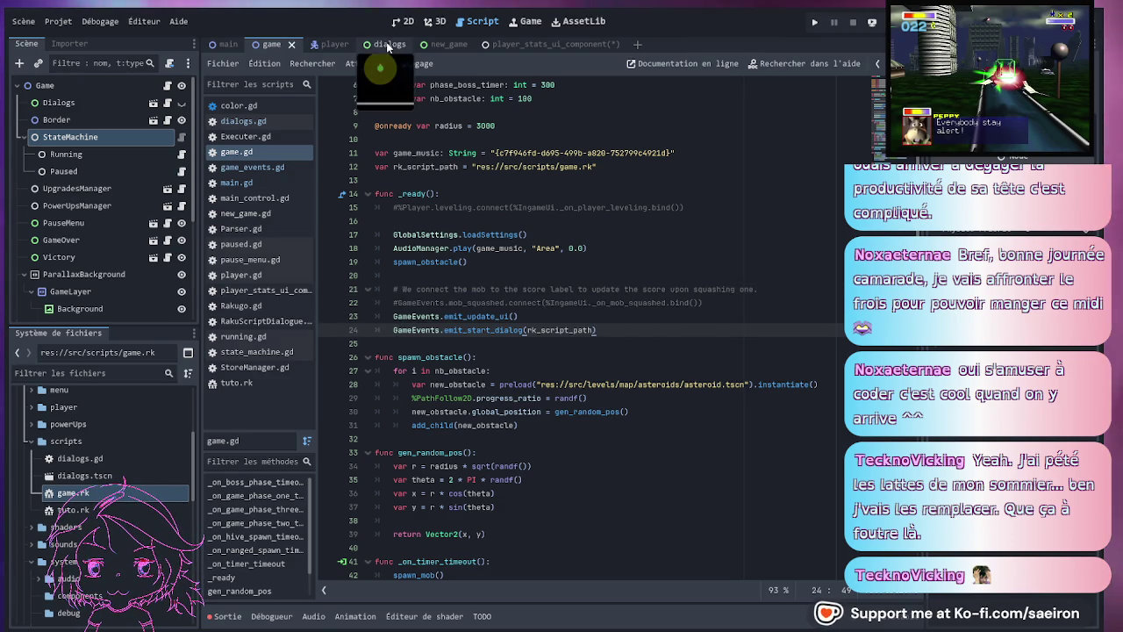
- Rename the _on_dialogue_interact handler in dialogs.gd to _on_dialog_start
{"action": "left_click", "coordinate": [386, 43]}
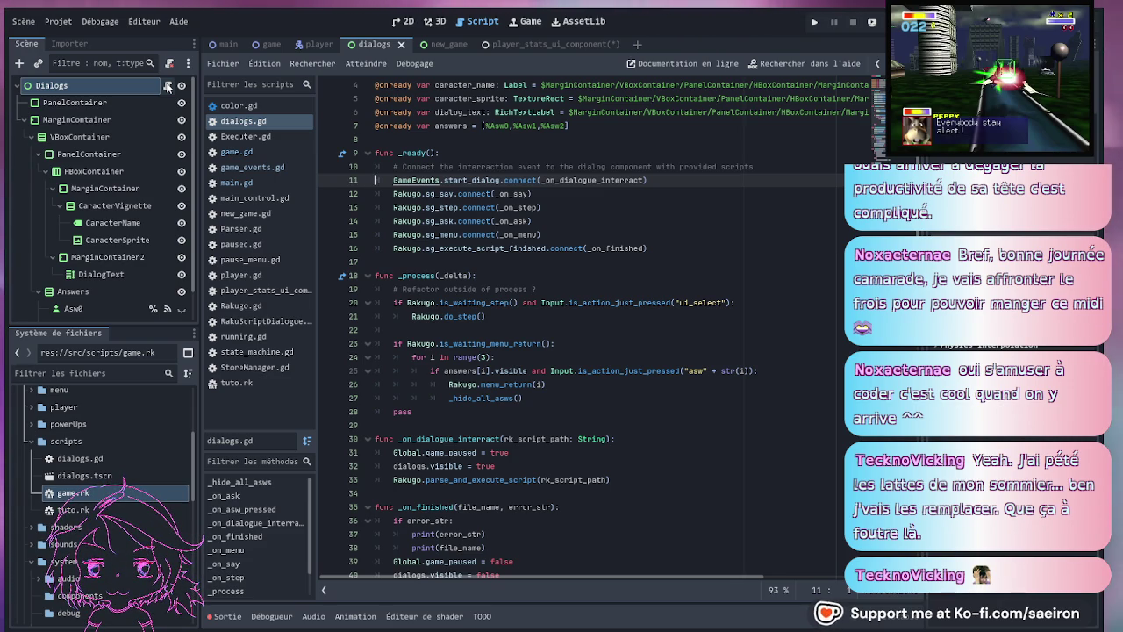
{"action": "double_click", "coordinate": [480, 180]}
{"action": "left_click", "coordinate": [604, 180]}
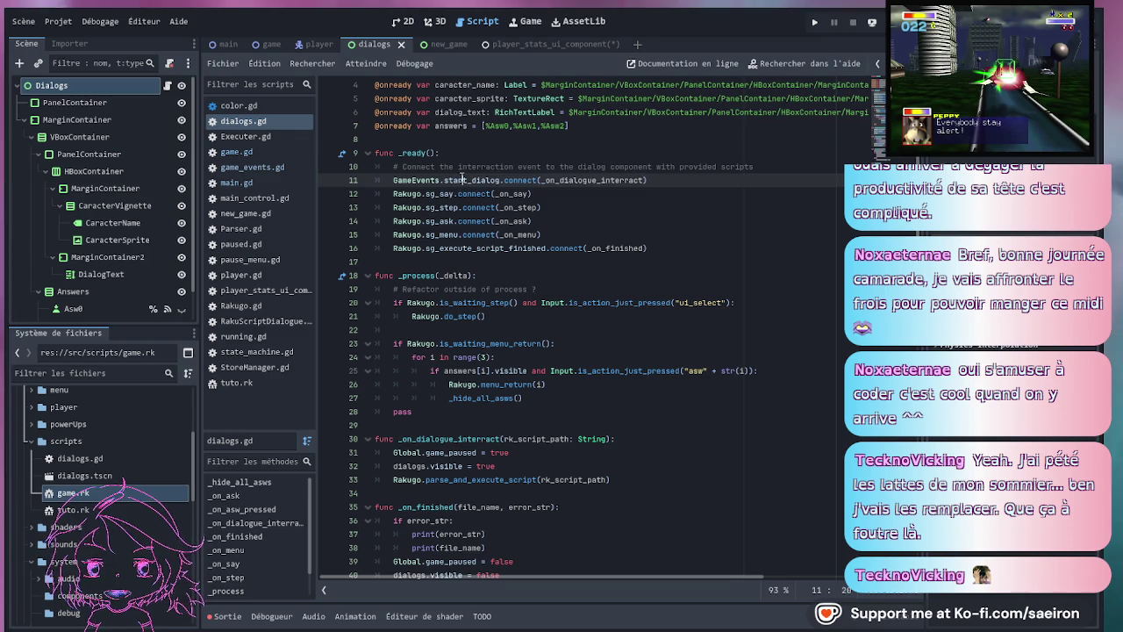
{"action": "left_click", "coordinate": [603, 180], "text": "ctrl"}
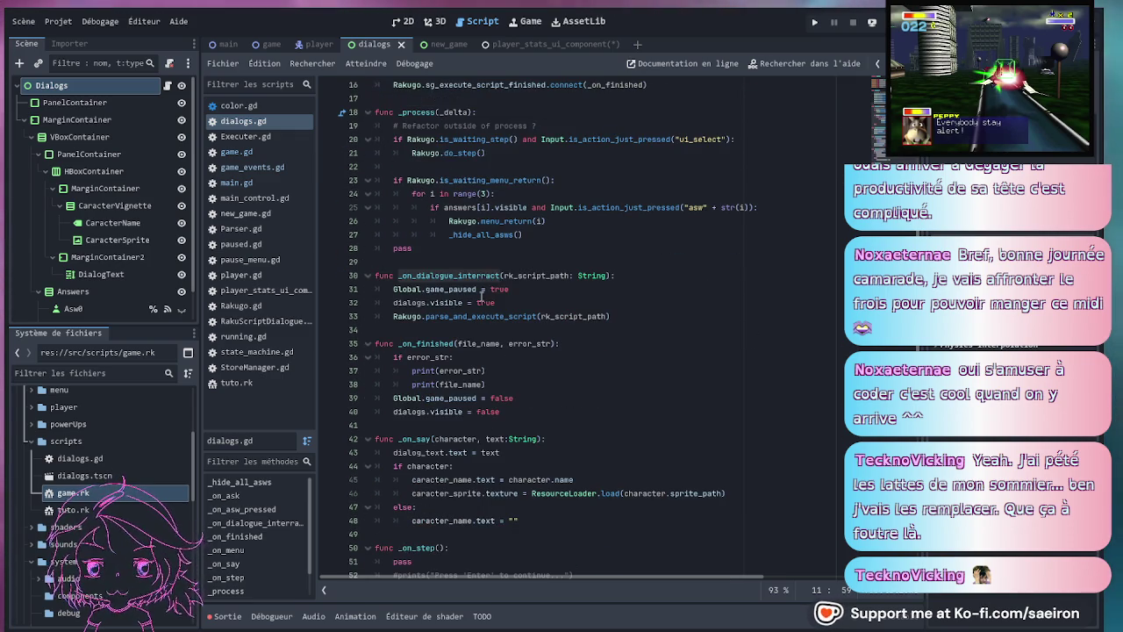
{"action": "left_click", "coordinate": [480, 275]}
{"action": "key", "text": "BackSpace"}
{"action": "key", "text": "BackSpace"}
{"action": "key", "text": "BackSpace"}
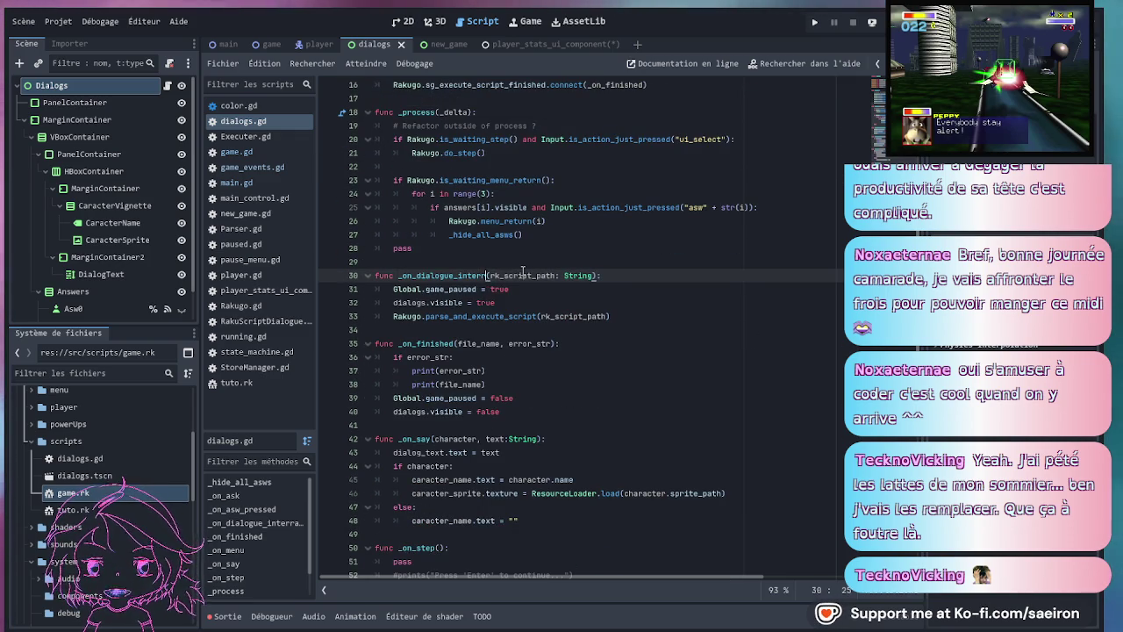
{"action": "key", "text": "BackSpace"}
{"action": "type", "text": "start"}
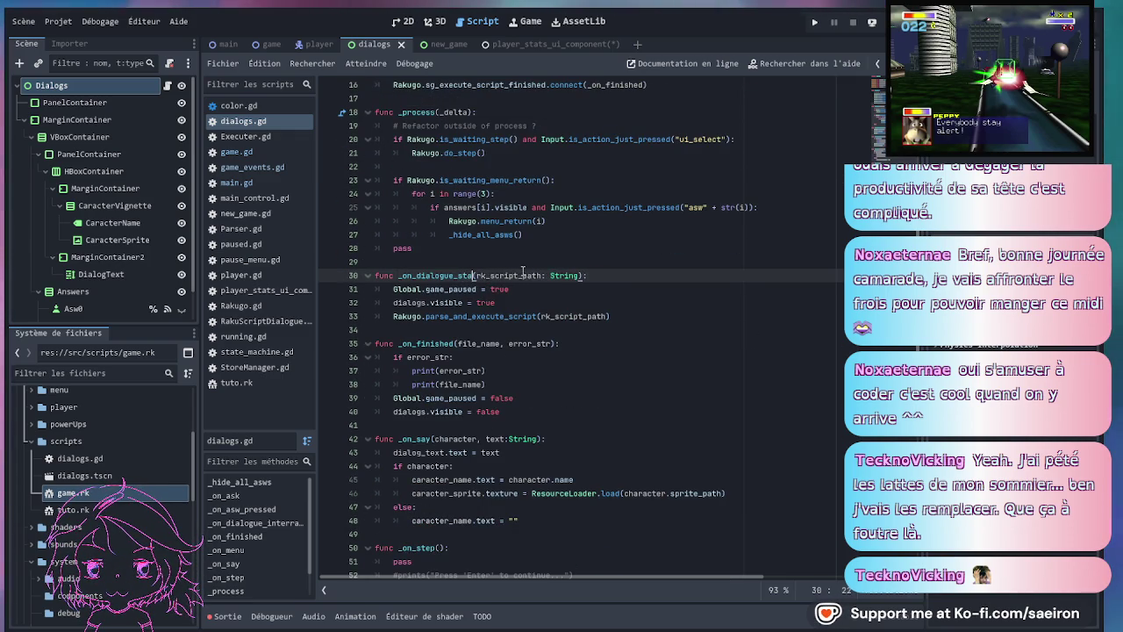
{"action": "key", "text": "Left"}
{"action": "key", "text": "Left"}
{"action": "key", "text": "Left"}
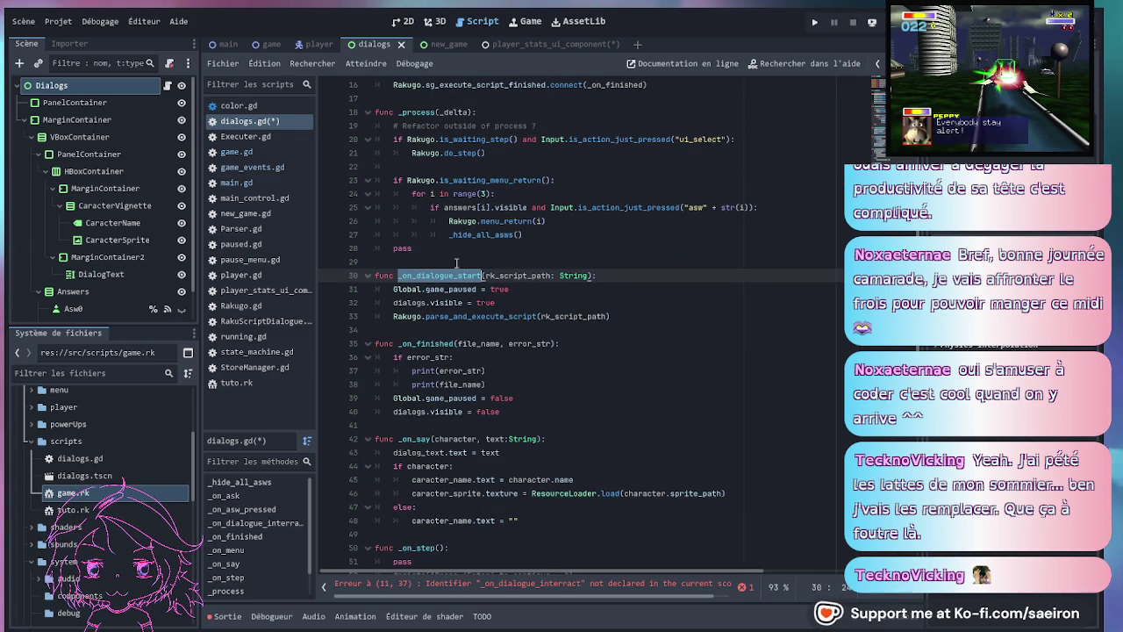
{"action": "key", "text": "BackSpace"}
{"action": "key", "text": "BackSpace"}
- Update the start_dialog connection on line 11 to call _on_dialog_start
{"action": "double_click", "coordinate": [436, 275]}
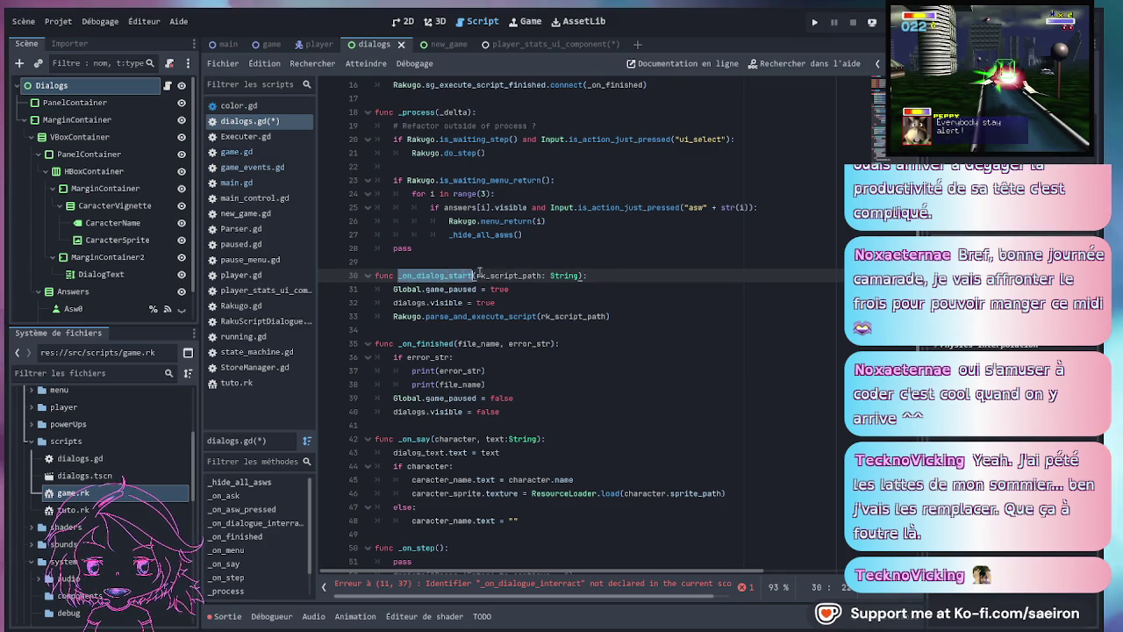
{"action": "scroll", "coordinate": [526, 220], "scroll_direction": "up", "scroll_amount": 3}
{"action": "left_click", "coordinate": [573, 140]}
{"action": "double_click", "coordinate": [574, 140]}
{"action": "key", "text": "ctrl+v"}
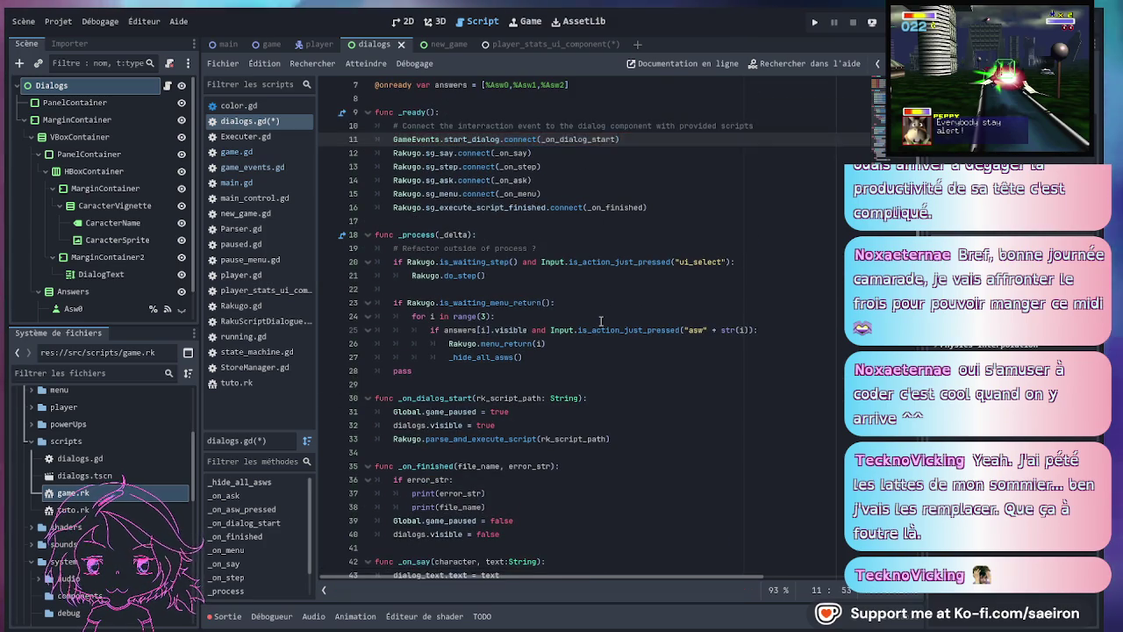
- Review the handler's visible and parse_and_execute_script lines, then bring game.gd back up
{"action": "scroll", "coordinate": [527, 263], "scroll_direction": "down", "scroll_amount": 1}
{"action": "left_click", "coordinate": [509, 345]}
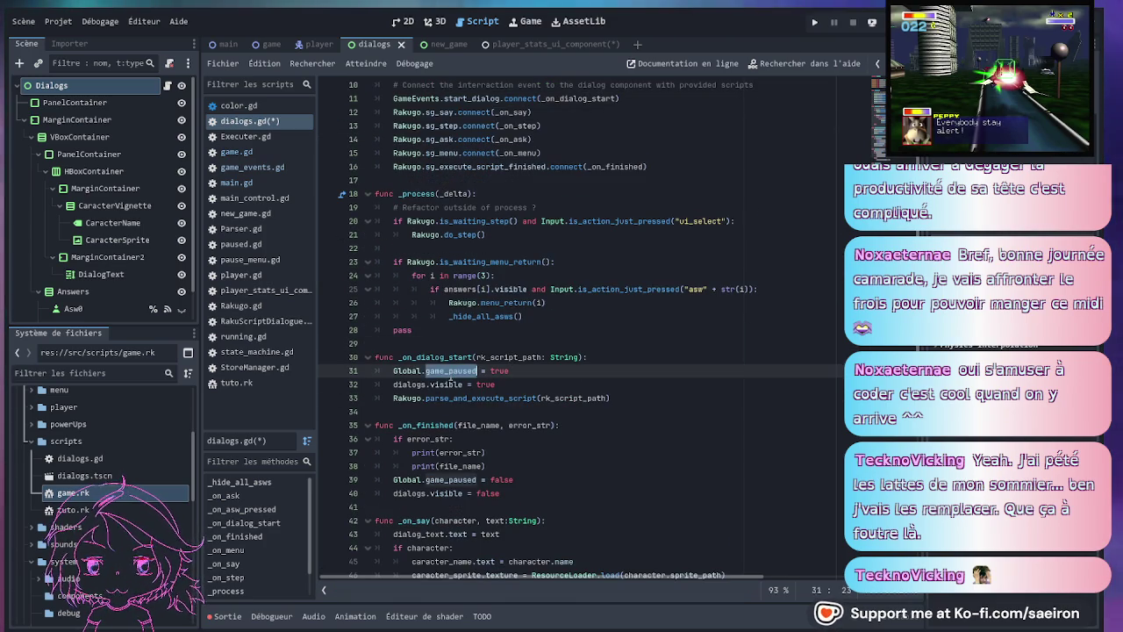
{"action": "double_click", "coordinate": [443, 384]}
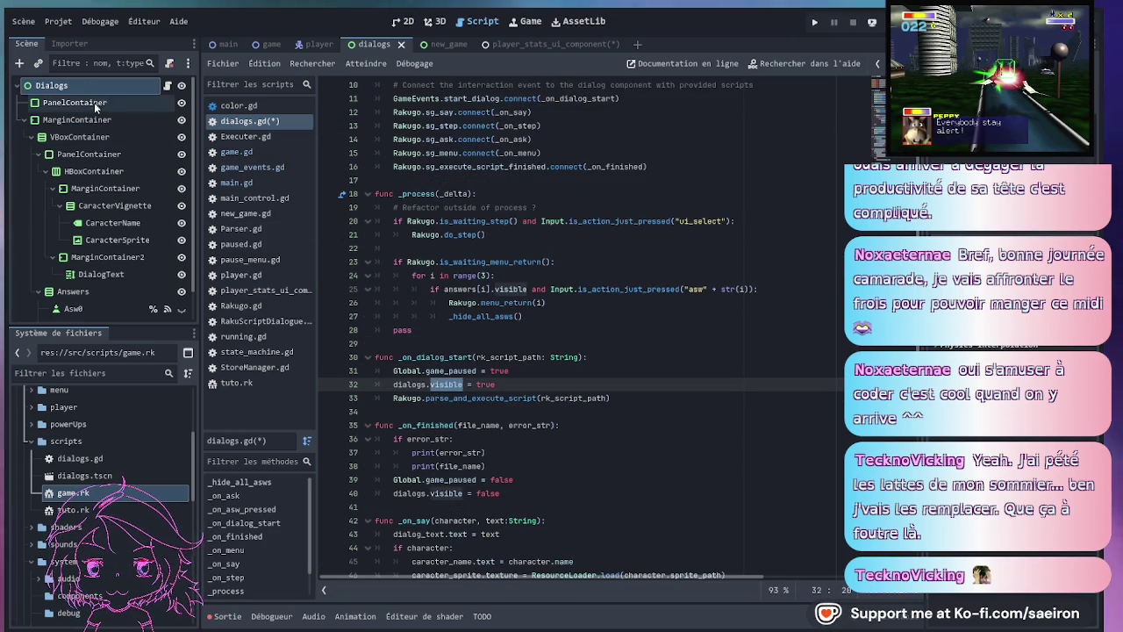
{"action": "left_click_drag", "start_coordinate": [393, 397], "coordinate": [614, 397]}
{"action": "left_click", "coordinate": [624, 398]}
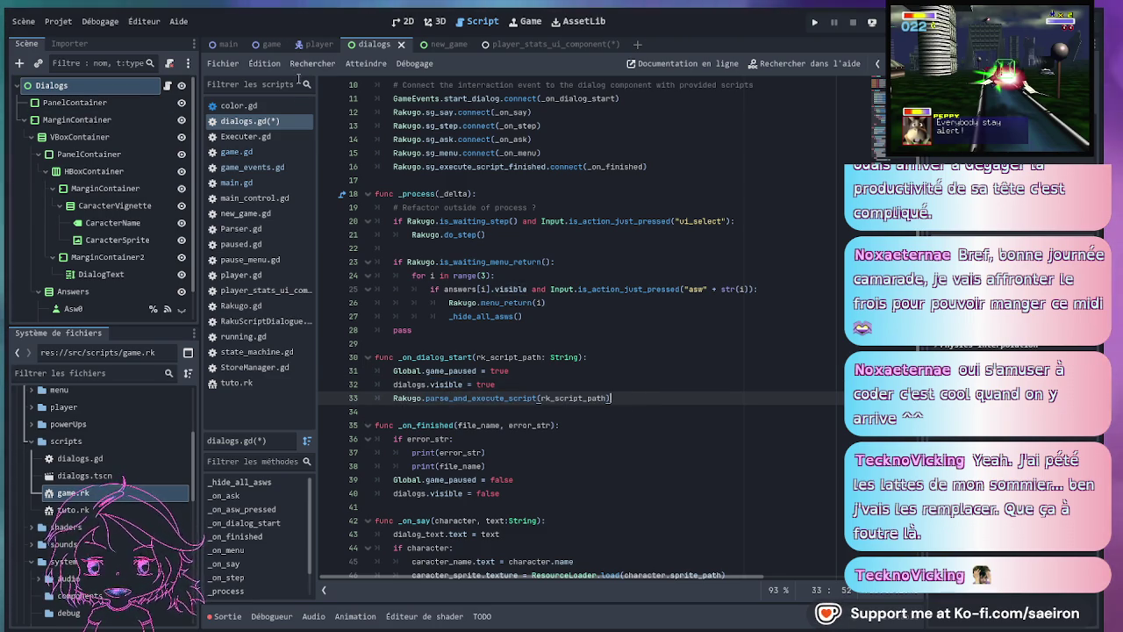
{"action": "left_click", "coordinate": [250, 46]}
{"action": "left_click", "coordinate": [236, 151]}
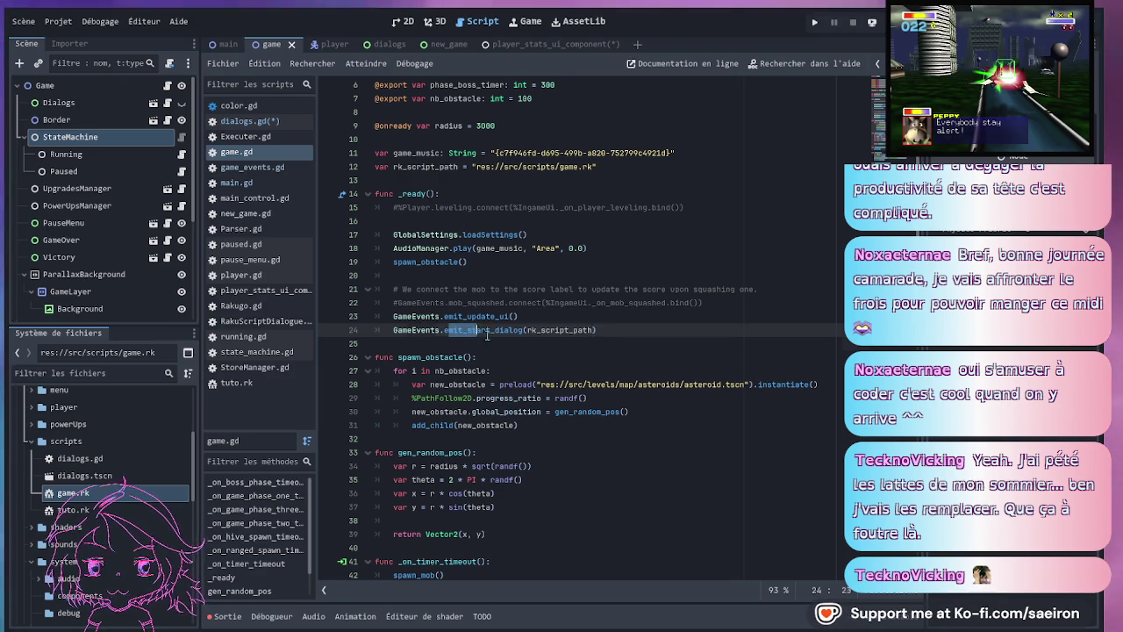
- Check rk_script_path in game.gd and the tuto.rk path in main.gd
{"action": "key", "text": "shift+End"}
{"action": "scroll", "coordinate": [462, 386], "scroll_direction": "up", "scroll_amount": 2}
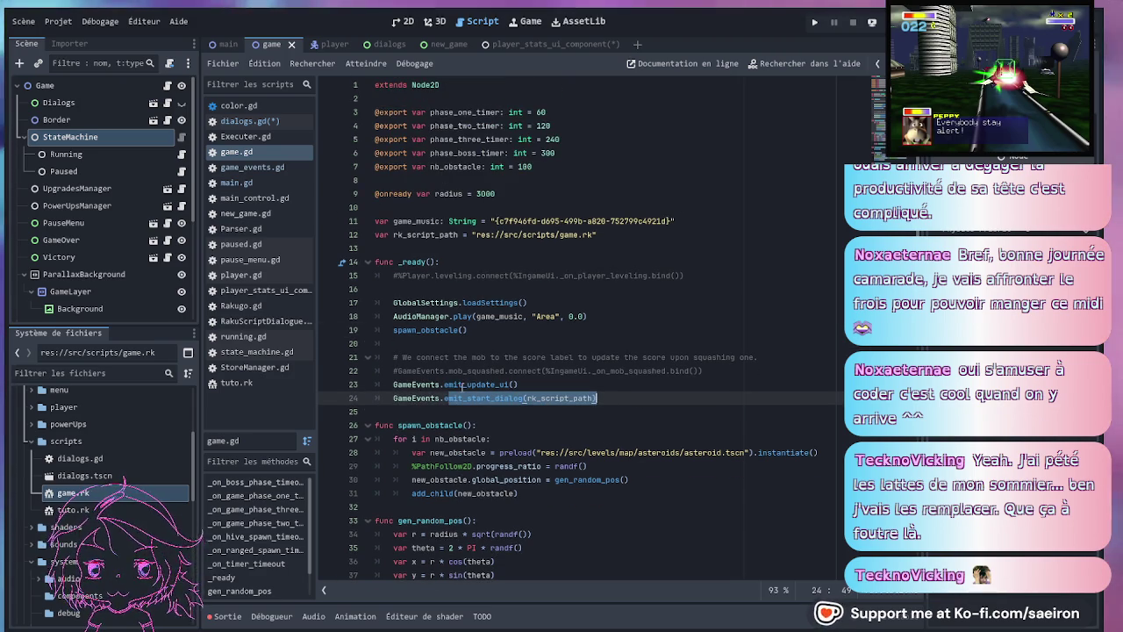
{"action": "double_click", "coordinate": [425, 234]}
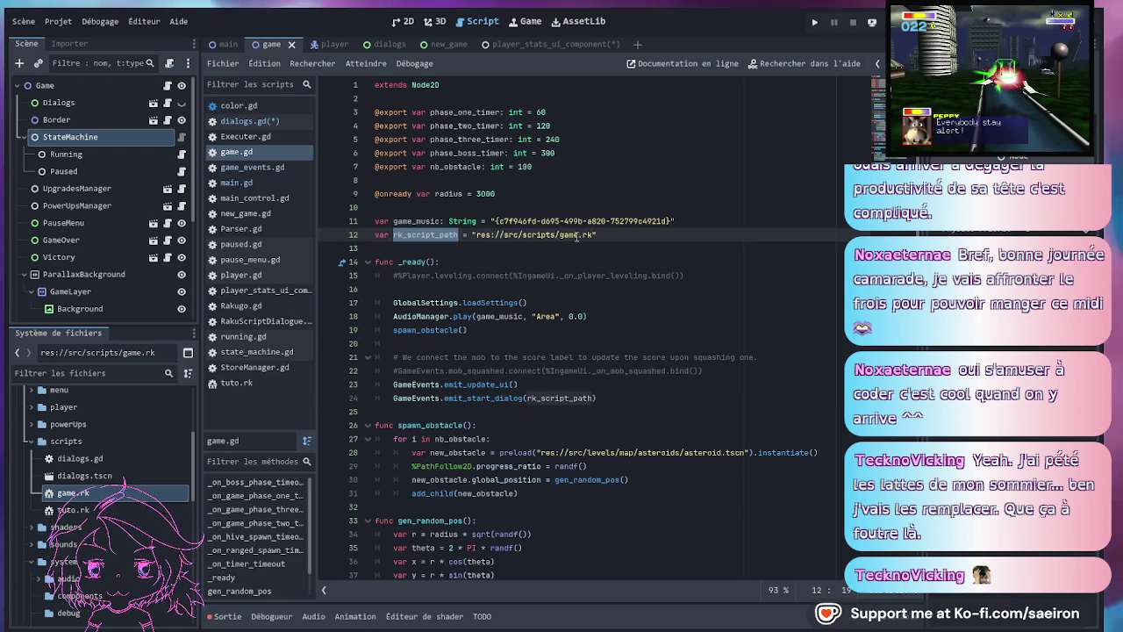
{"action": "left_click", "coordinate": [220, 46]}
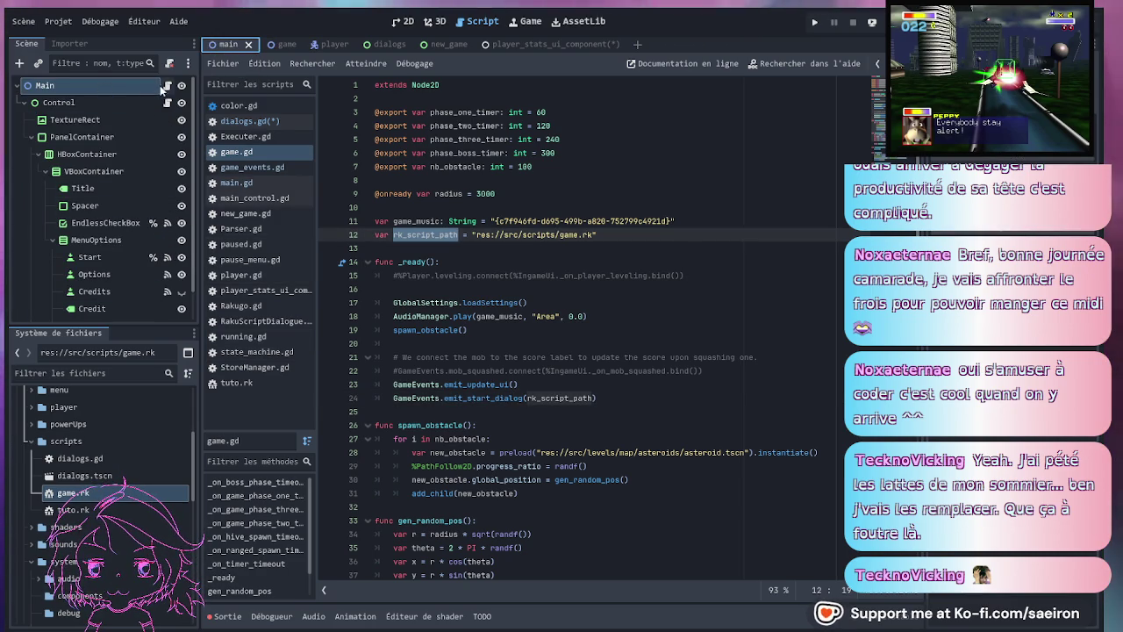
{"action": "left_click", "coordinate": [163, 88]}
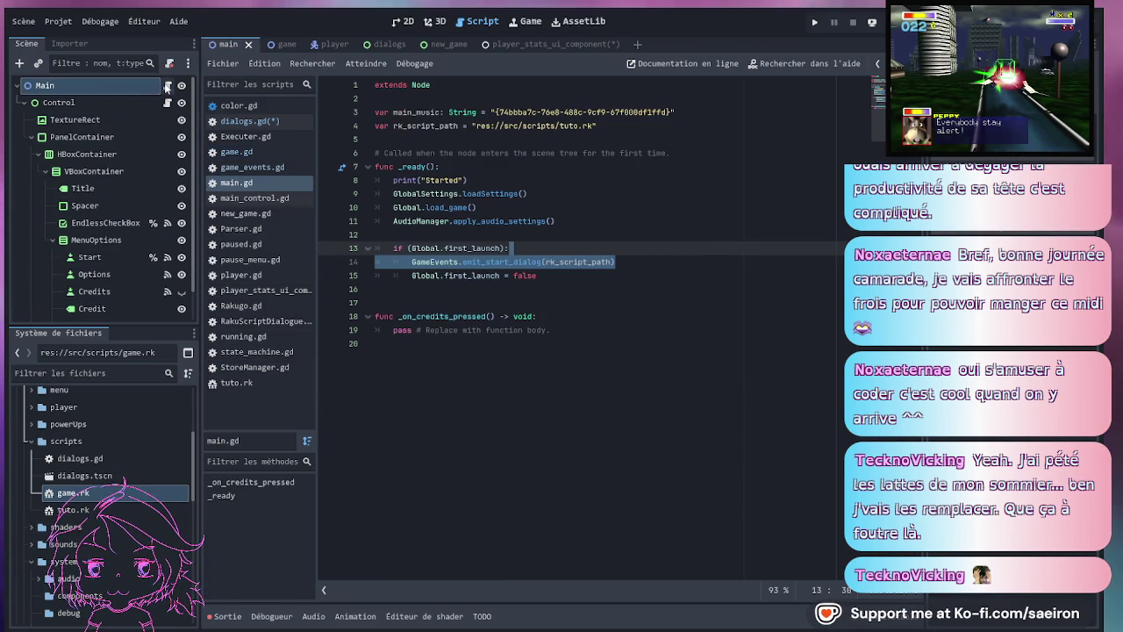
{"action": "left_click", "coordinate": [568, 125]}
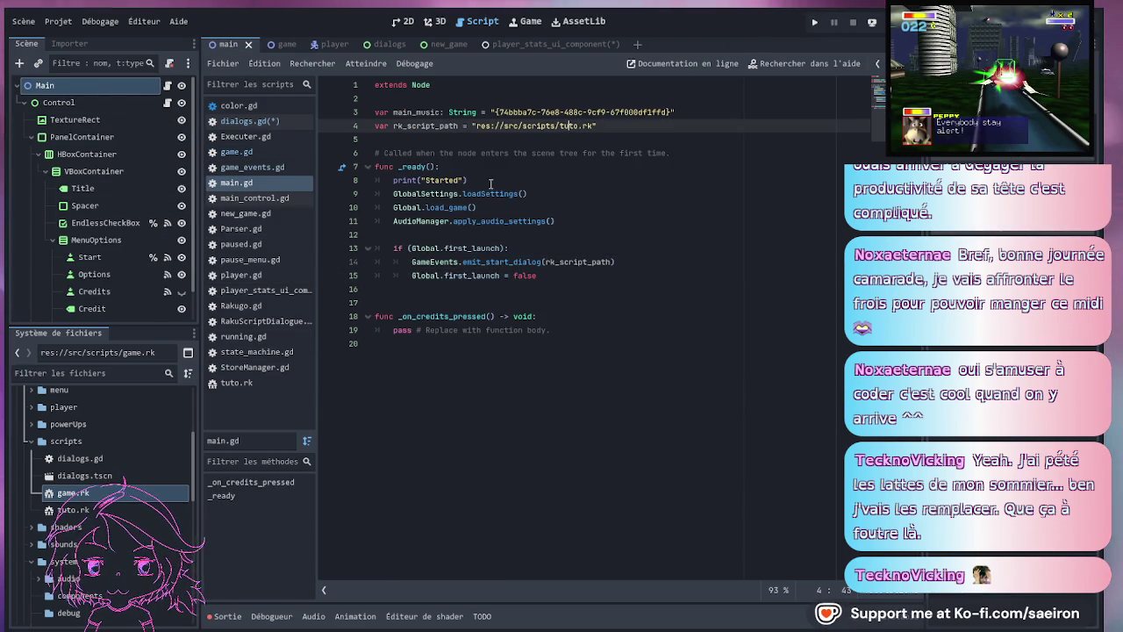
- Open game.rk from the FileSystem dock and save to launch a test run
{"action": "double_click", "coordinate": [88, 493]}
{"action": "left_click", "coordinate": [514, 275]}
{"action": "key", "text": "ctrl+s"}
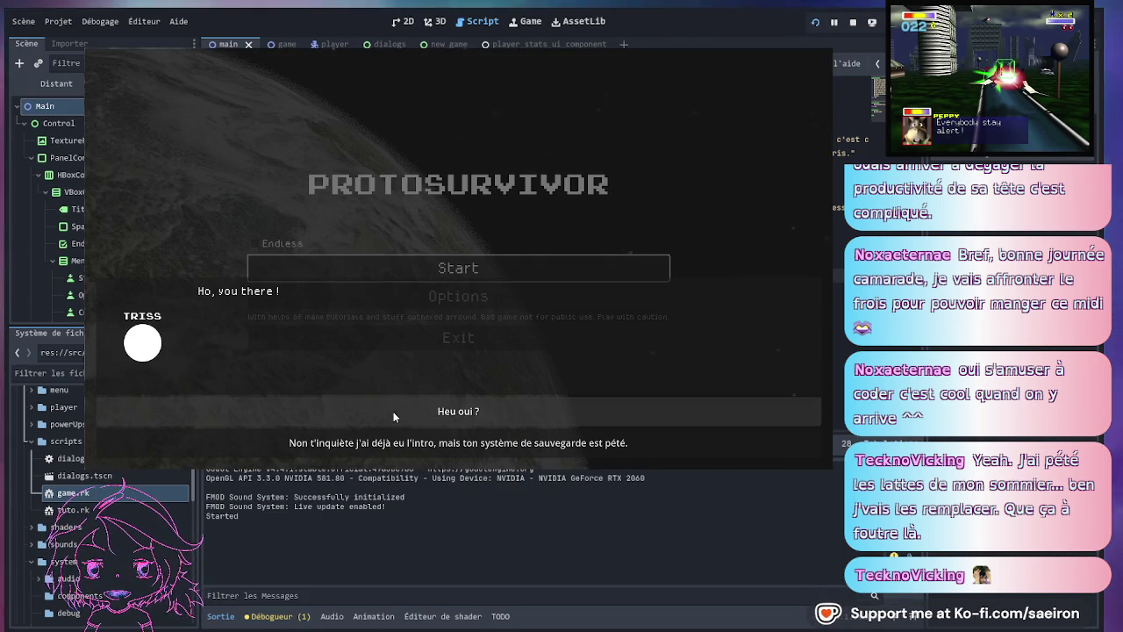
- Answer Triss's greeting with the lower reply and click through her dialogue
{"action": "left_click", "coordinate": [390, 453]}
{"action": "left_click", "coordinate": [387, 443]}
{"action": "left_click", "coordinate": [376, 425]}
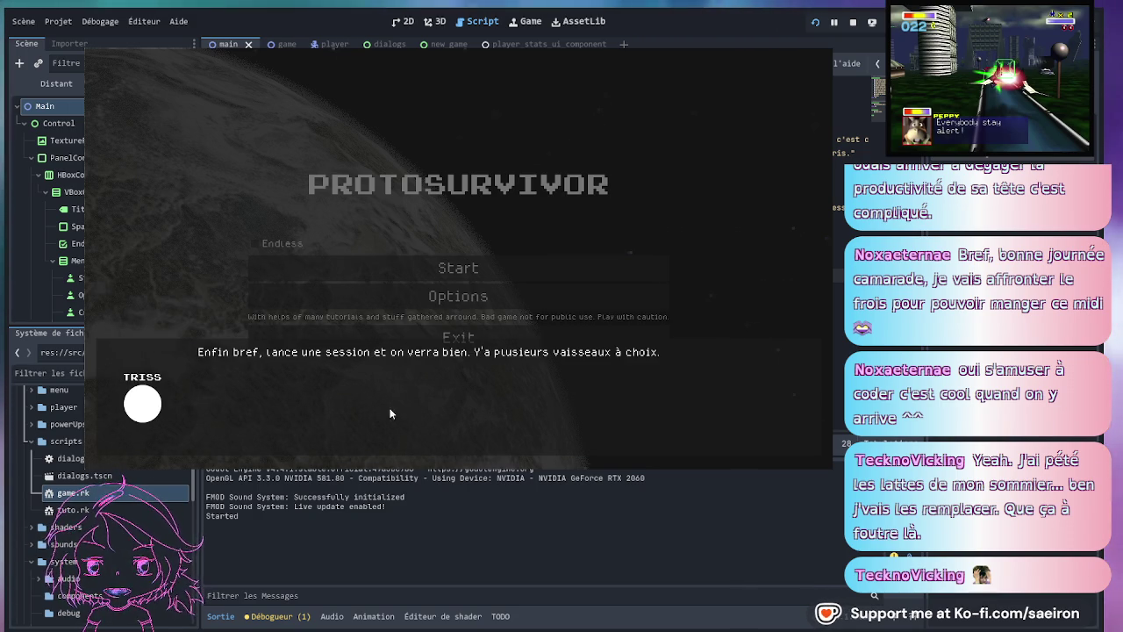
{"action": "left_click", "coordinate": [371, 414]}
- Start a mission with the chosen ship, skip the intro, and stop at Calcula's line
{"action": "left_click", "coordinate": [421, 274]}
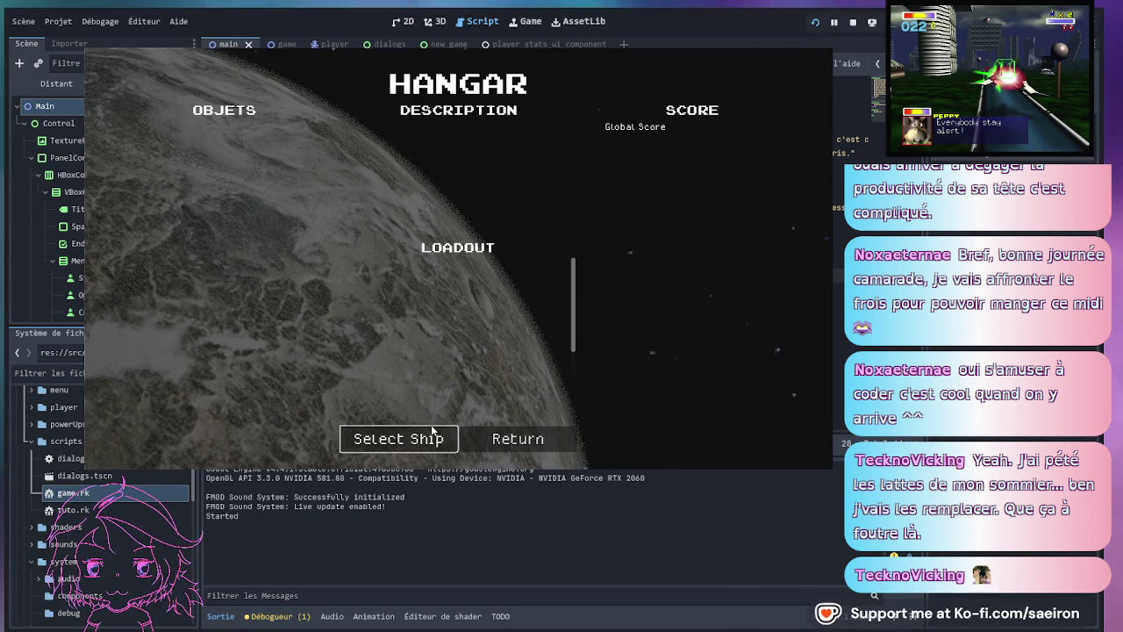
{"action": "left_click", "coordinate": [433, 429]}
{"action": "left_click", "coordinate": [427, 439]}
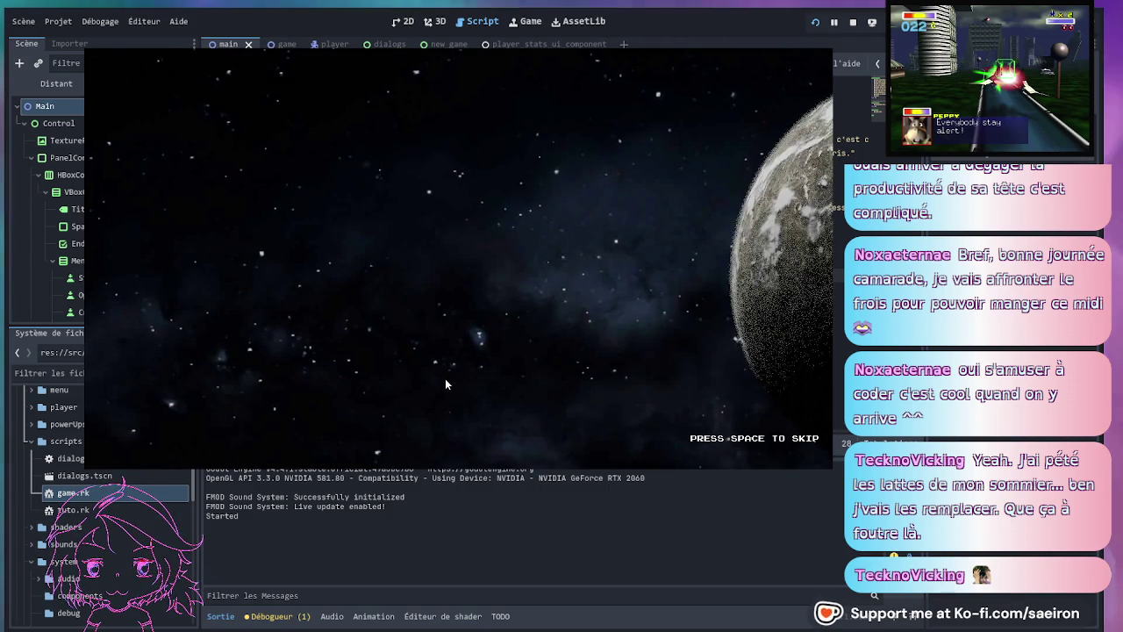
{"action": "key", "text": "space"}
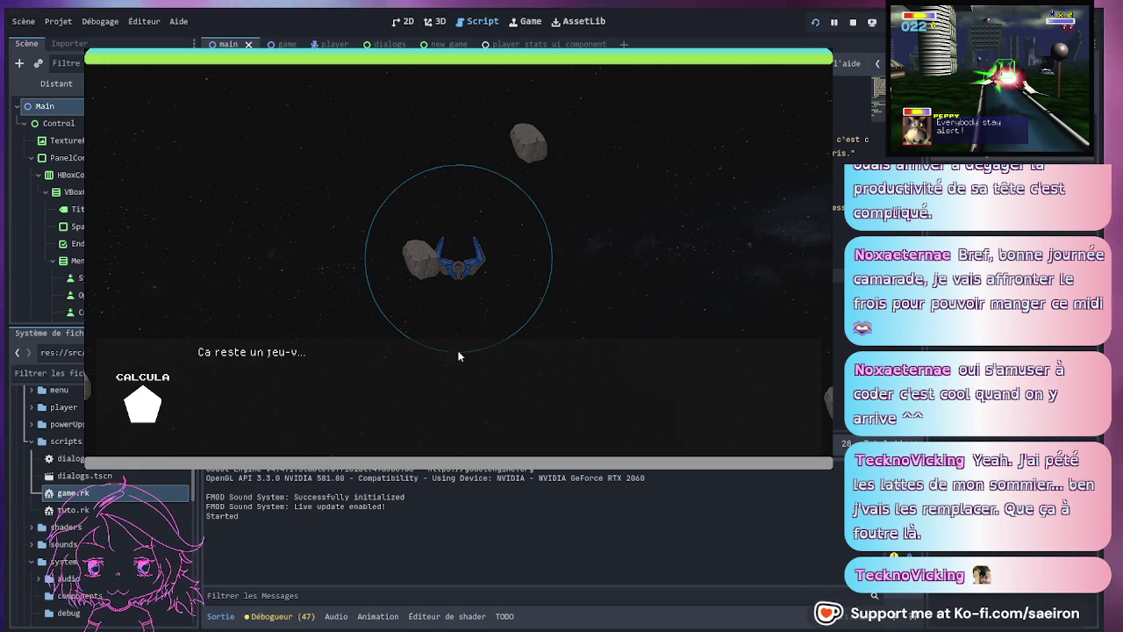
{"action": "key", "text": "F8"}
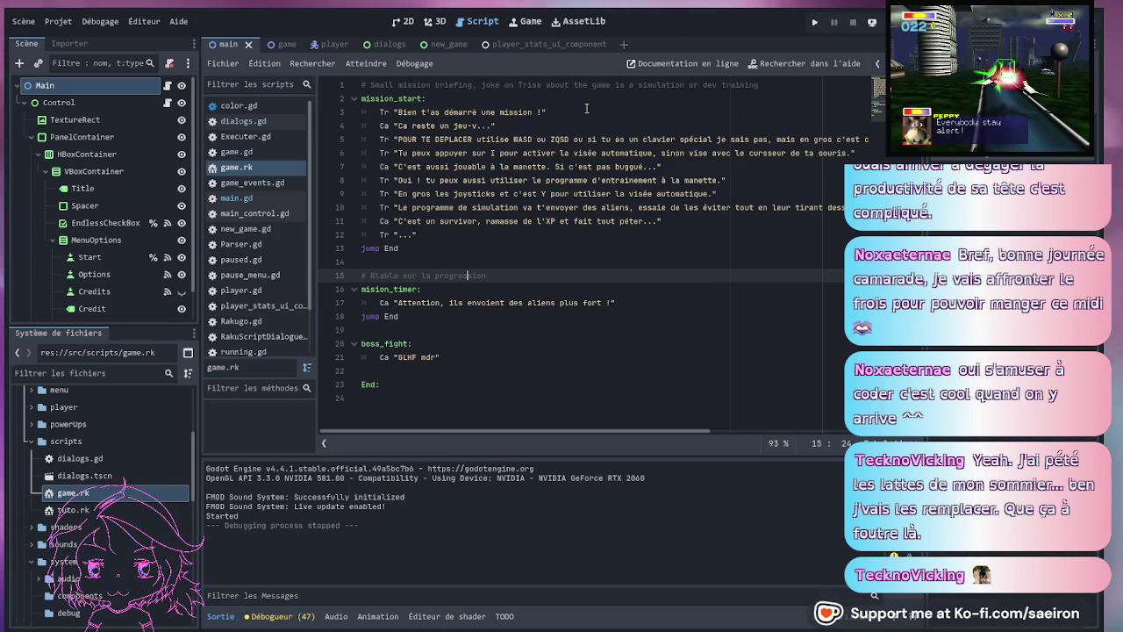
- Save from game.rk in the game scene and relaunch to show Triss's opening line
{"action": "left_click", "coordinate": [283, 43]}
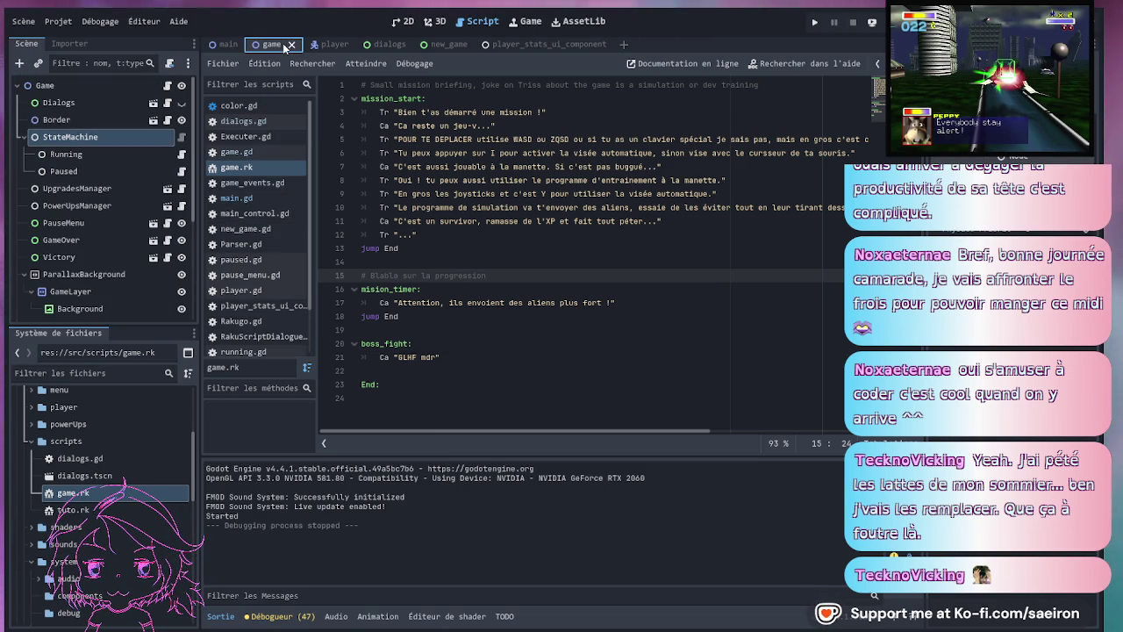
{"action": "left_click", "coordinate": [491, 302]}
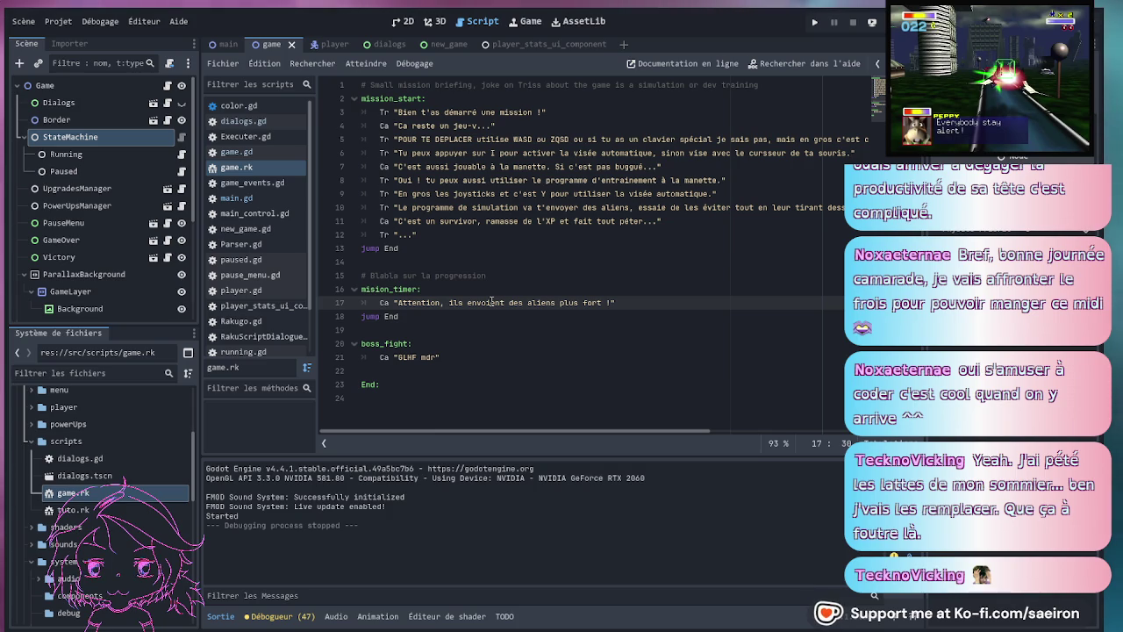
{"action": "key", "text": "ctrl+s"}
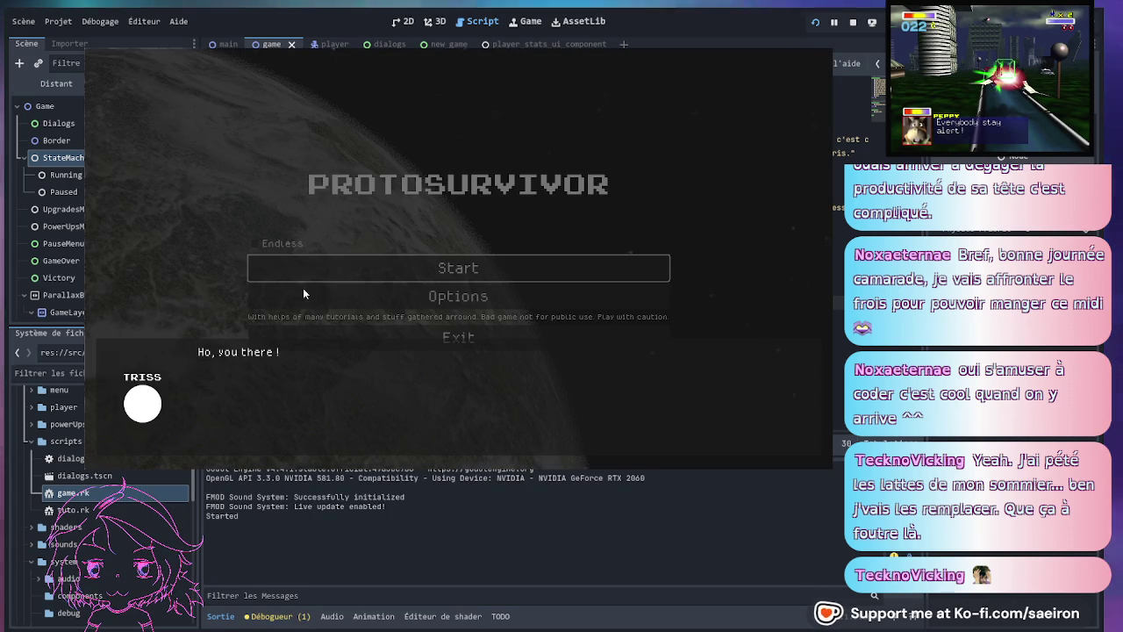
- Pick a reply, start a mission with the Thunder ship, and stop once Triss's mission line shows
{"action": "left_click", "coordinate": [365, 443]}
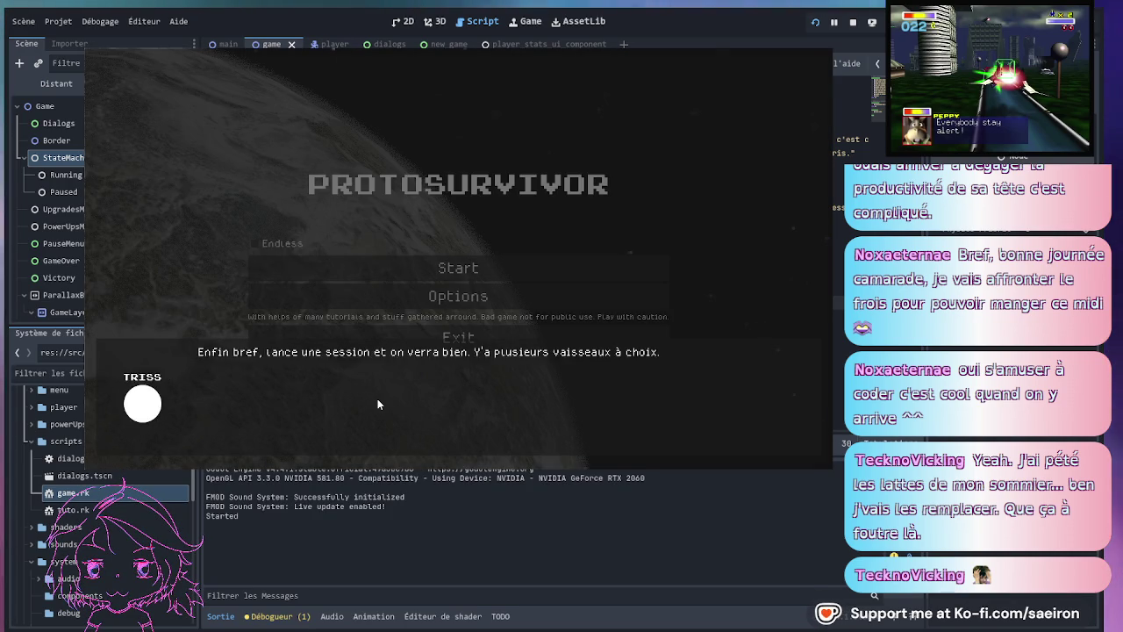
{"action": "left_click", "coordinate": [449, 273]}
{"action": "left_click", "coordinate": [423, 443]}
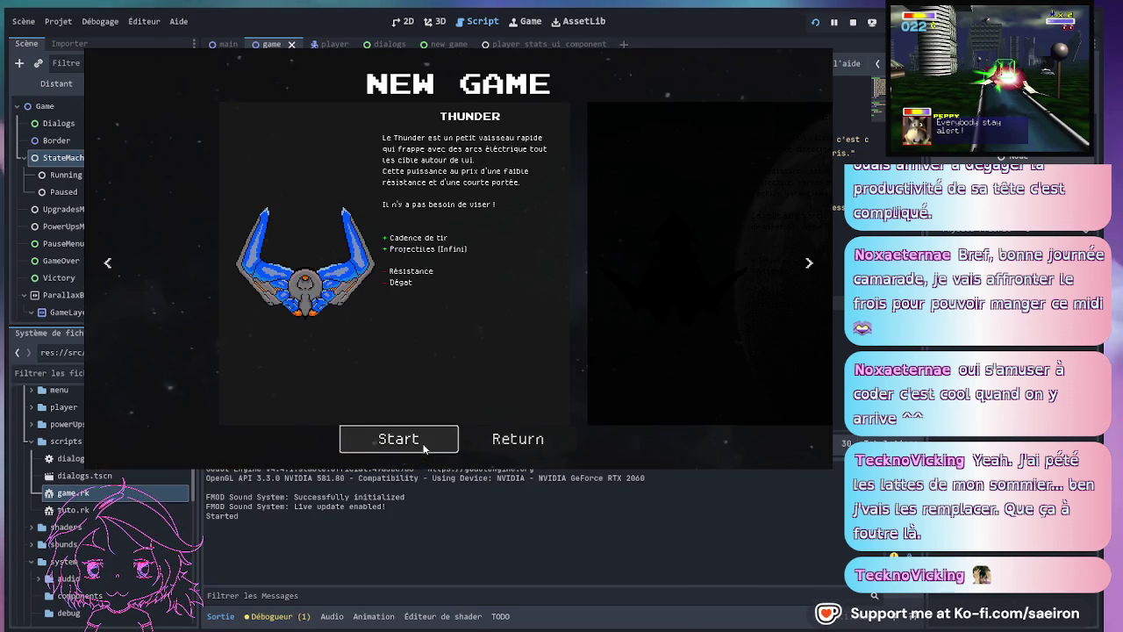
{"action": "left_click", "coordinate": [423, 445]}
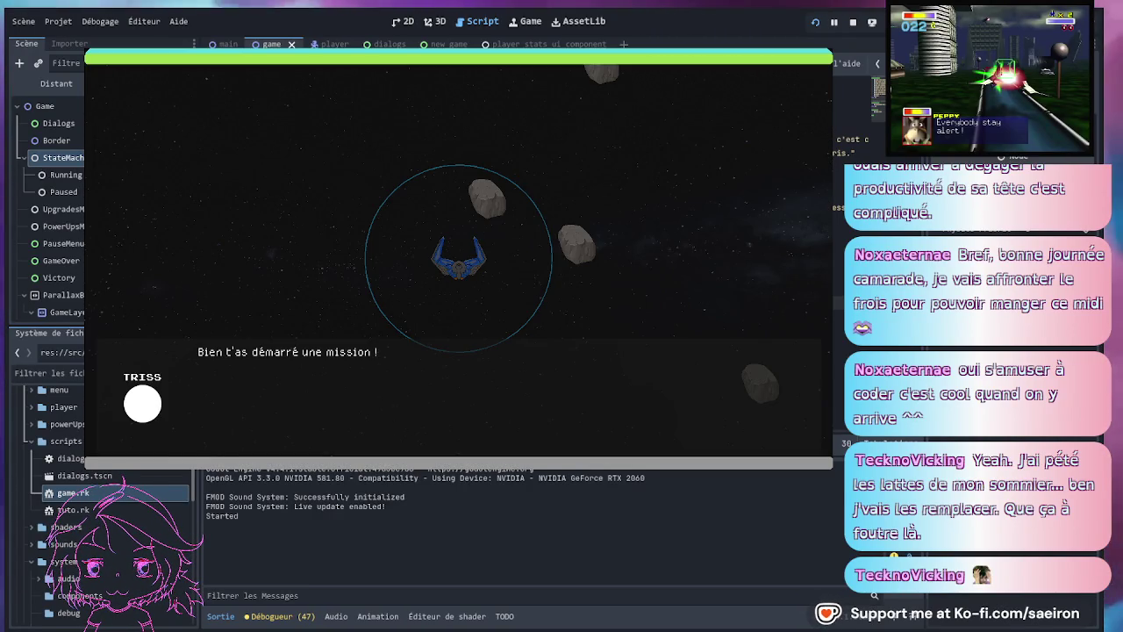
{"action": "key", "text": "F8"}
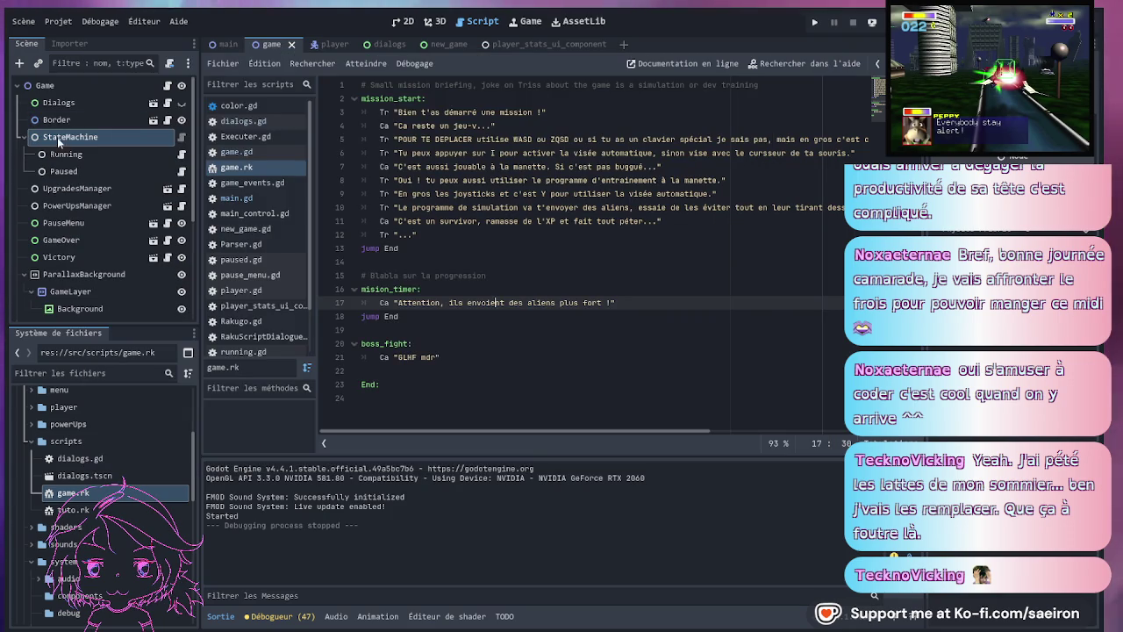
{"action": "double_click", "coordinate": [58, 122]}
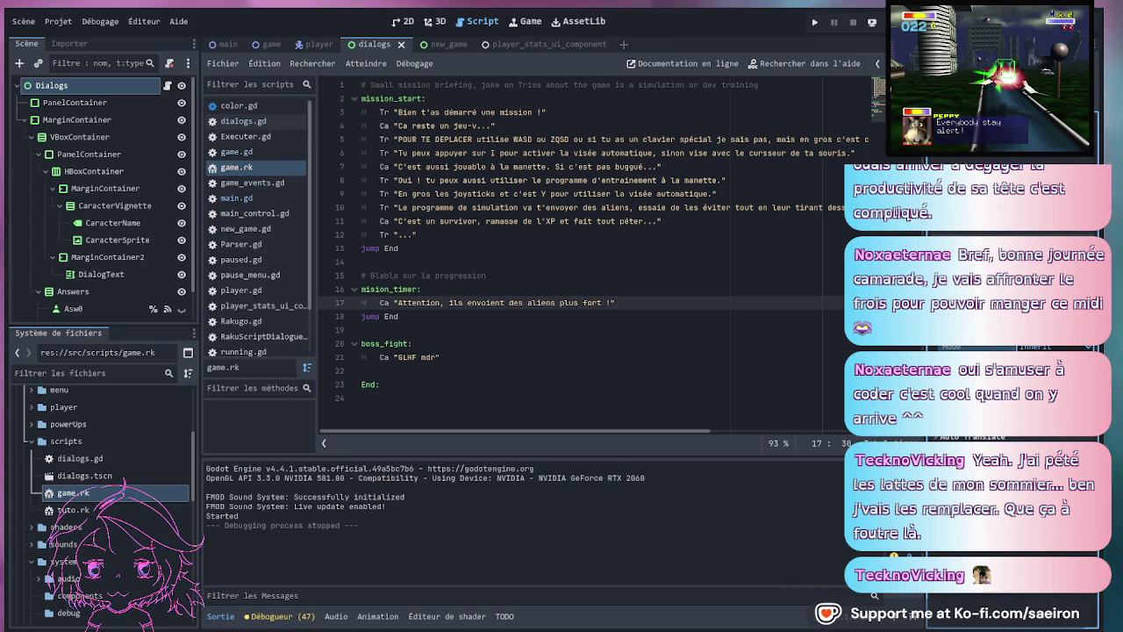
{"action": "left_click", "coordinate": [1022, 347]}
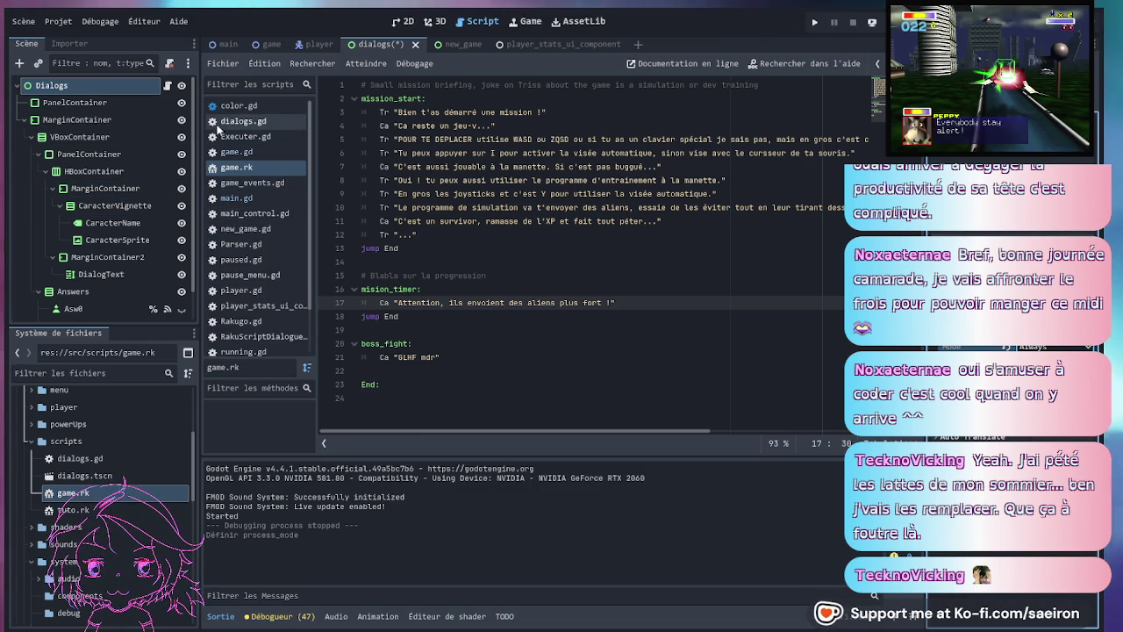
{"action": "left_click", "coordinate": [270, 45]}
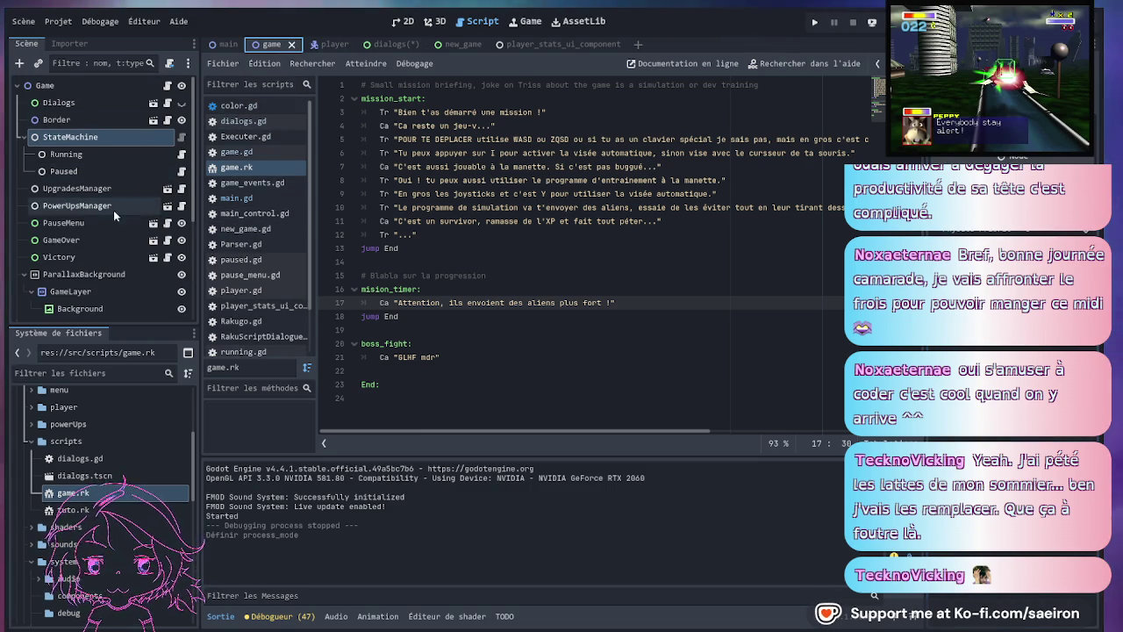
{"action": "scroll", "coordinate": [124, 255], "scroll_direction": "down", "scroll_amount": 4}
{"action": "left_click_drag", "start_coordinate": [101, 325], "coordinate": [111, 448]}
{"action": "scroll", "coordinate": [118, 324], "scroll_direction": "up", "scroll_amount": 2}
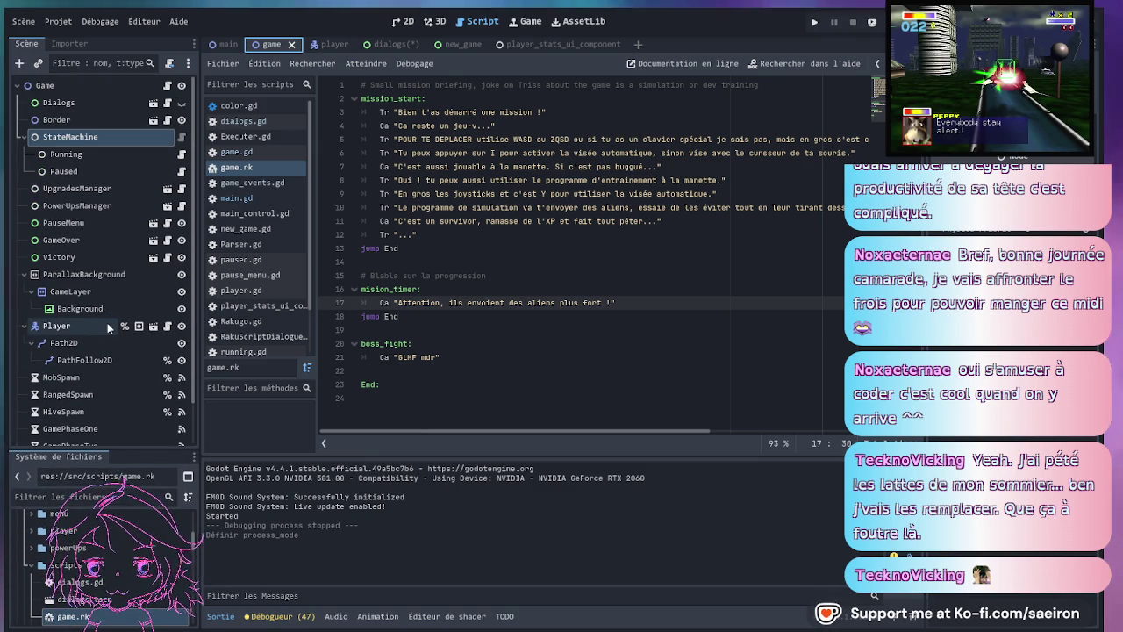
{"action": "left_click", "coordinate": [226, 43]}
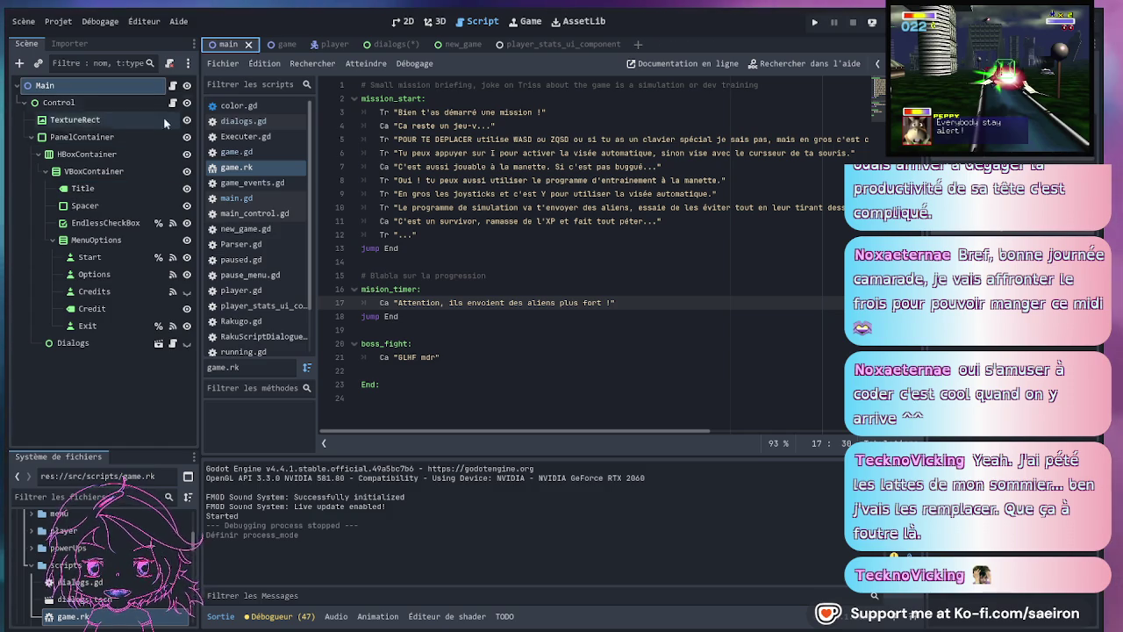
- Enlarge the FileSystem dock in the game scene, then save and run to the PROTOSURVIVOR menu
{"action": "left_click", "coordinate": [286, 45]}
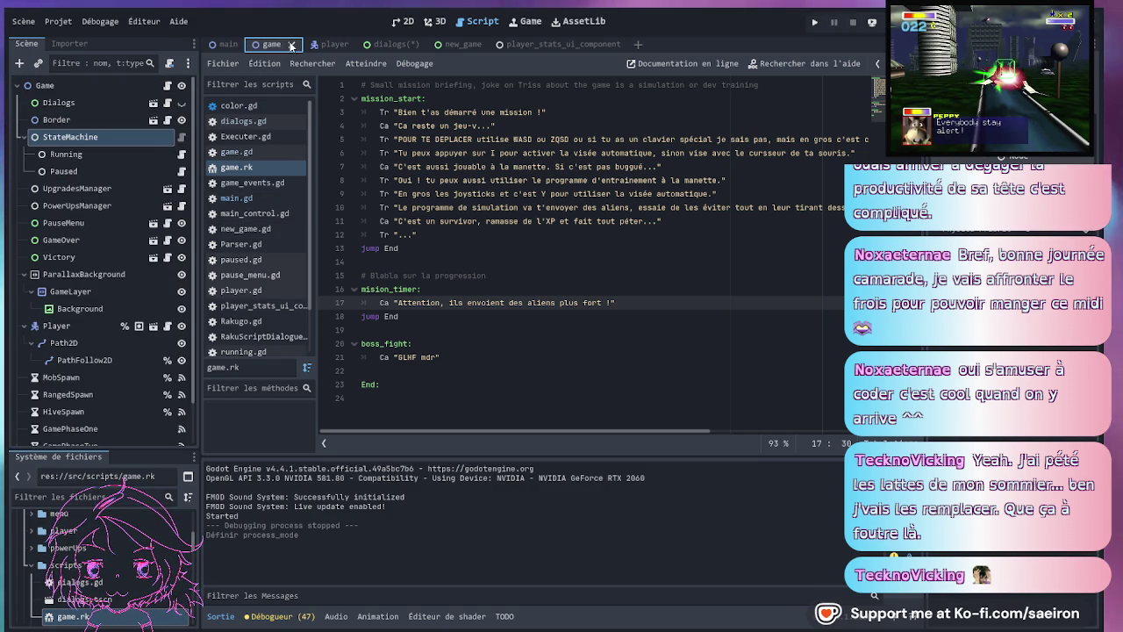
{"action": "scroll", "coordinate": [116, 295], "scroll_direction": "down", "scroll_amount": 2}
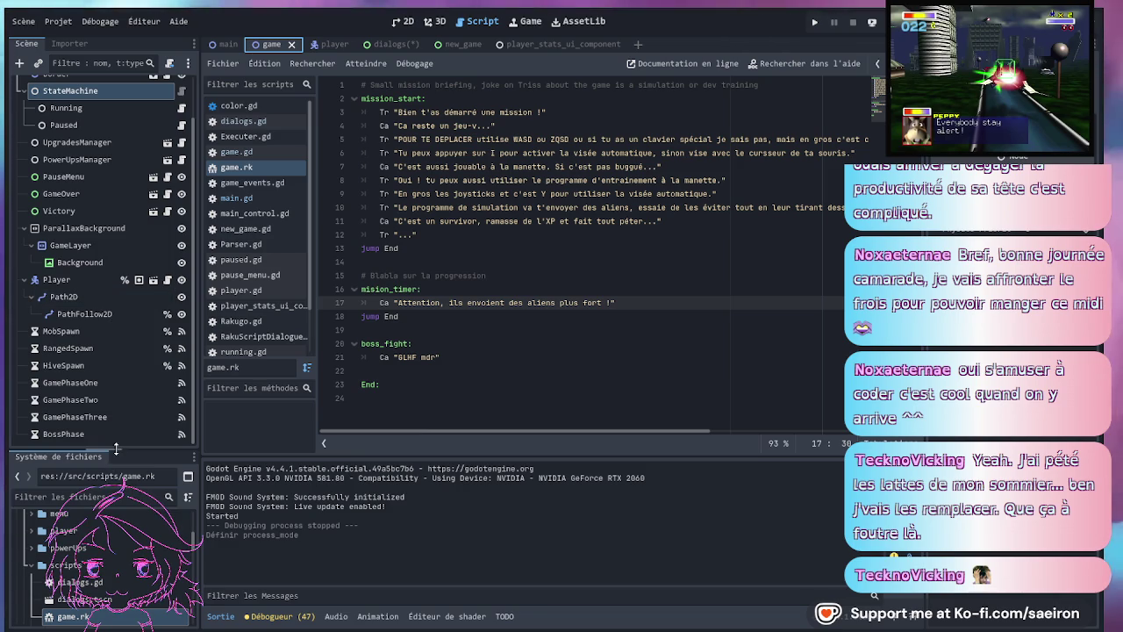
{"action": "left_click_drag", "start_coordinate": [115, 449], "coordinate": [96, 238]}
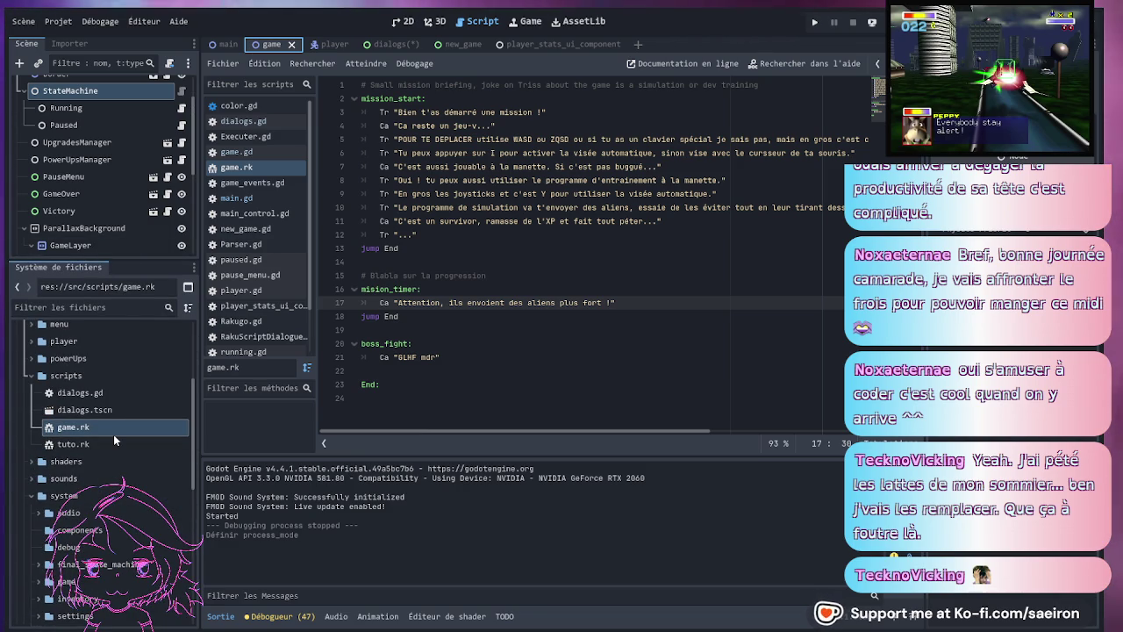
{"action": "scroll", "coordinate": [114, 437], "scroll_direction": "down", "scroll_amount": 8}
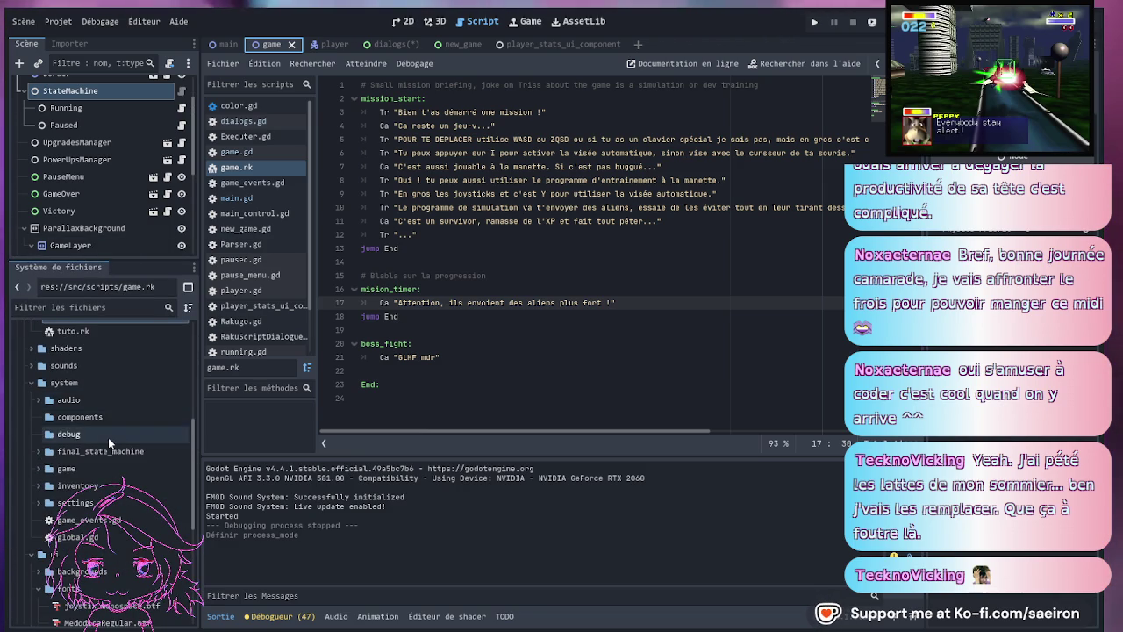
{"action": "scroll", "coordinate": [108, 436], "scroll_direction": "up", "scroll_amount": 5}
{"action": "scroll", "coordinate": [108, 437], "scroll_direction": "up", "scroll_amount": 5}
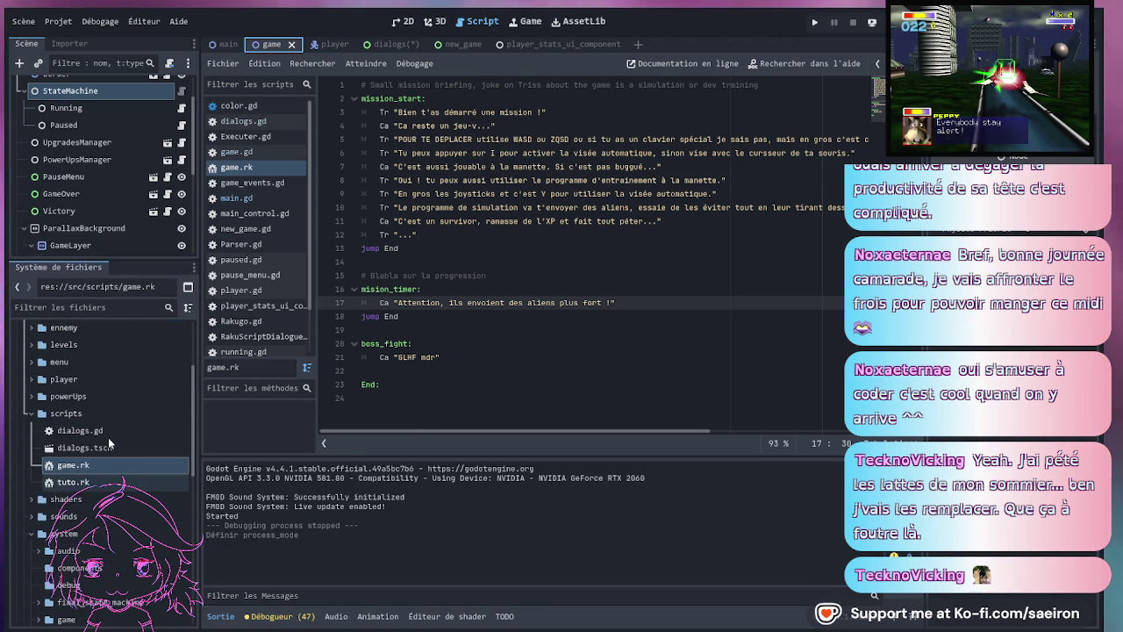
{"action": "scroll", "coordinate": [108, 437], "scroll_direction": "up", "scroll_amount": 2}
{"action": "left_click", "coordinate": [482, 343]}
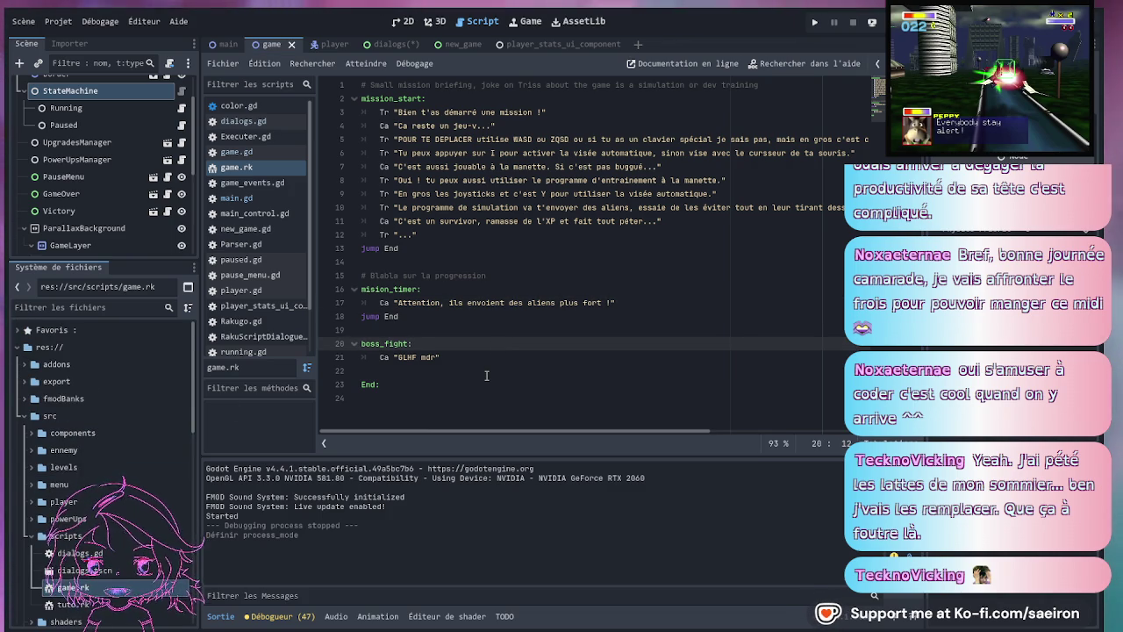
{"action": "key", "text": "ctrl+s"}
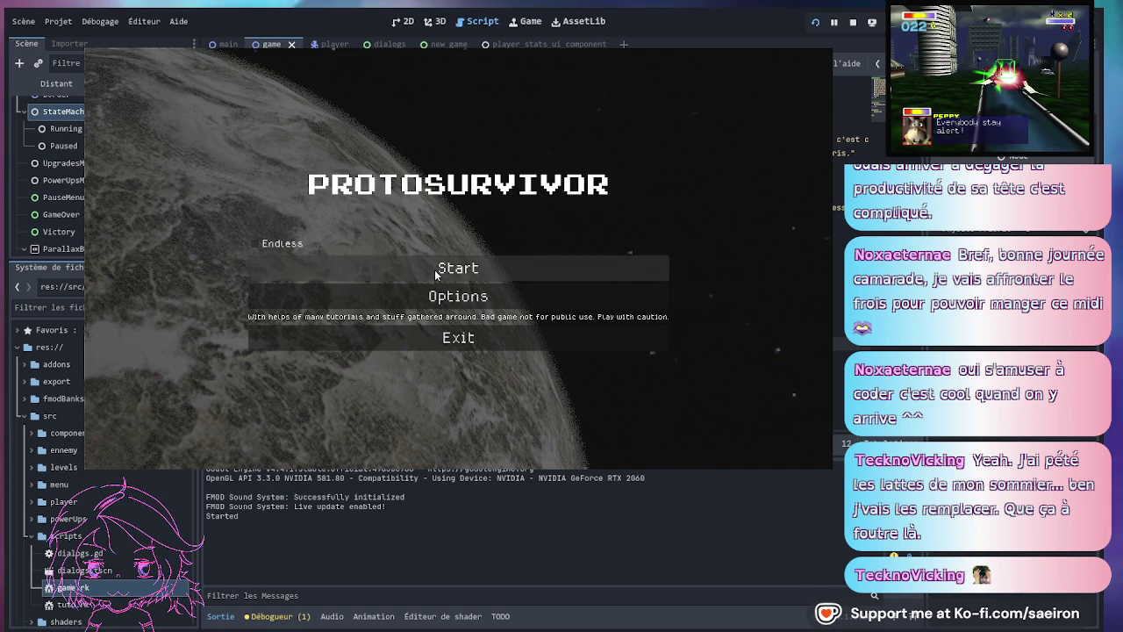
- Start a new game with the Thunder ship, skip the intro, and stop at Calcula's dialogue line
{"action": "left_click", "coordinate": [393, 267]}
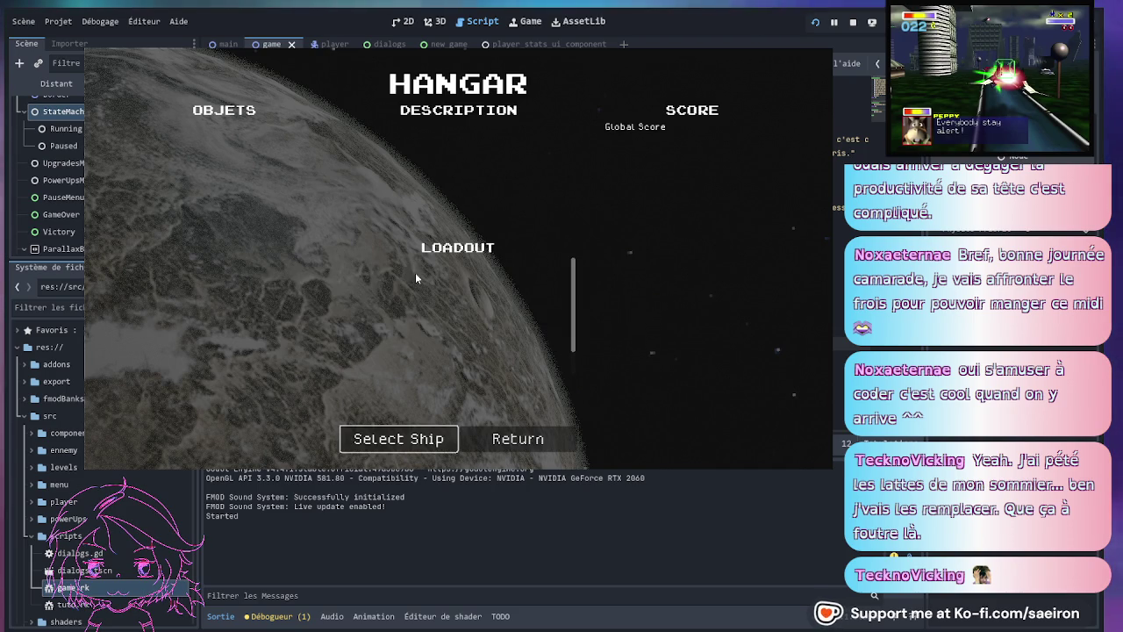
{"action": "left_click", "coordinate": [389, 444]}
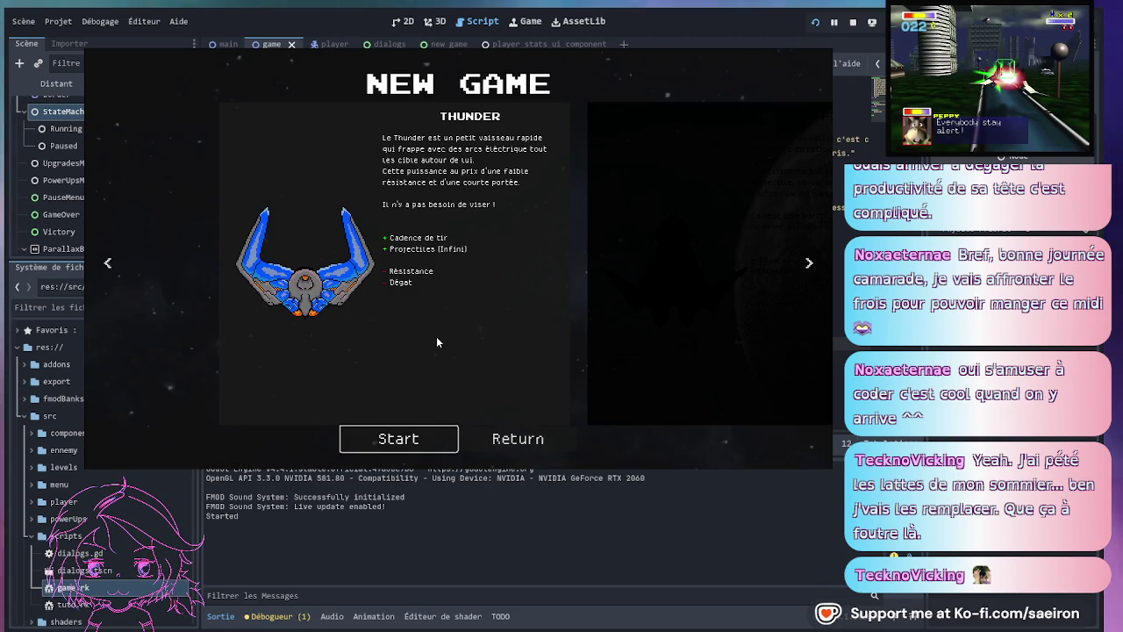
{"action": "left_click", "coordinate": [406, 446]}
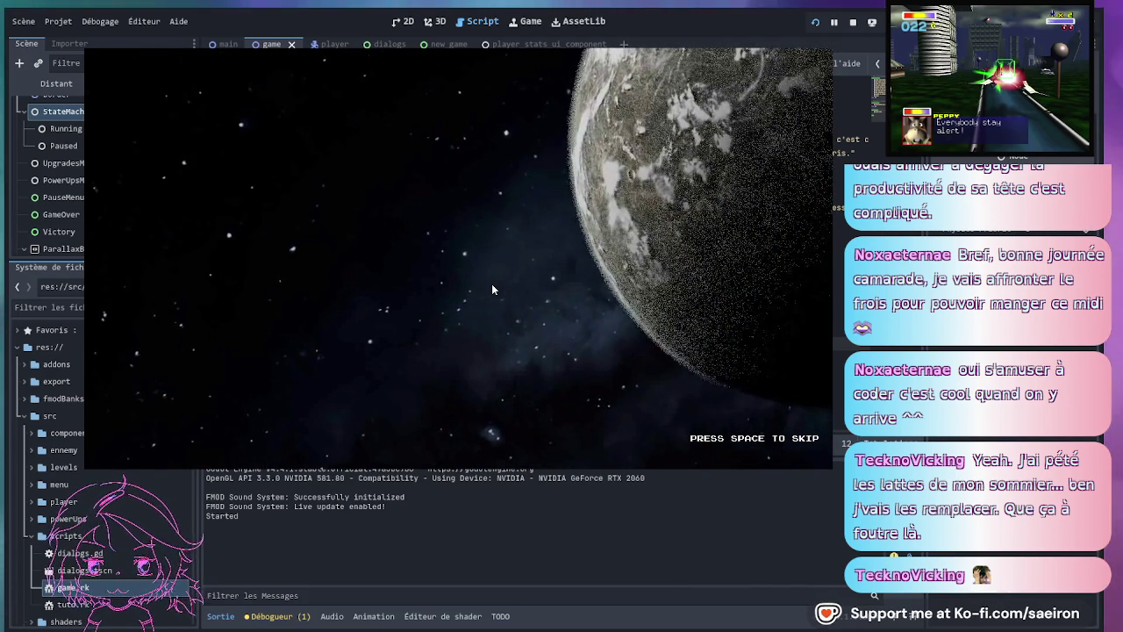
{"action": "key", "text": "space"}
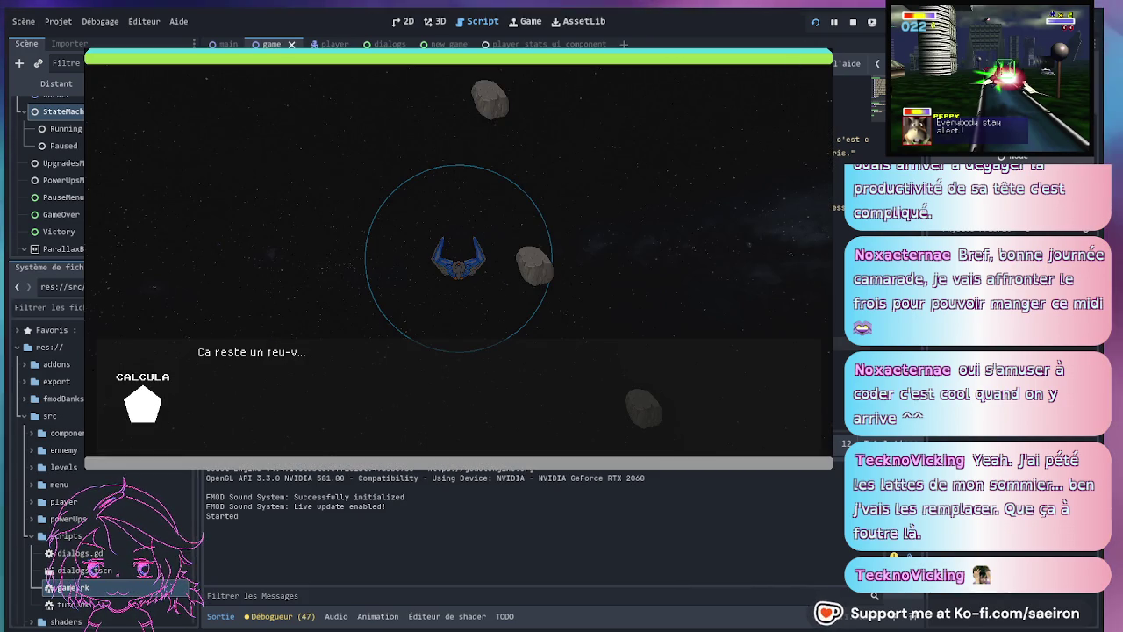
{"action": "key", "text": "F8"}
{"action": "left_click", "coordinate": [449, 240]}
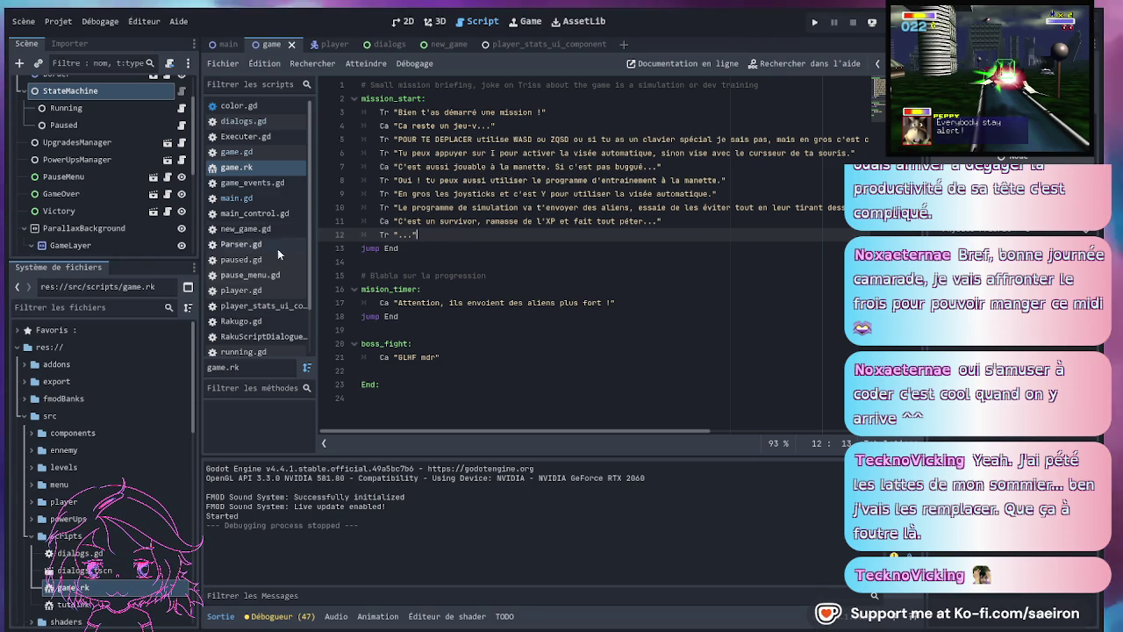
- Filter the FileSystem for 'new' and open new_game.gd
{"action": "left_click", "coordinate": [81, 311]}
{"action": "type", "text": "new"}
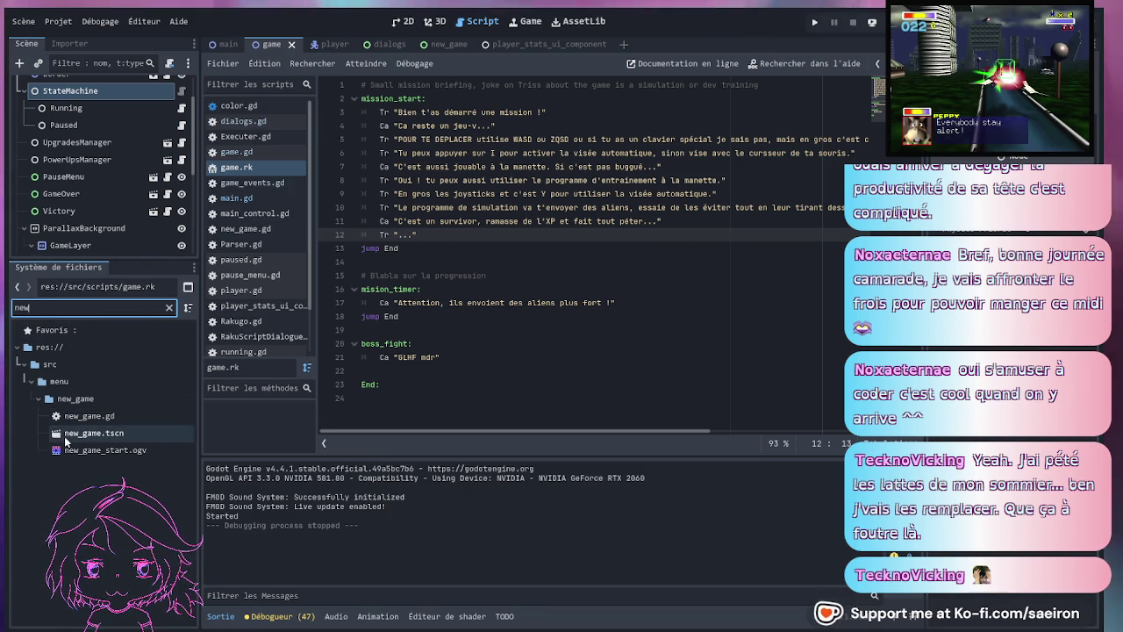
{"action": "double_click", "coordinate": [88, 415]}
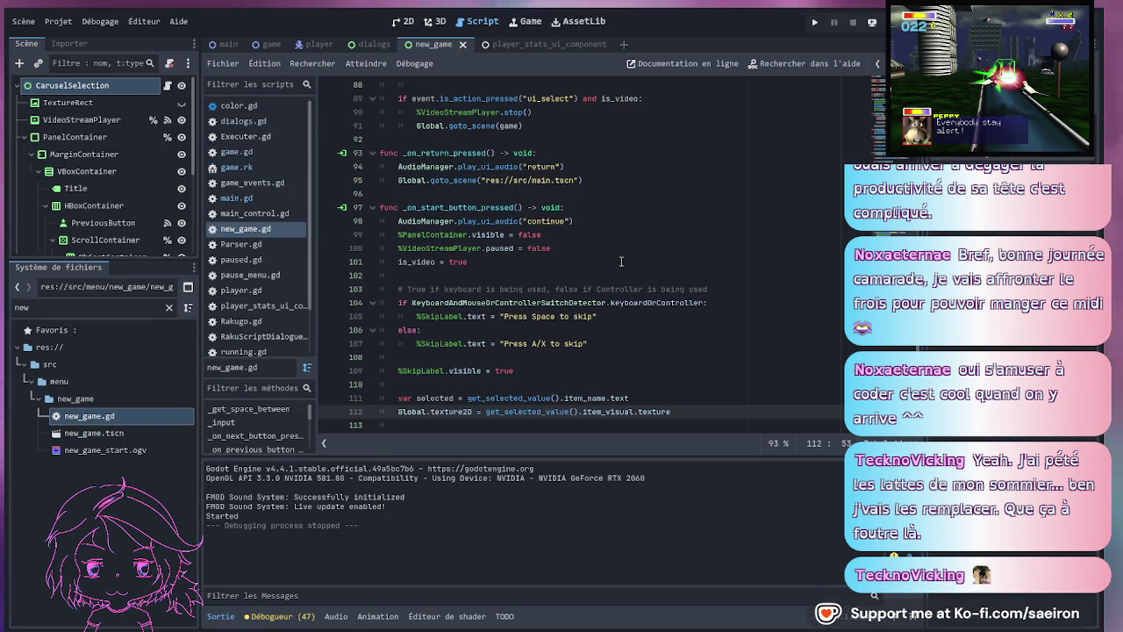
- Change the video-skip check on line 89 from "ui_select" to "ui_continue"
{"action": "left_click", "coordinate": [620, 261]}
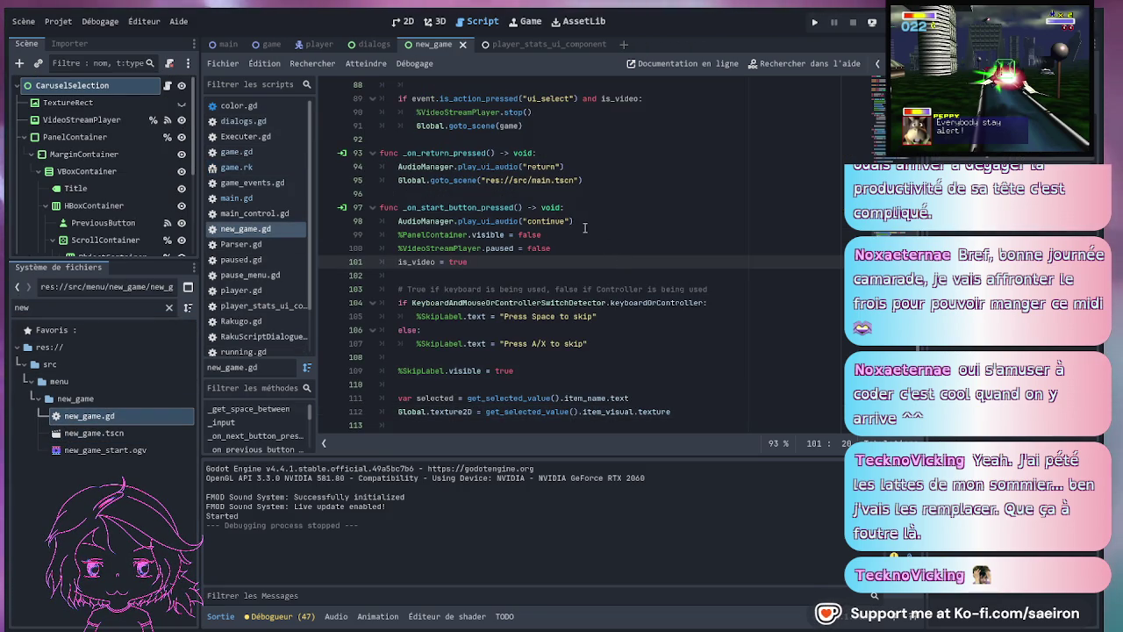
{"action": "left_click", "coordinate": [541, 221]}
{"action": "scroll", "coordinate": [578, 246], "scroll_direction": "up", "scroll_amount": 4}
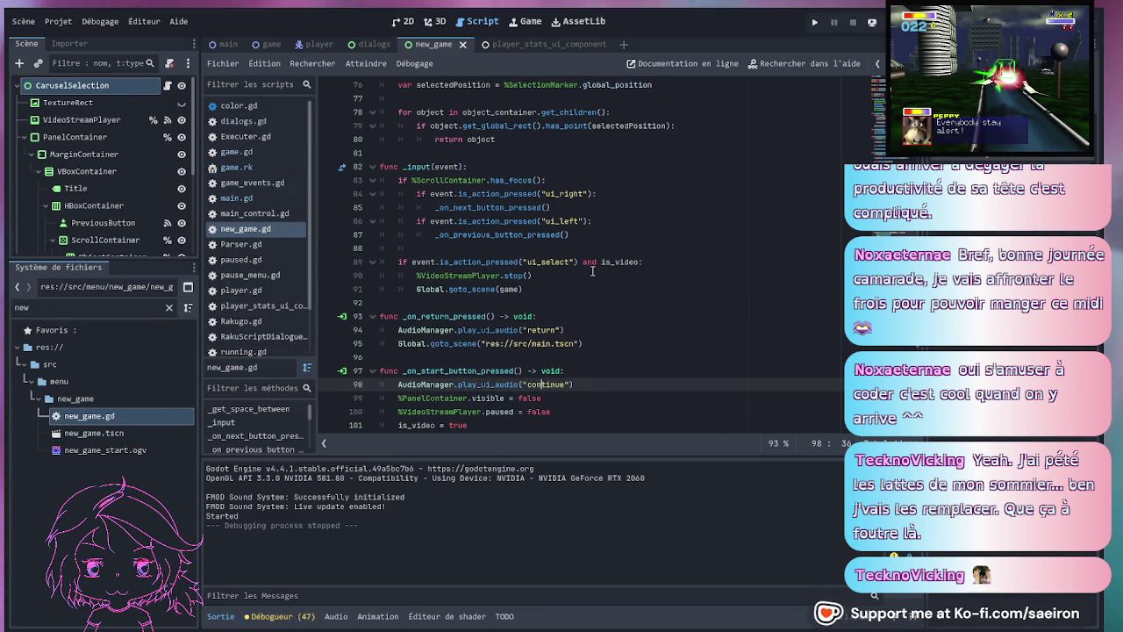
{"action": "left_click", "coordinate": [603, 261]}
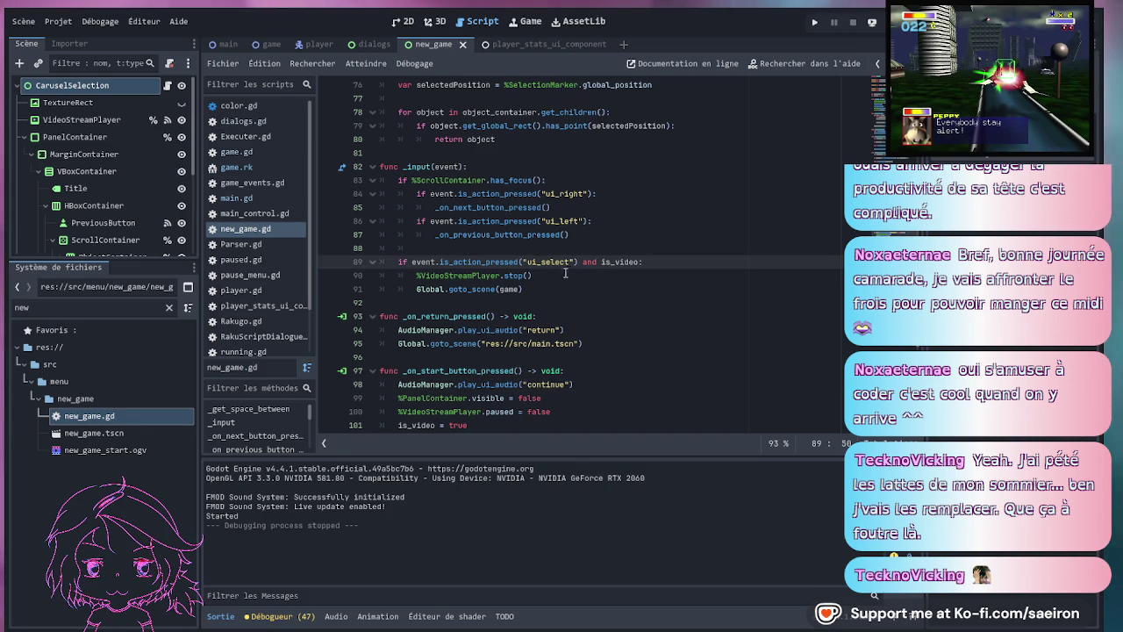
{"action": "left_click", "coordinate": [472, 275]}
{"action": "left_click", "coordinate": [469, 290]}
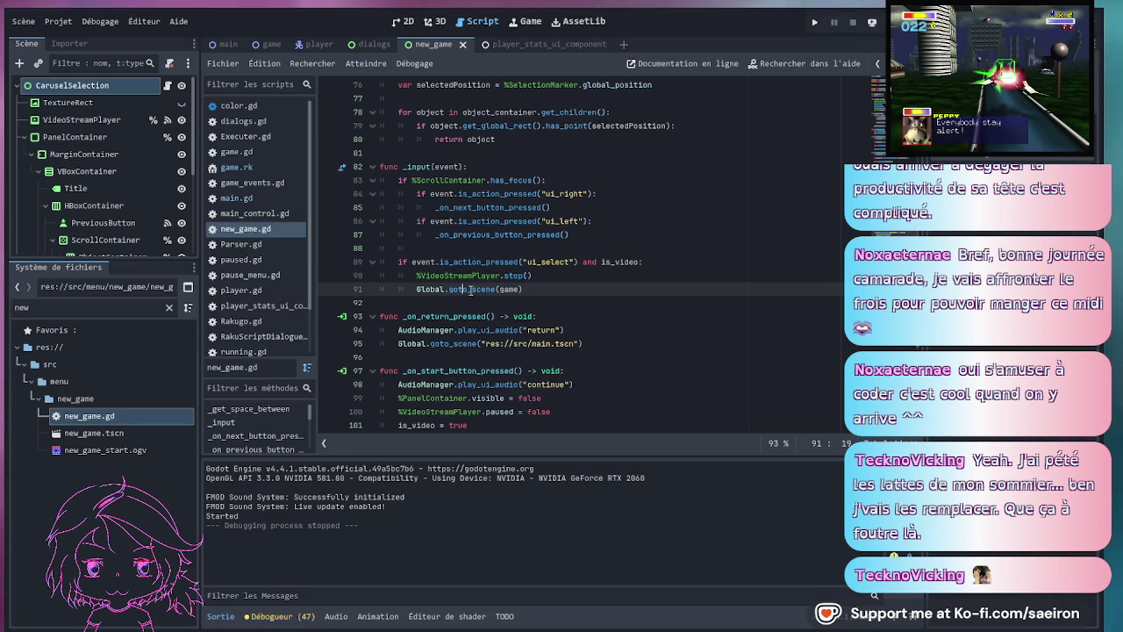
{"action": "left_click", "coordinate": [560, 261]}
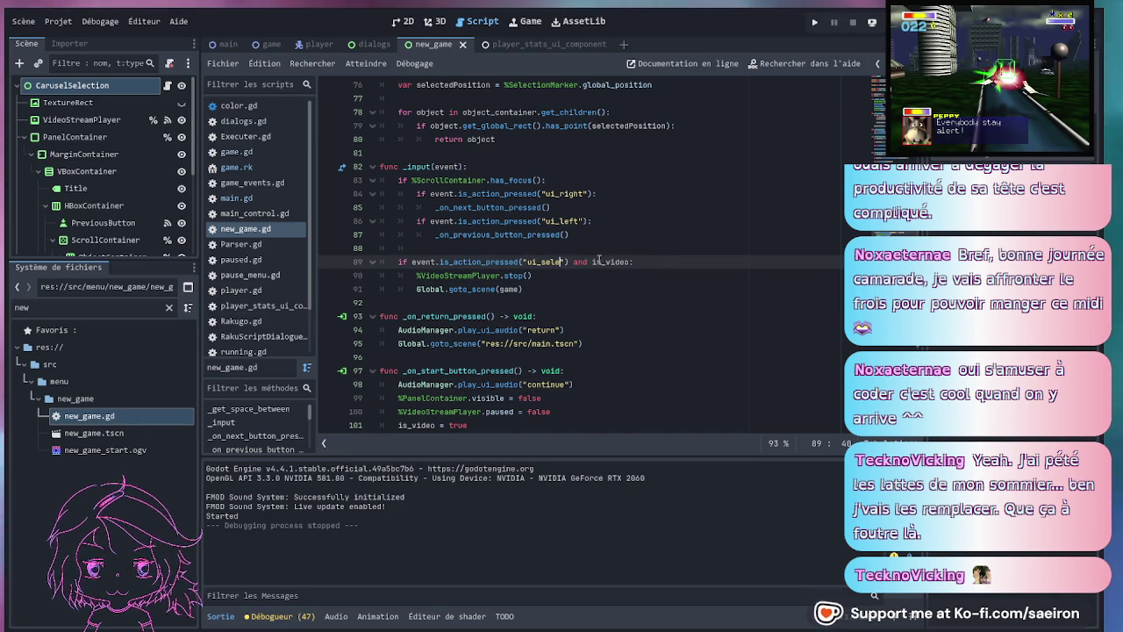
{"action": "key", "text": "BackSpace"}
{"action": "key", "text": "BackSpace"}
{"action": "key", "text": "BackSpace"}
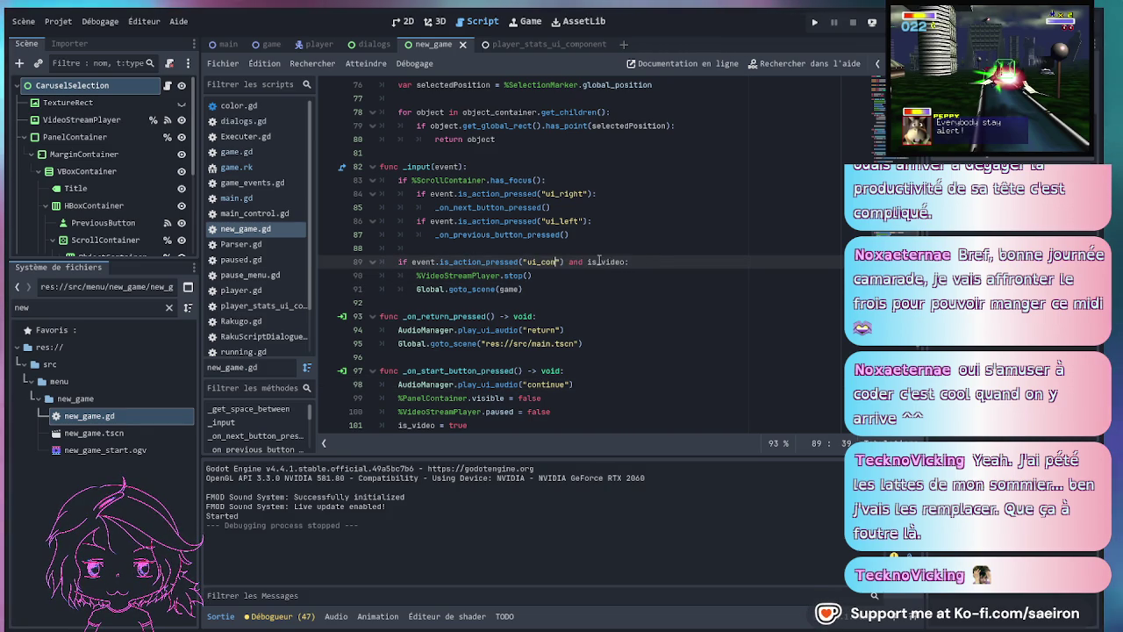
{"action": "type", "text": "tinue"}
{"action": "left_click", "coordinate": [586, 222]}
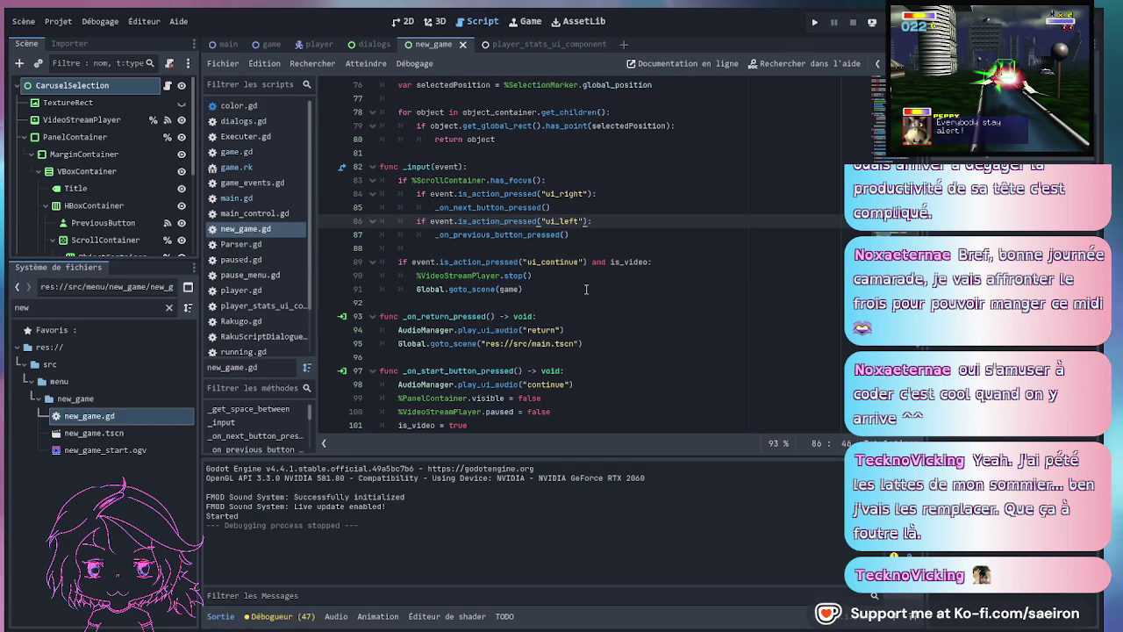
- Look over new_game.gd and select the Title node in the new_game scene tree
{"action": "scroll", "coordinate": [586, 289], "scroll_direction": "up", "scroll_amount": 4}
{"action": "scroll", "coordinate": [134, 242], "scroll_direction": "down", "scroll_amount": 1}
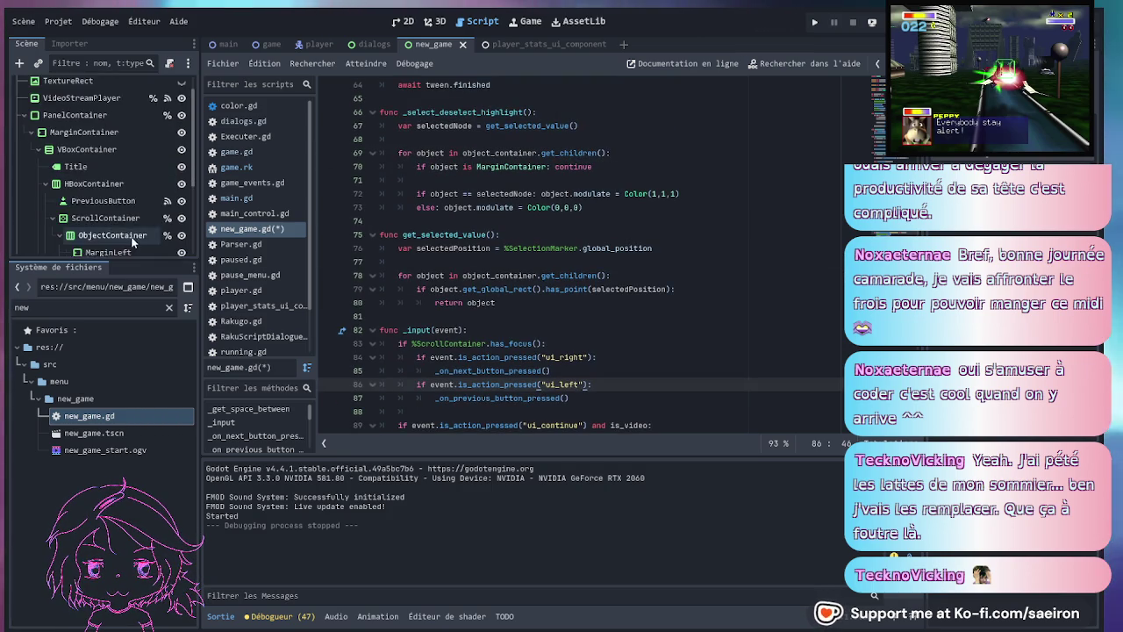
{"action": "scroll", "coordinate": [133, 242], "scroll_direction": "down", "scroll_amount": 3}
{"action": "scroll", "coordinate": [115, 236], "scroll_direction": "up", "scroll_amount": 1}
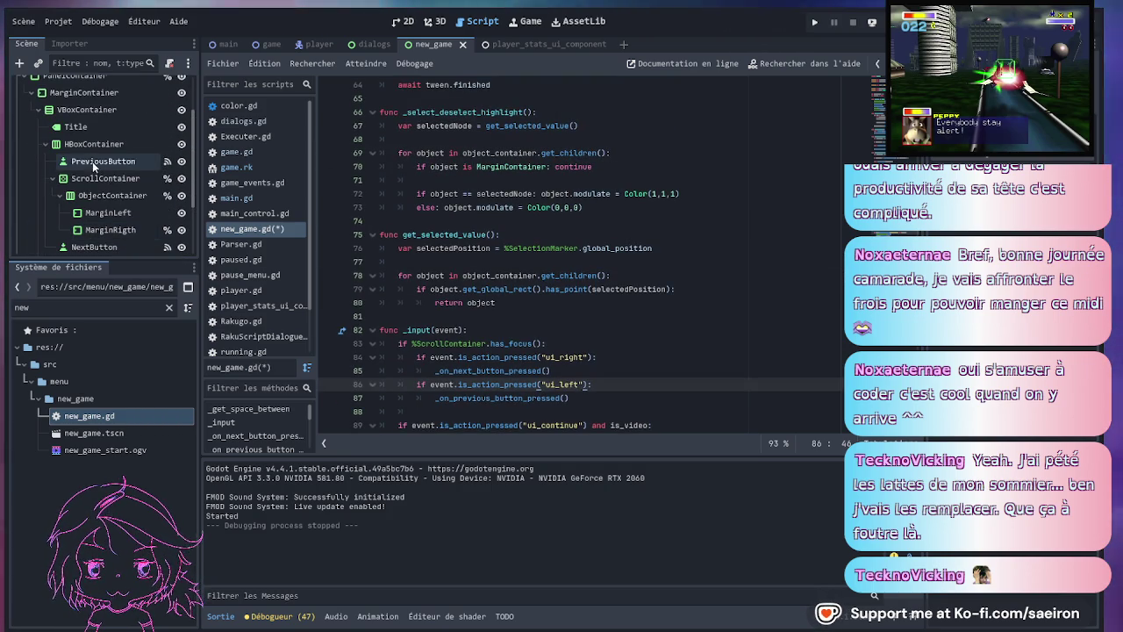
{"action": "scroll", "coordinate": [109, 152], "scroll_direction": "up", "scroll_amount": 3}
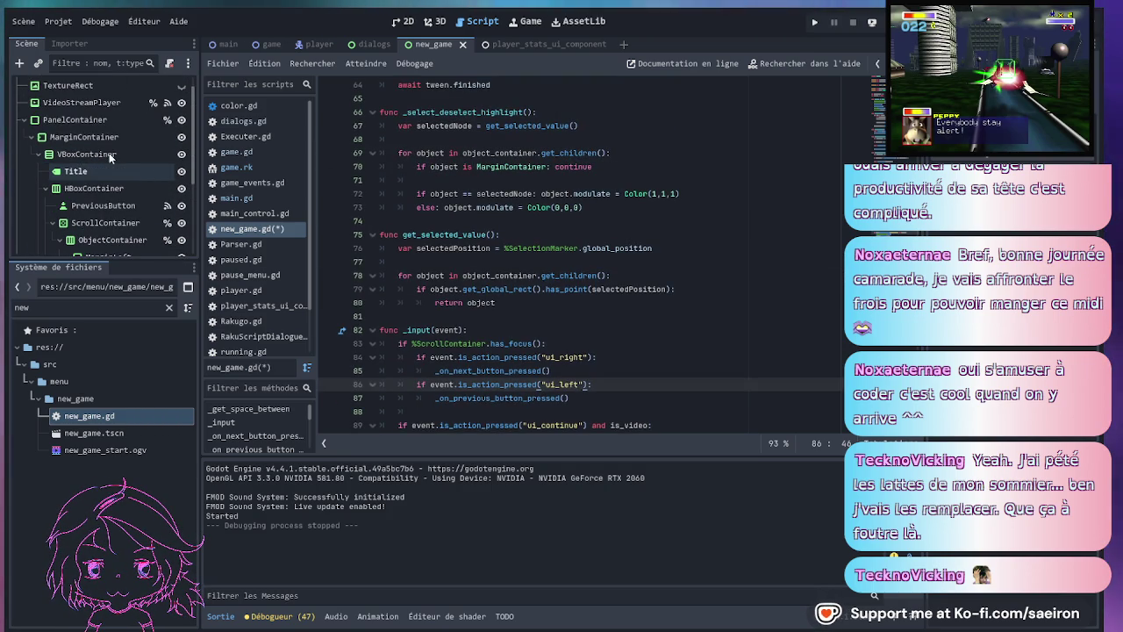
{"action": "scroll", "coordinate": [108, 153], "scroll_direction": "down", "scroll_amount": 2}
{"action": "left_click", "coordinate": [118, 144]}
- Enlarge the Scene dock, collapse PanelContainer, and select the SkipLabel node
{"action": "scroll", "coordinate": [117, 204], "scroll_direction": "down", "scroll_amount": 1}
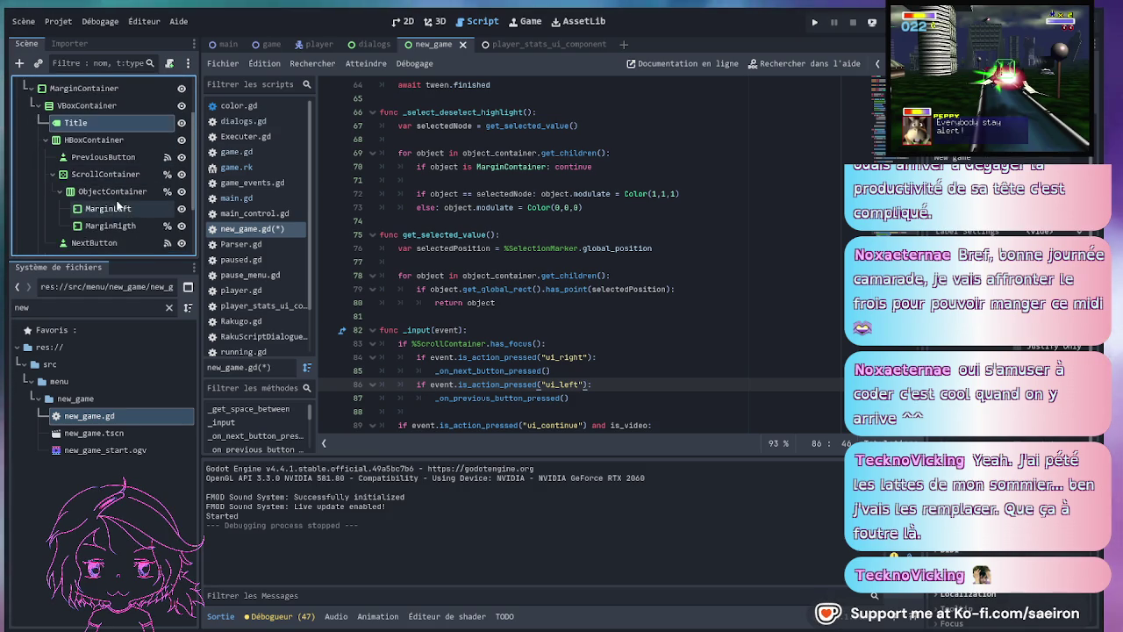
{"action": "scroll", "coordinate": [117, 203], "scroll_direction": "down", "scroll_amount": 2}
{"action": "scroll", "coordinate": [117, 201], "scroll_direction": "up", "scroll_amount": 5}
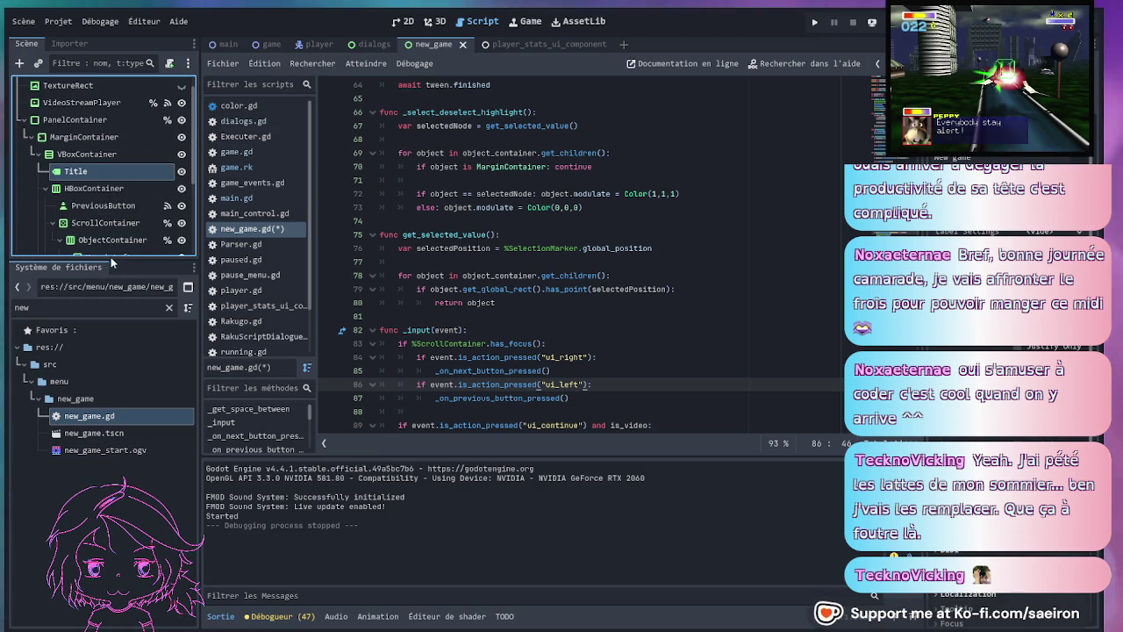
{"action": "mouse_move", "coordinate": [113, 260]}
{"action": "left_mouse_down"}
{"action": "mouse_move", "coordinate": [114, 481]}
{"action": "mouse_move", "coordinate": [114, 418]}
{"action": "left_mouse_up"}
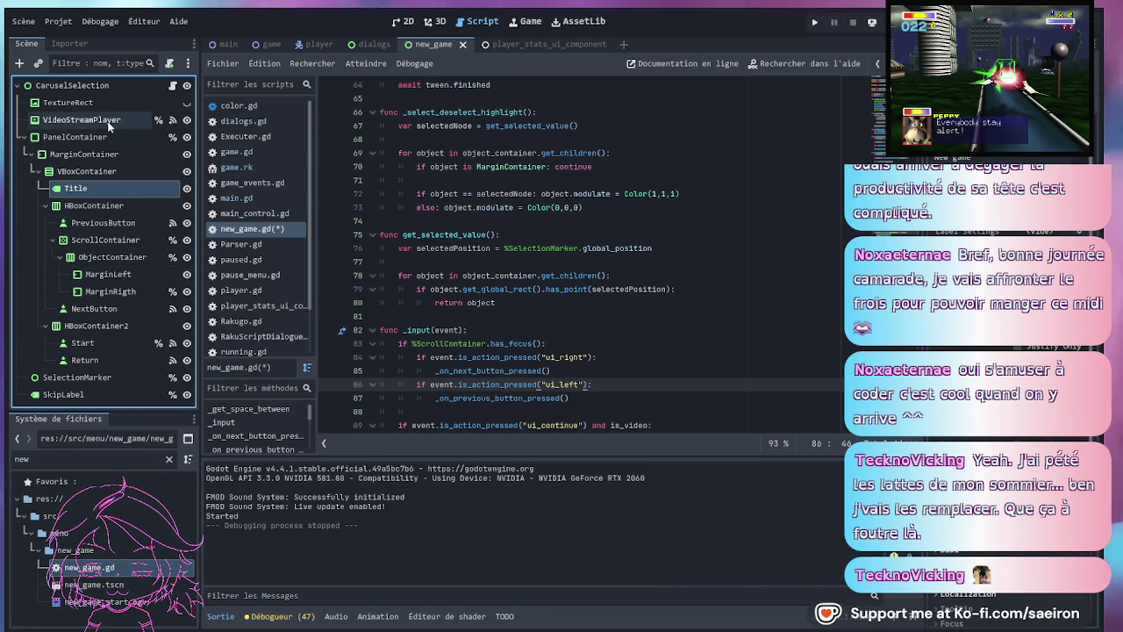
{"action": "left_click", "coordinate": [23, 137]}
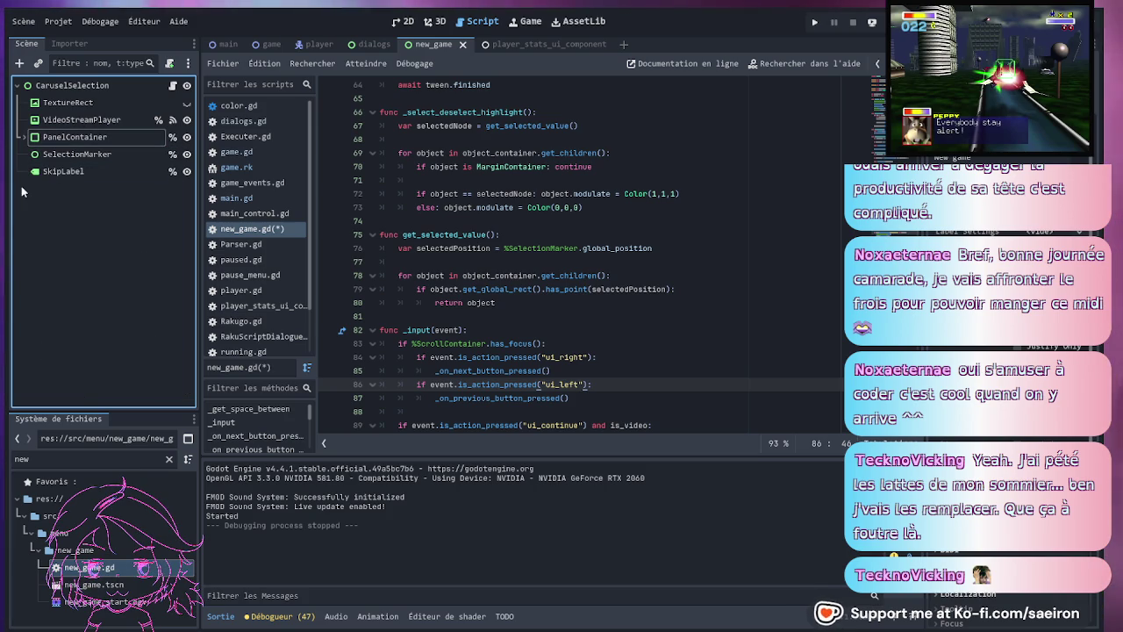
{"action": "left_click", "coordinate": [109, 171]}
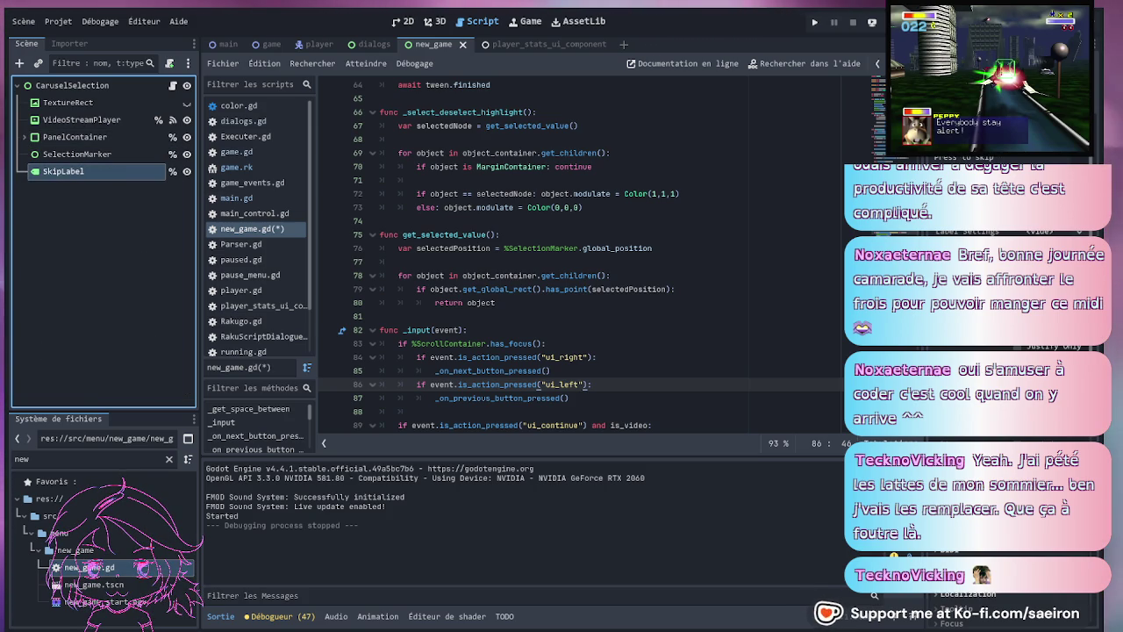
{"action": "key", "text": "alt+Tab"}
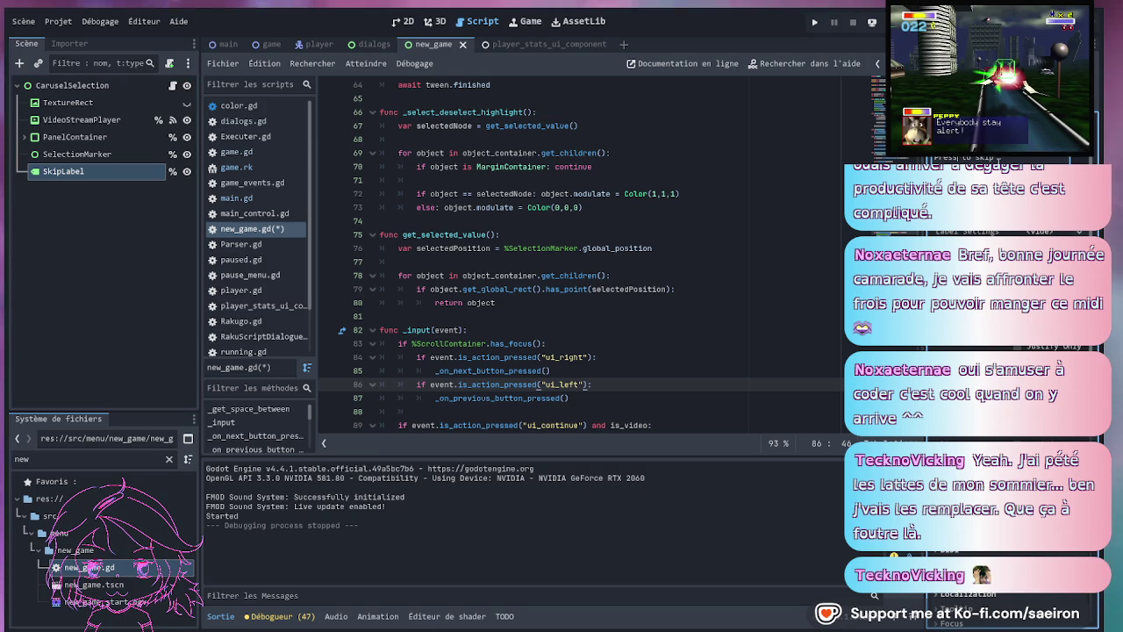
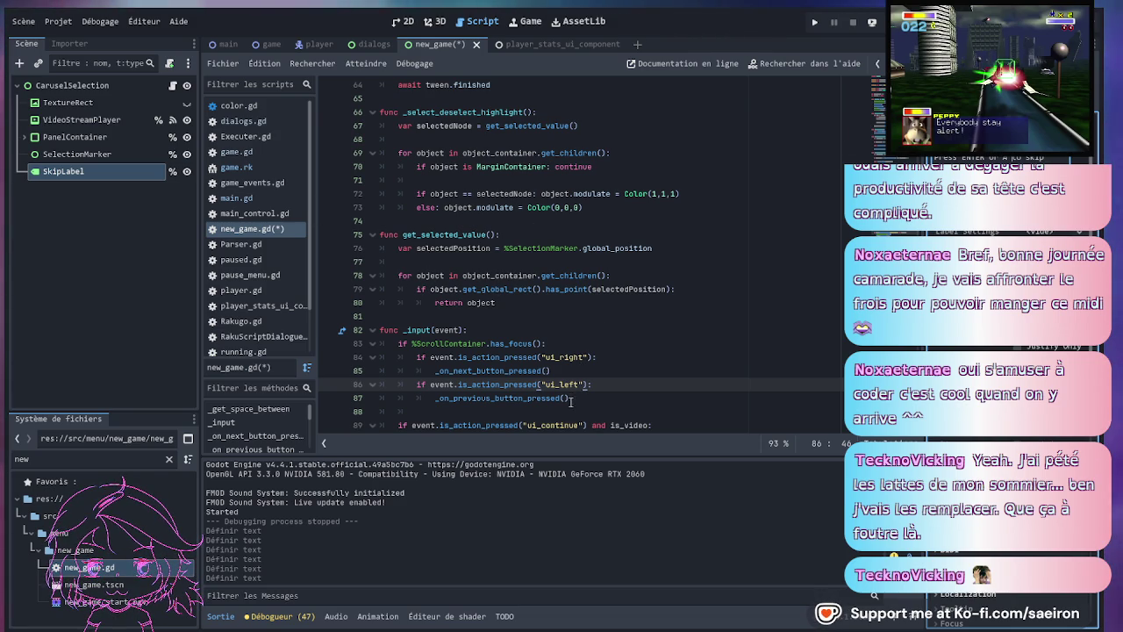
- Replace ui_continue with ui_accept in the video-skip check on line 89 and save
{"action": "double_click", "coordinate": [561, 424]}
{"action": "type", "text": "ui_accept"}
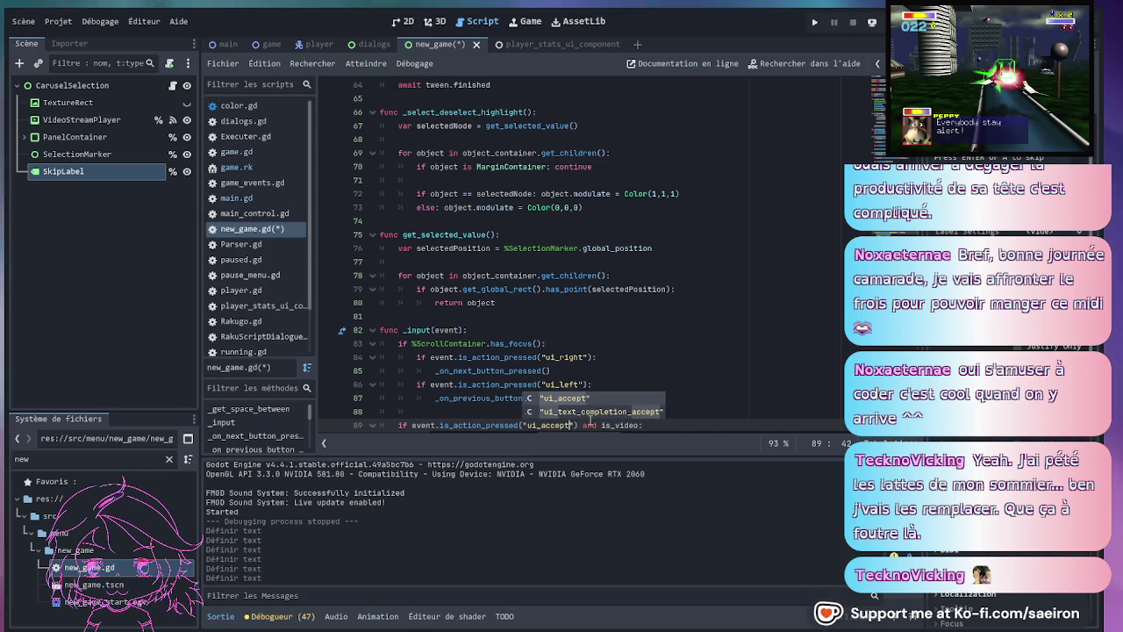
{"action": "left_click", "coordinate": [605, 343]}
{"action": "key", "text": "ctrl+s"}
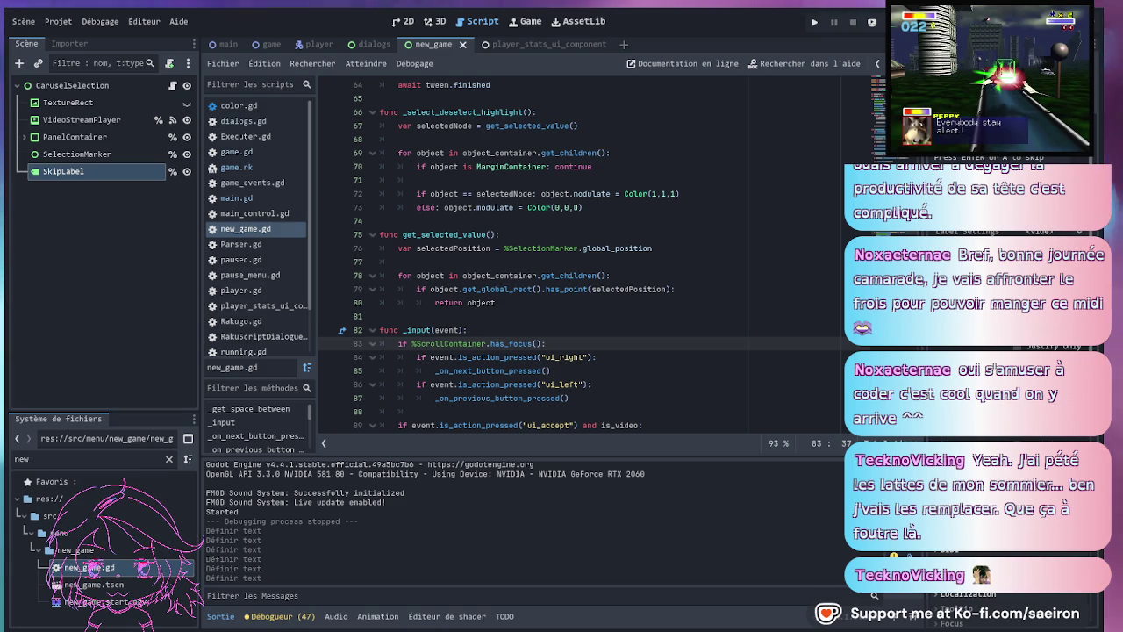
{"action": "key", "text": "ctrl+s"}
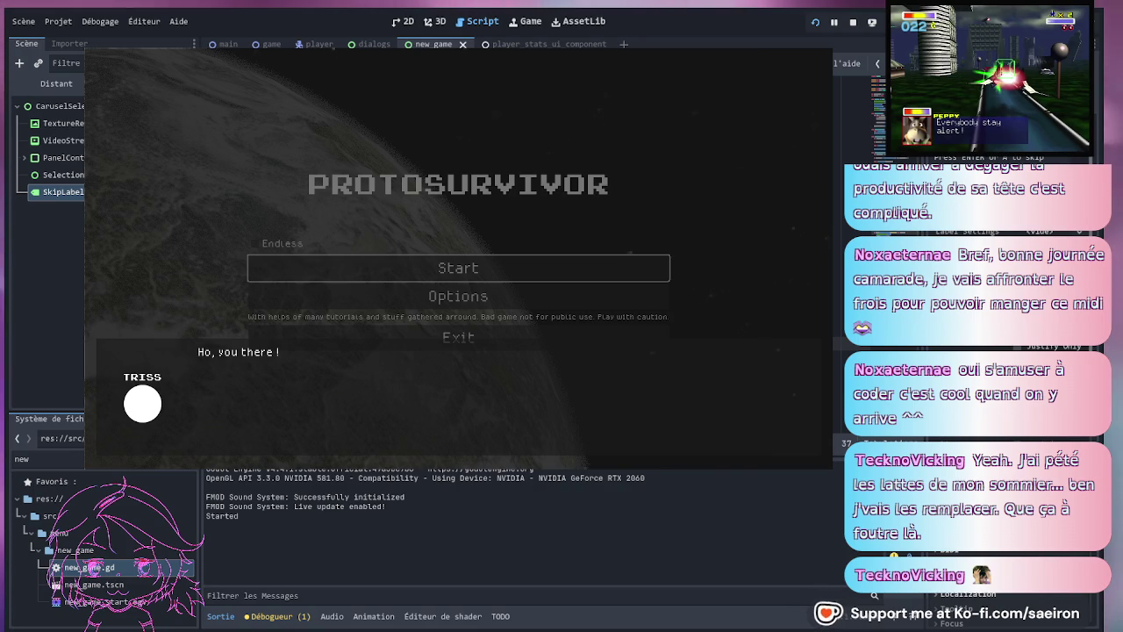
- Click through TRISS's menu dialogue, choosing a reply along the way
{"action": "left_click", "coordinate": [324, 243]}
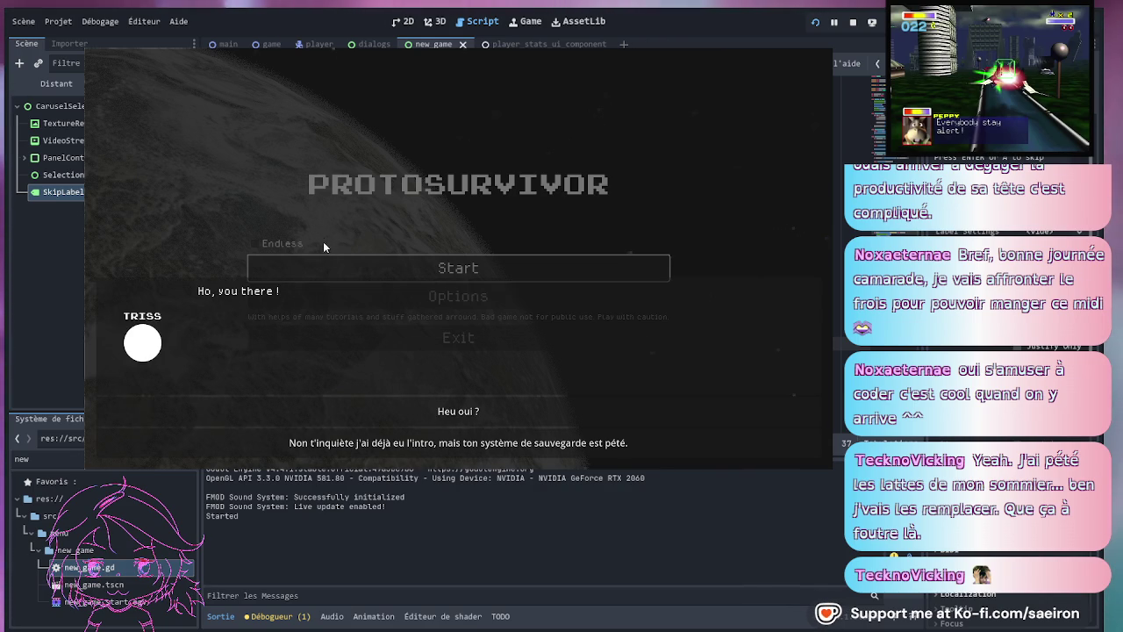
{"action": "left_click", "coordinate": [437, 443]}
{"action": "left_click", "coordinate": [427, 405]}
{"action": "left_click", "coordinate": [427, 405]}
{"action": "left_click", "coordinate": [426, 404]}
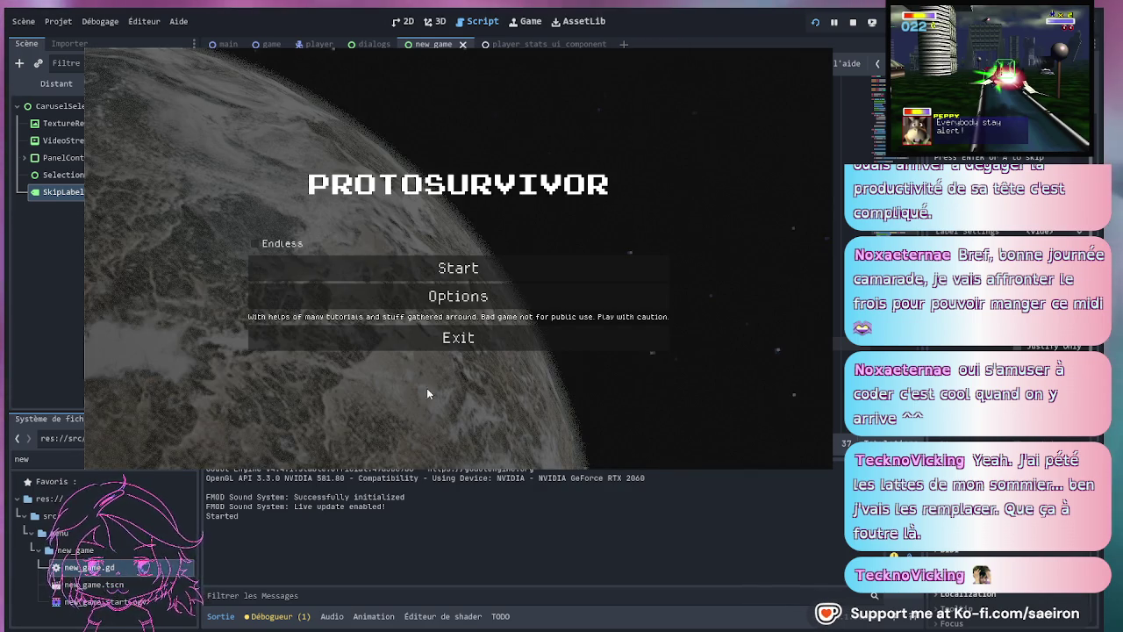
- Start a new game with the Thunder ship and skip the space intro
{"action": "left_click", "coordinate": [417, 273]}
{"action": "left_click", "coordinate": [417, 438]}
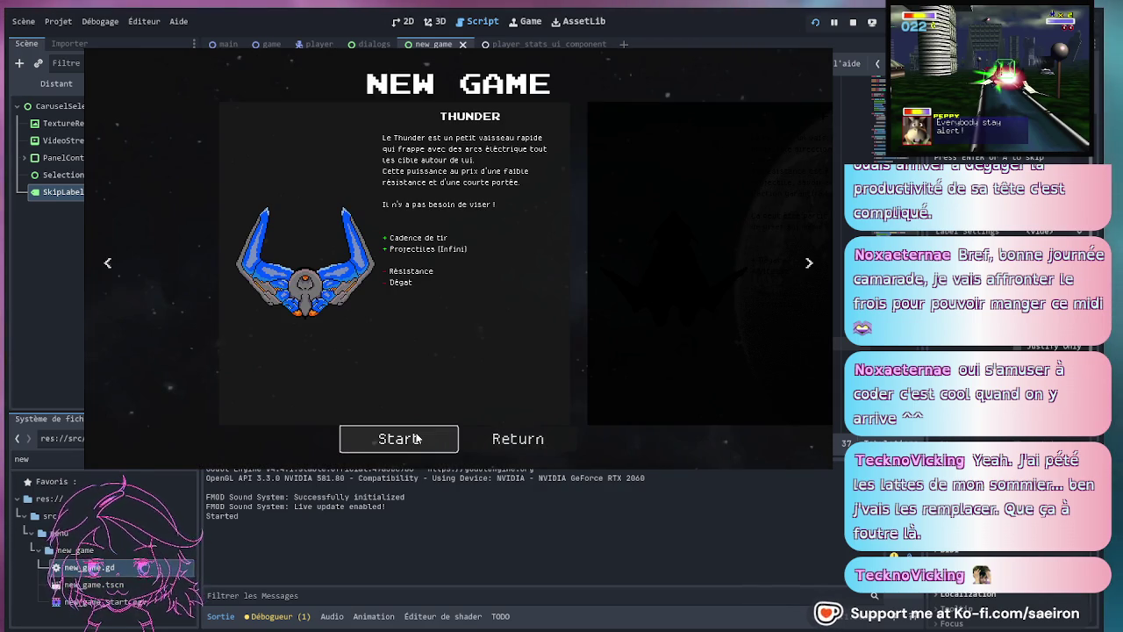
{"action": "left_click", "coordinate": [379, 437]}
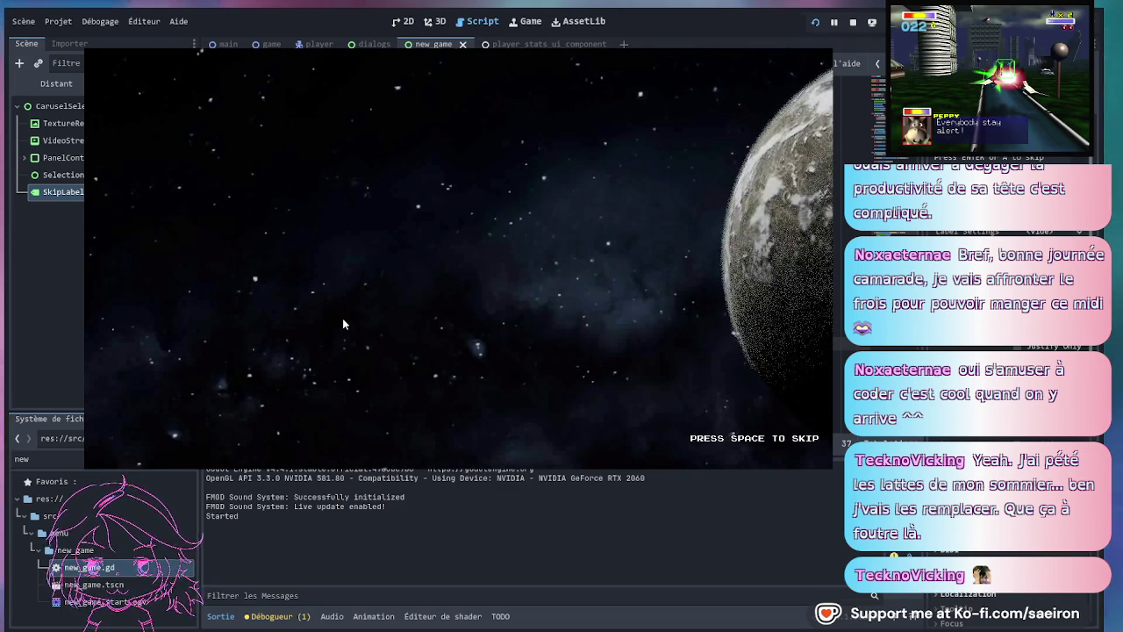
{"action": "key", "text": "space"}
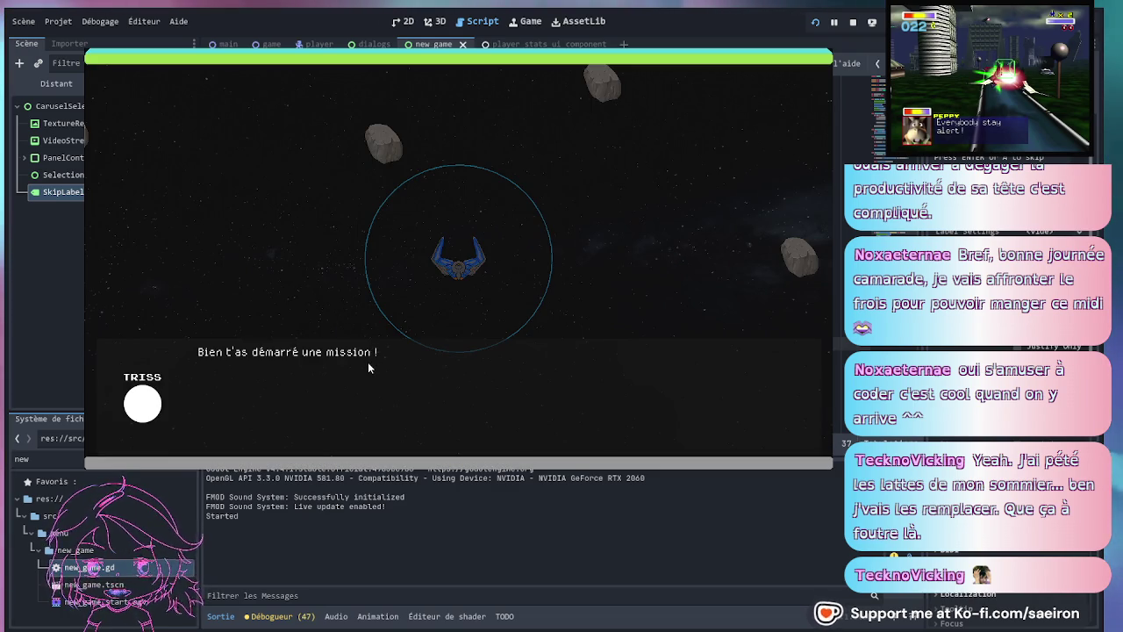
- Read through the CALCULA and TRISS mission briefing until gameplay begins
{"action": "left_click", "coordinate": [378, 365]}
{"action": "left_click", "coordinate": [422, 363]}
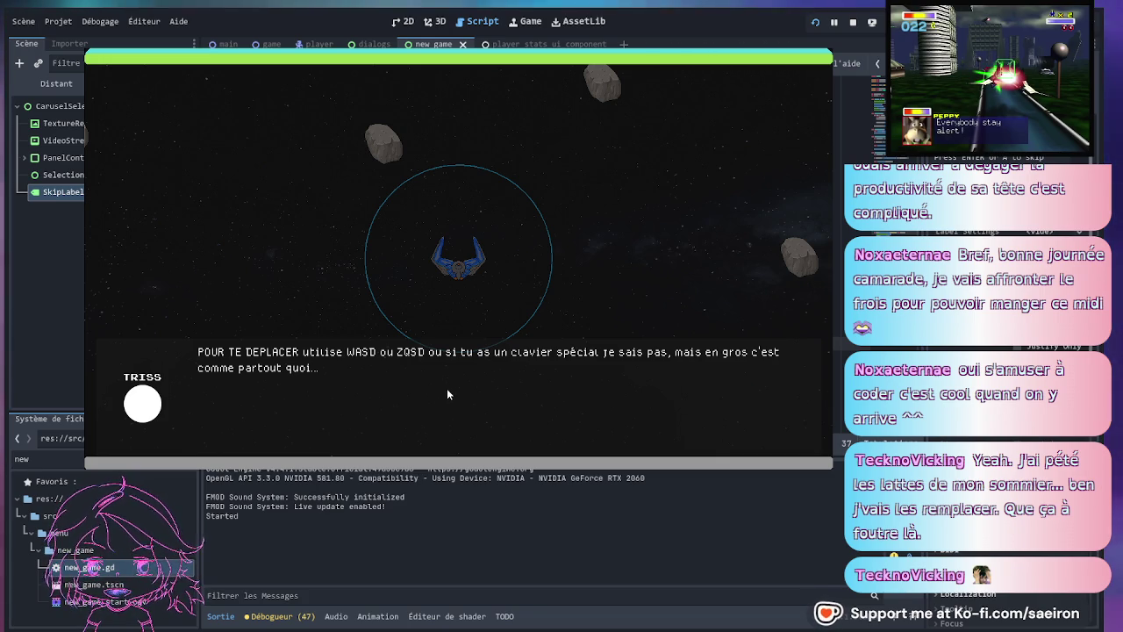
{"action": "left_click", "coordinate": [449, 386]}
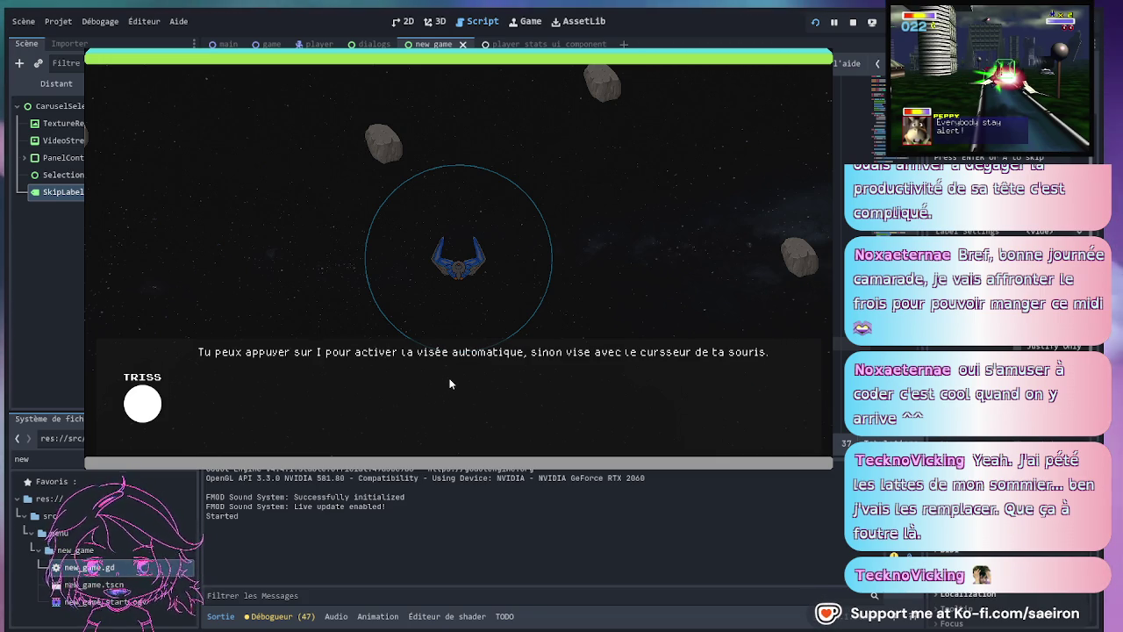
{"action": "left_click", "coordinate": [449, 383]}
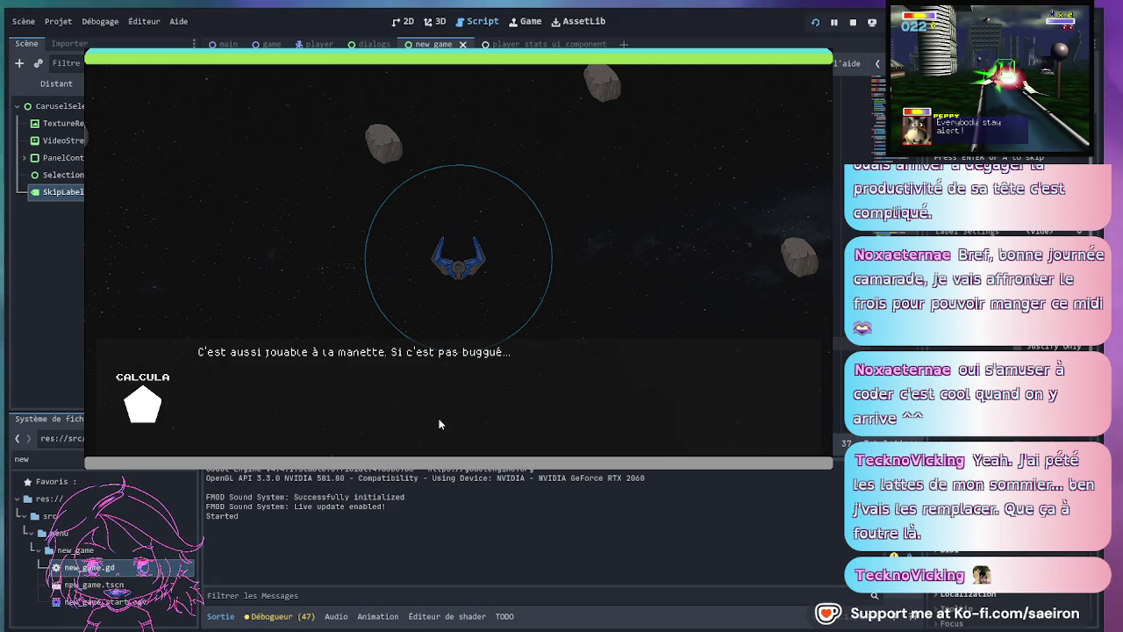
{"action": "left_click", "coordinate": [434, 389]}
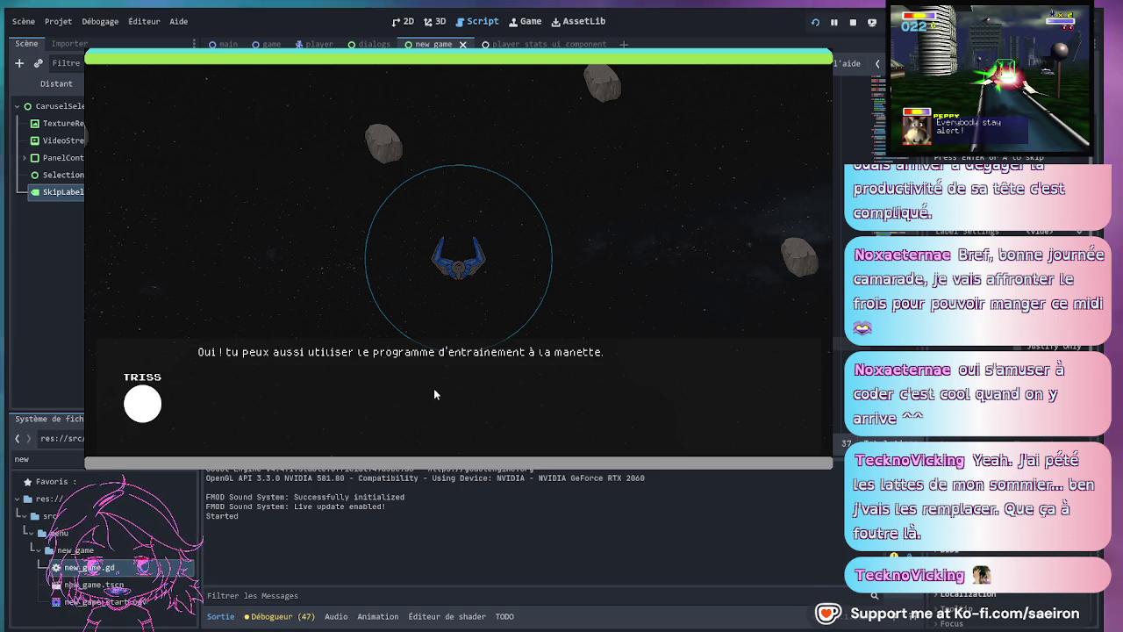
{"action": "left_click", "coordinate": [329, 387]}
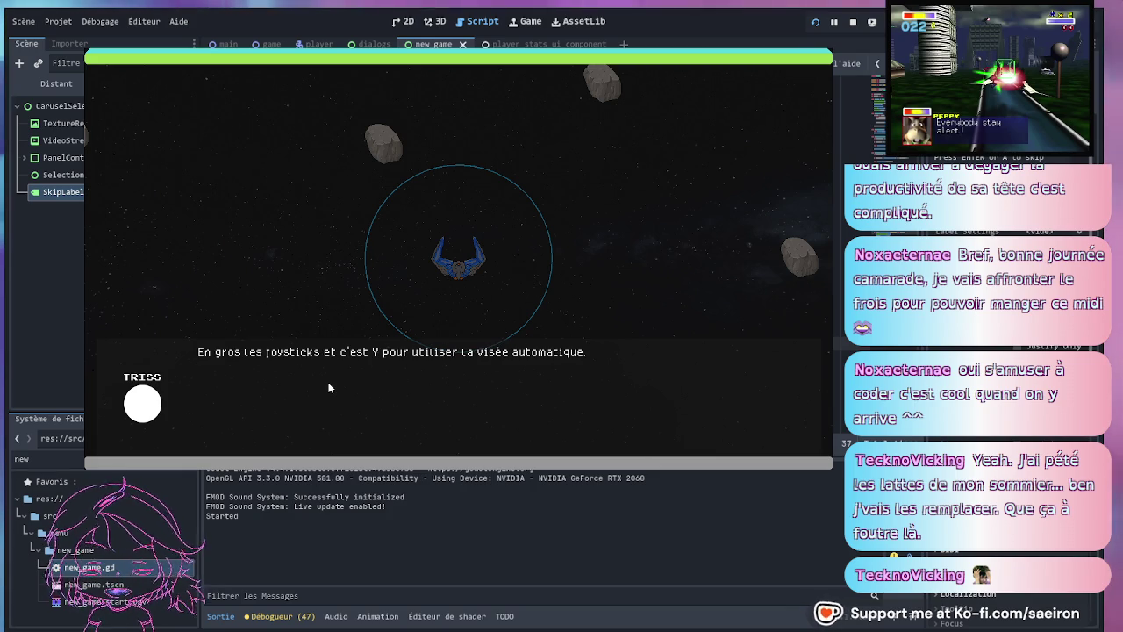
{"action": "left_click", "coordinate": [332, 392]}
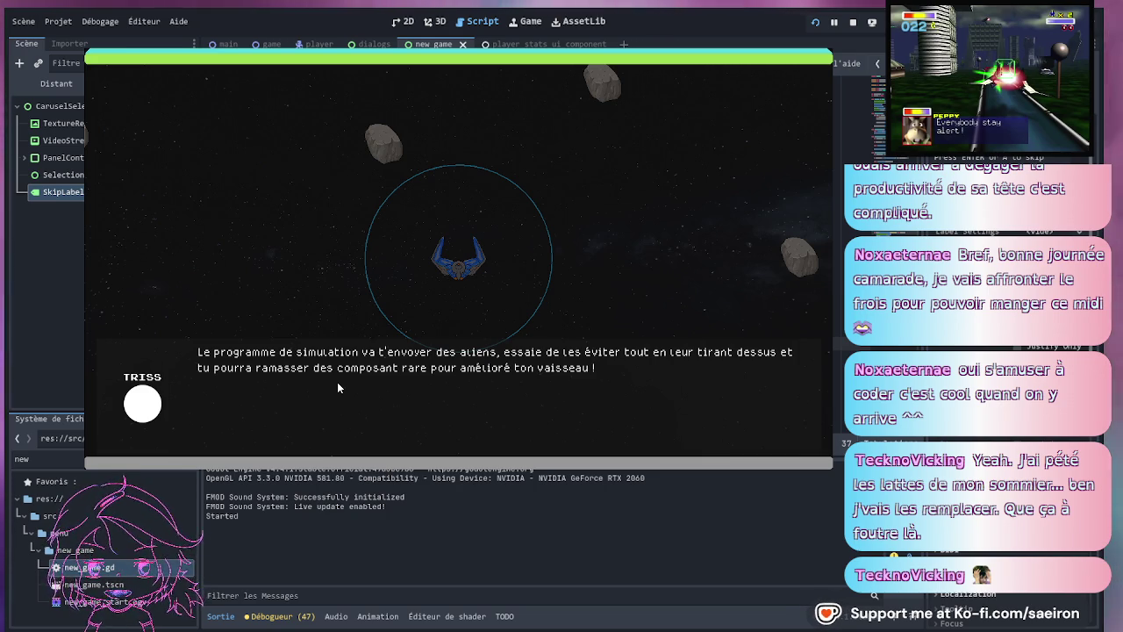
{"action": "left_click", "coordinate": [331, 403]}
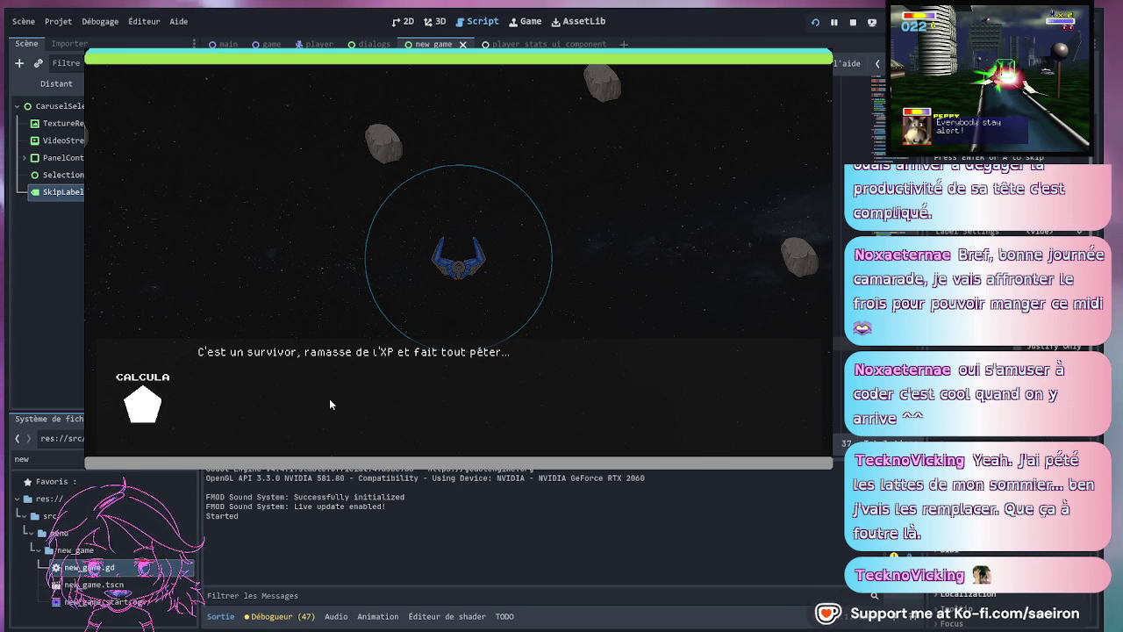
{"action": "left_click", "coordinate": [331, 405]}
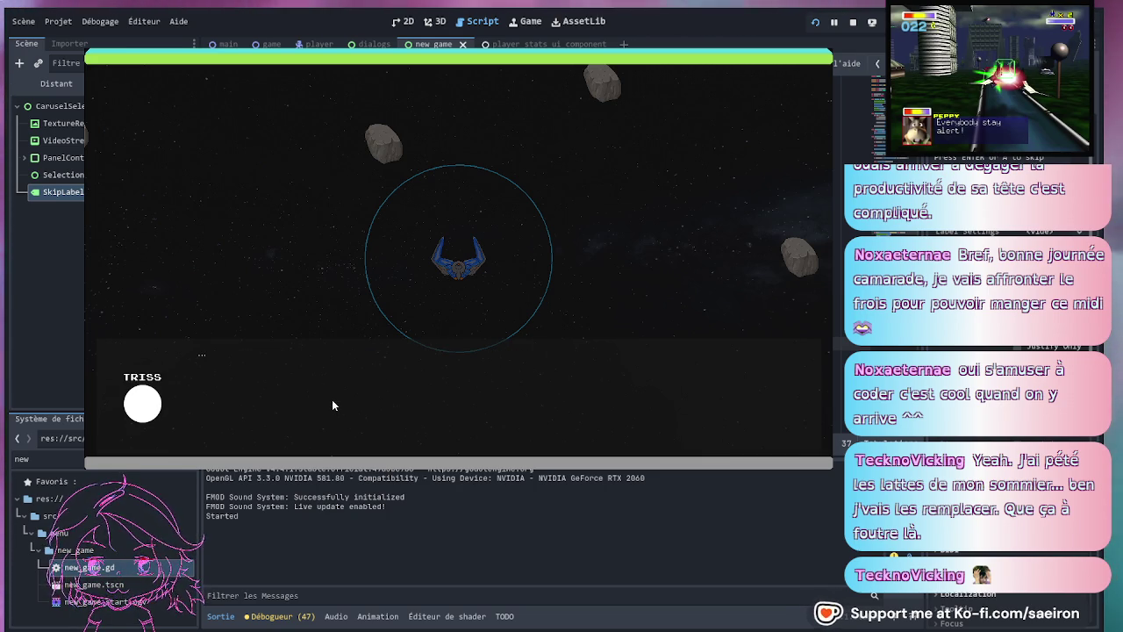
{"action": "left_click", "coordinate": [327, 386]}
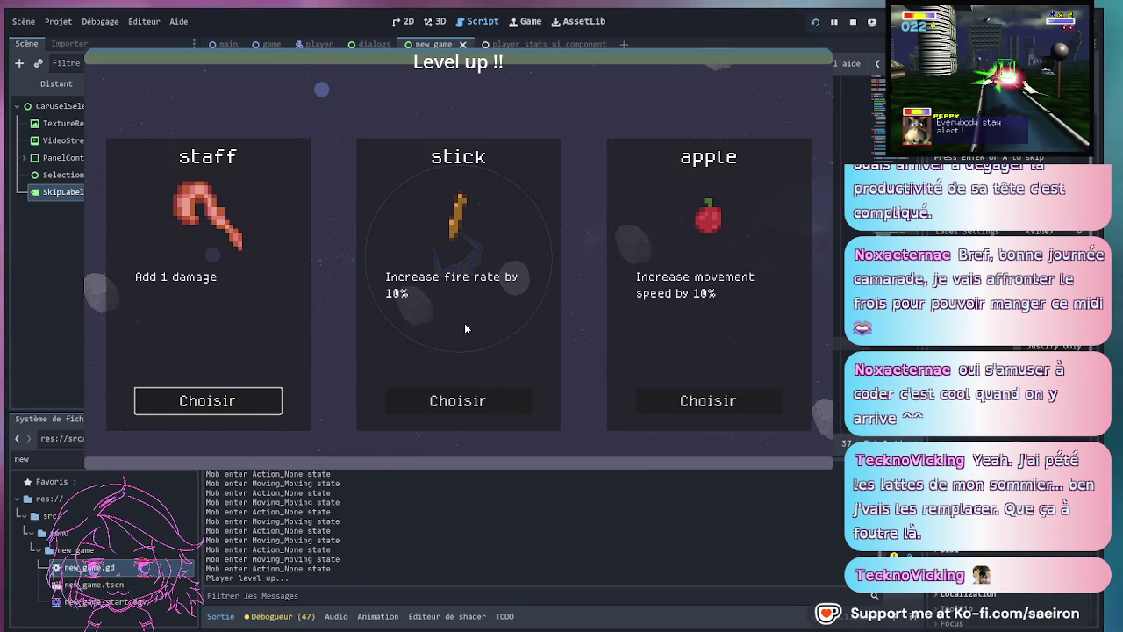
- Pick an upgrade at each of seven level-ups, including staff damage, and keep playing
{"action": "left_click", "coordinate": [261, 402]}
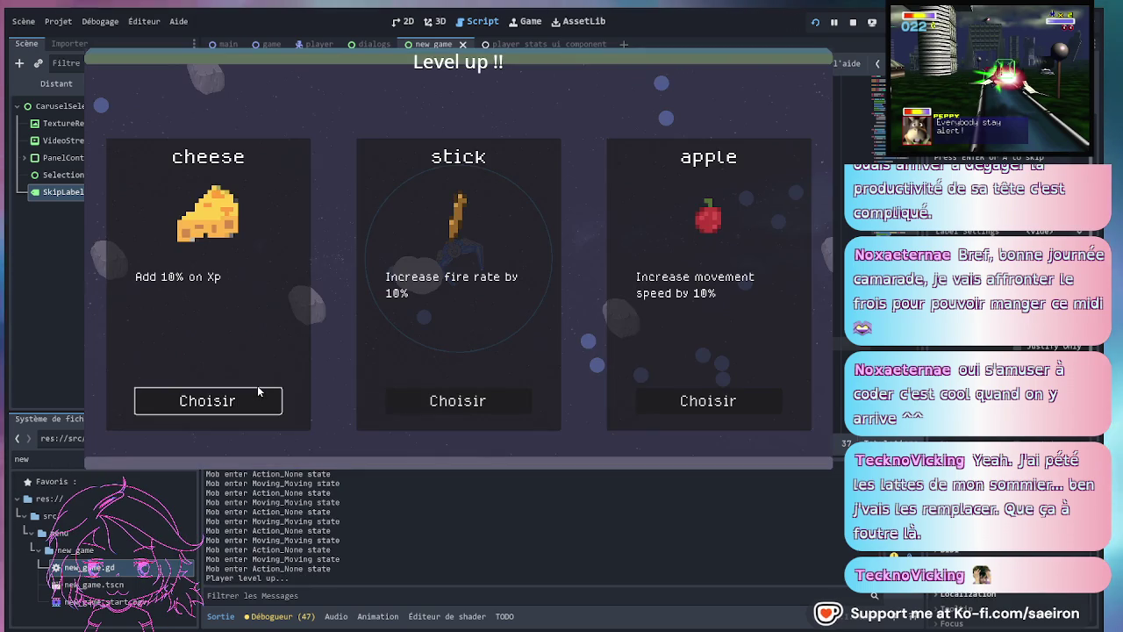
{"action": "left_click", "coordinate": [453, 401]}
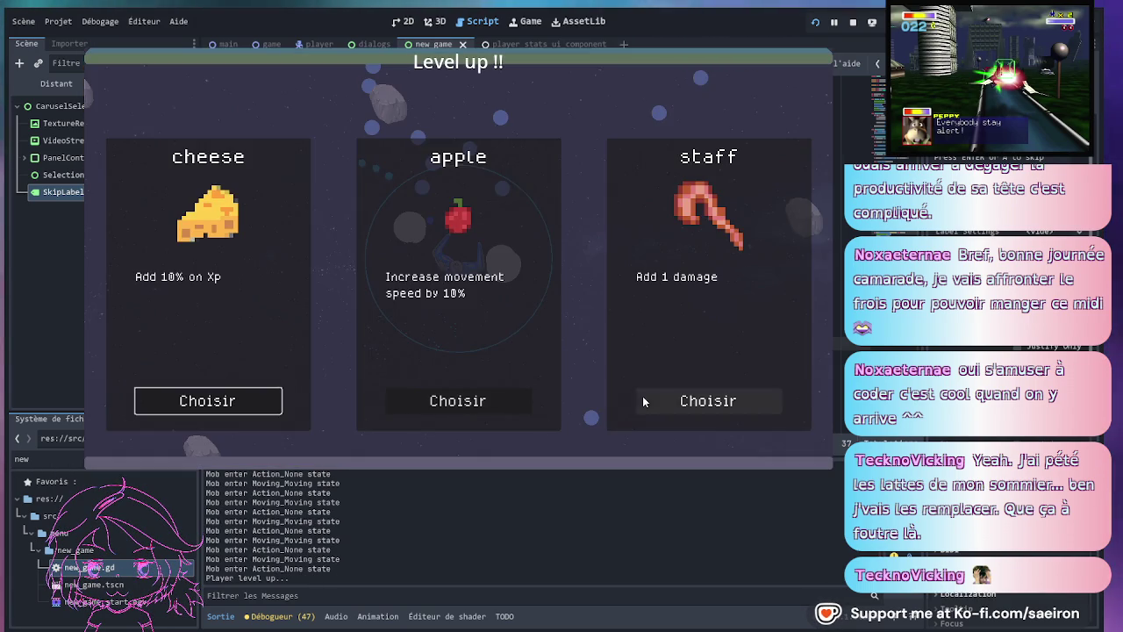
{"action": "left_click", "coordinate": [641, 400]}
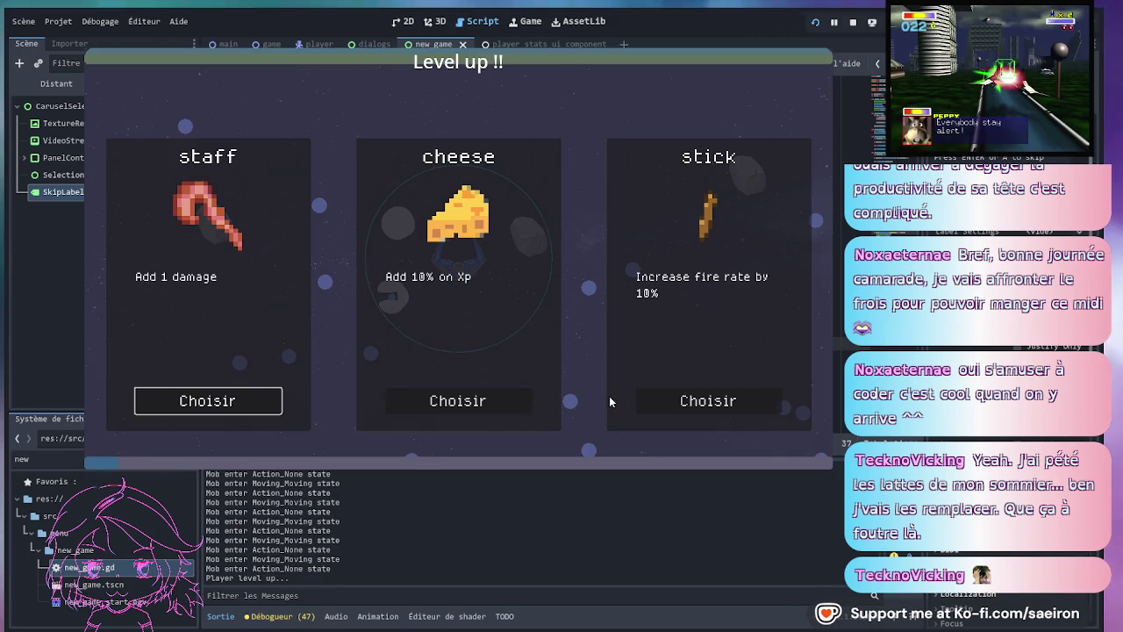
{"action": "left_click", "coordinate": [241, 405]}
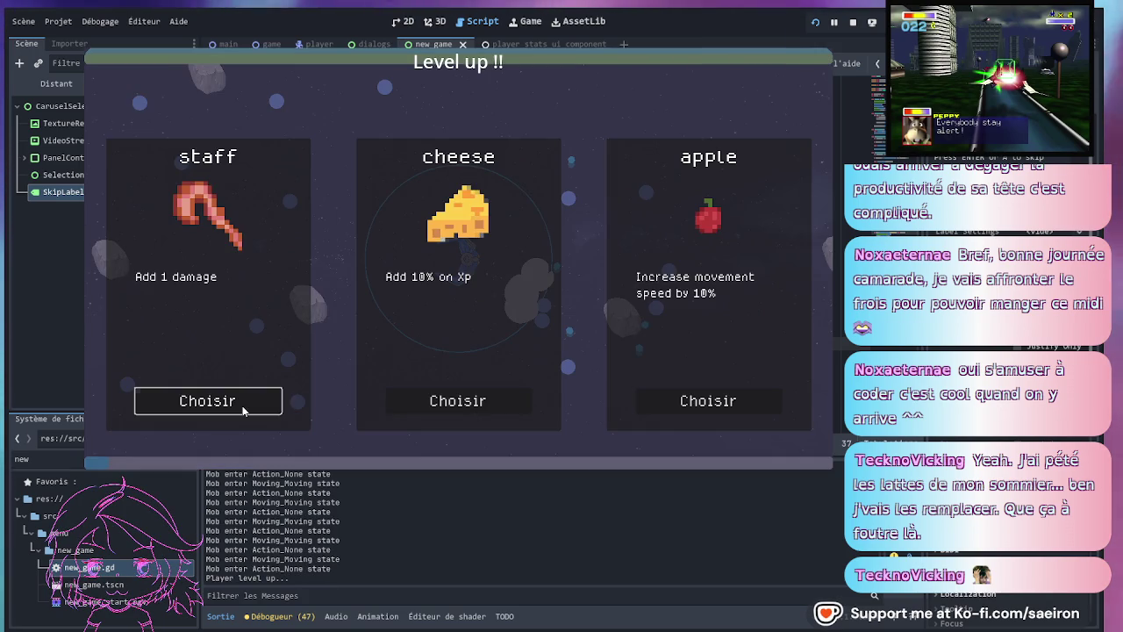
{"action": "left_click", "coordinate": [231, 399]}
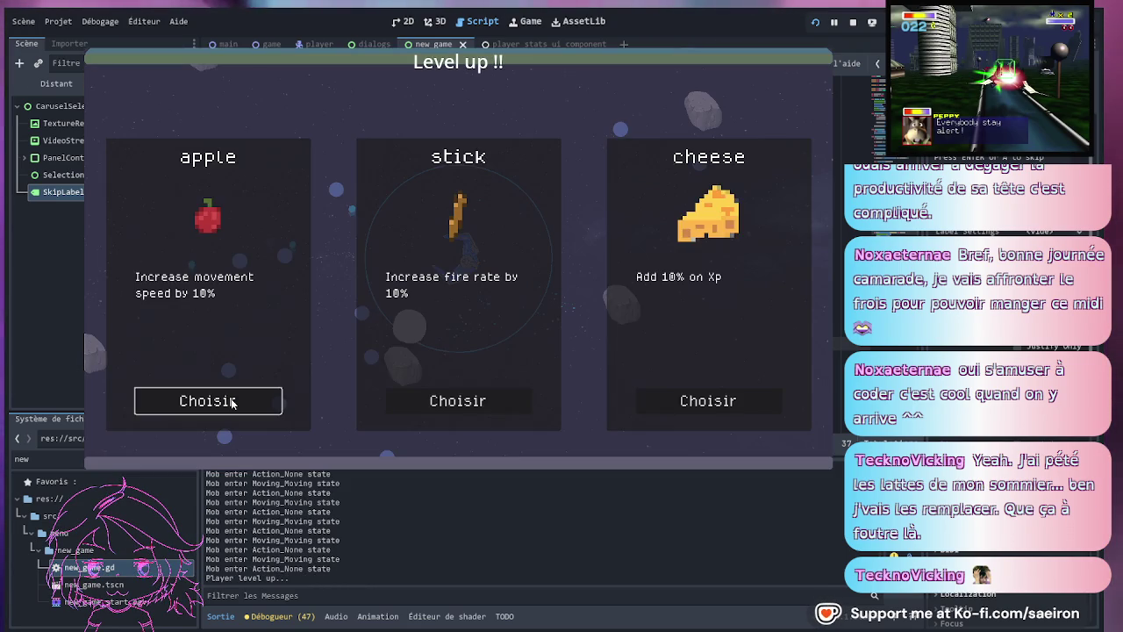
{"action": "left_click", "coordinate": [473, 400]}
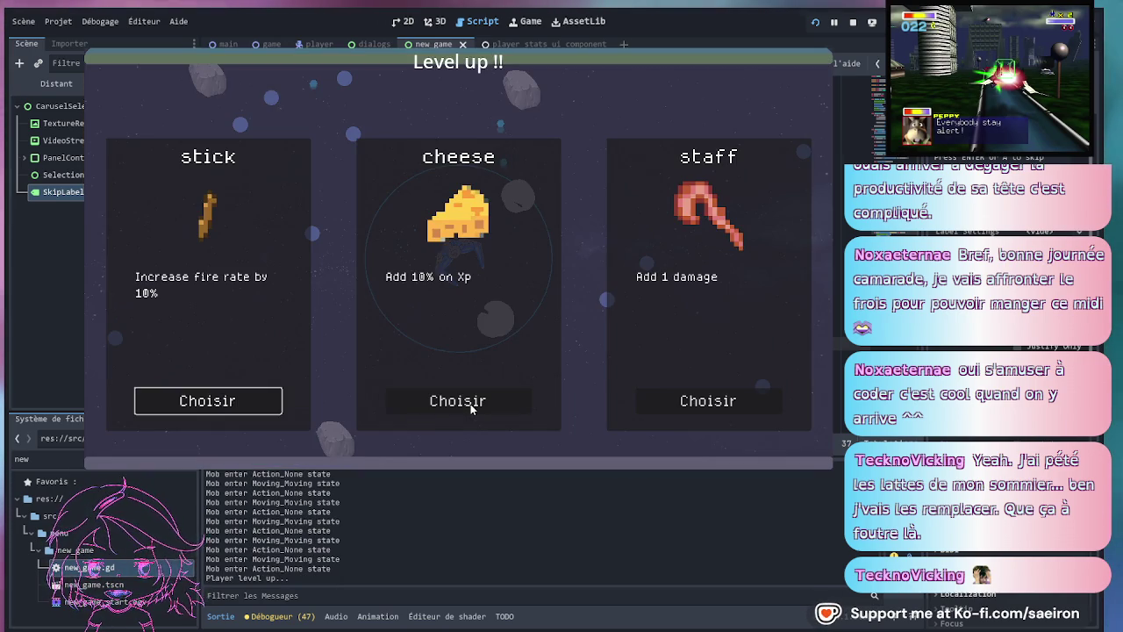
{"action": "left_click", "coordinate": [708, 400]}
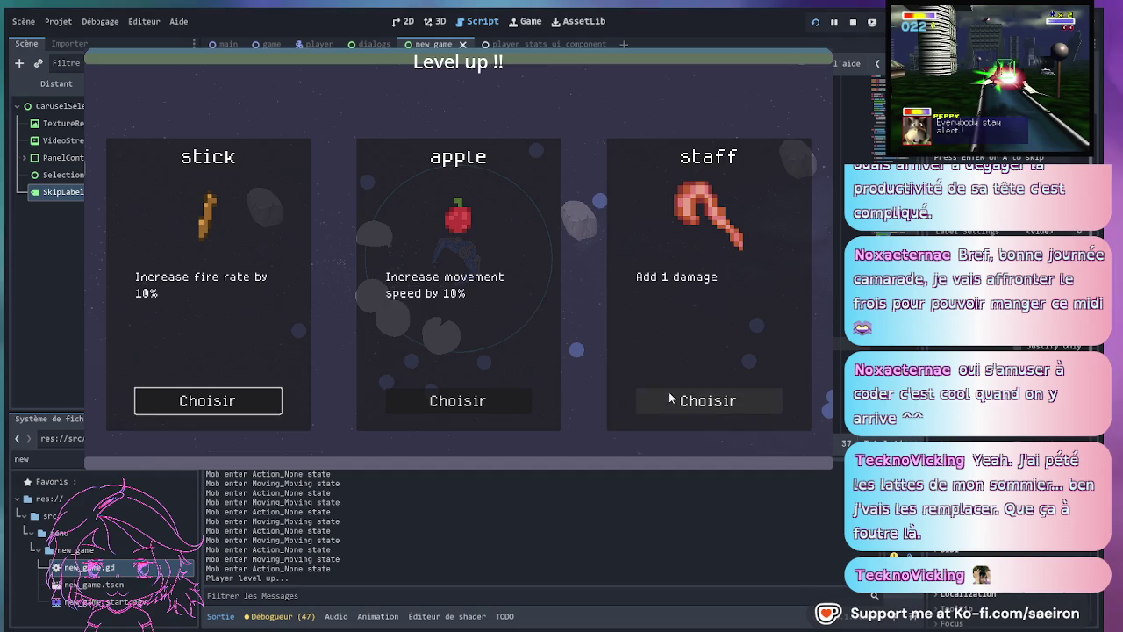
- Take the staff +1 damage upgrade three times and the shield max HP upgrade once
{"action": "left_click", "coordinate": [738, 405]}
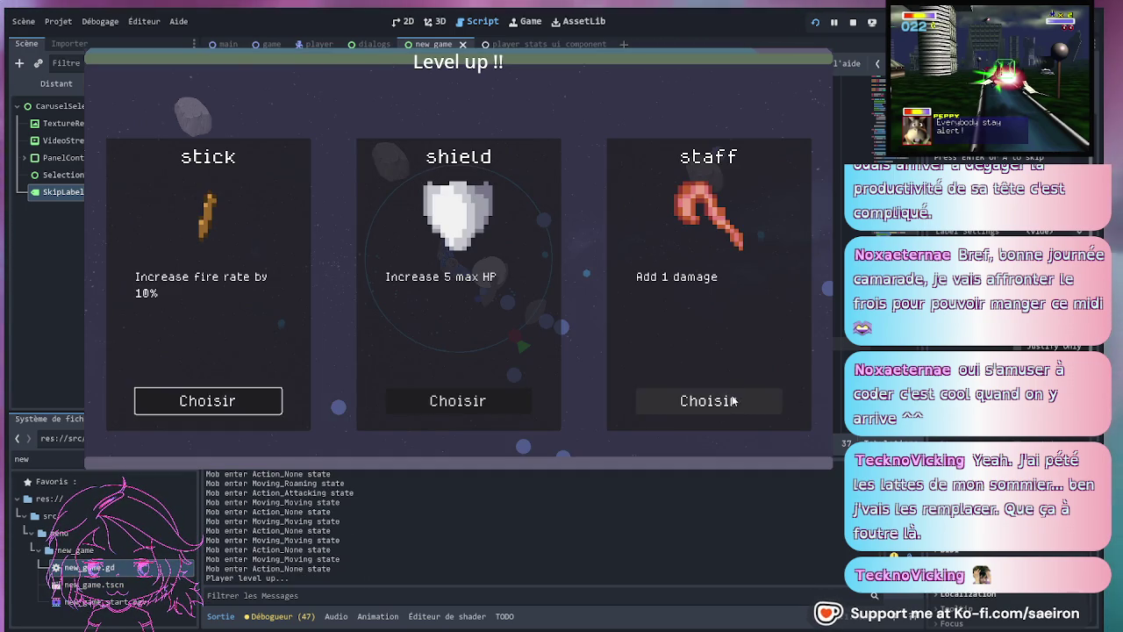
{"action": "left_click", "coordinate": [721, 399]}
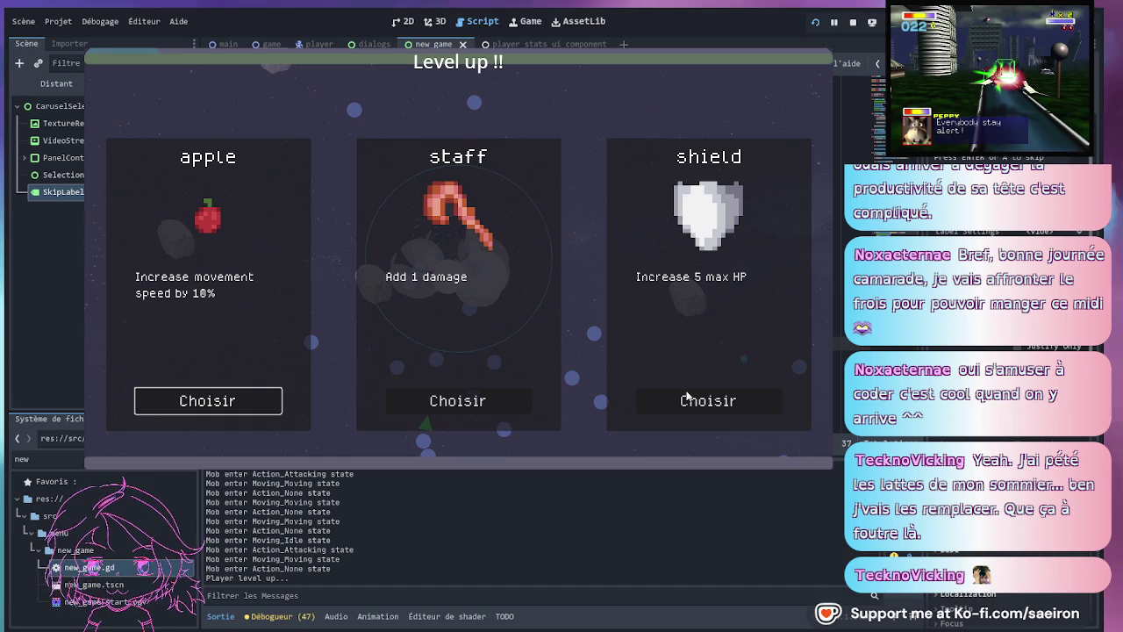
{"action": "left_click", "coordinate": [690, 399]}
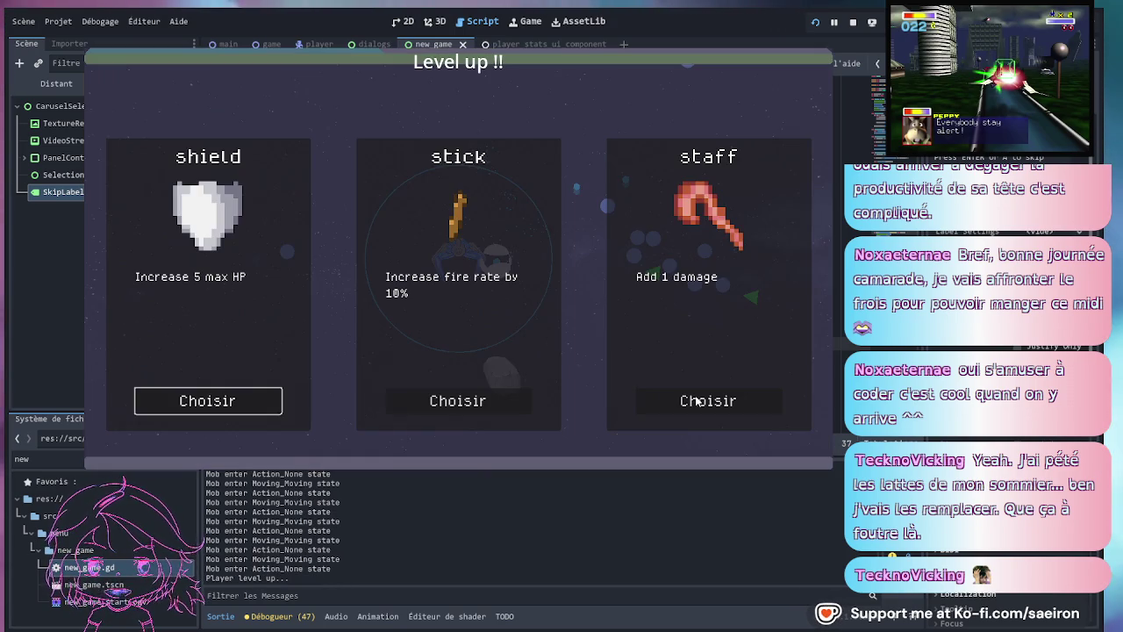
{"action": "left_click", "coordinate": [712, 398]}
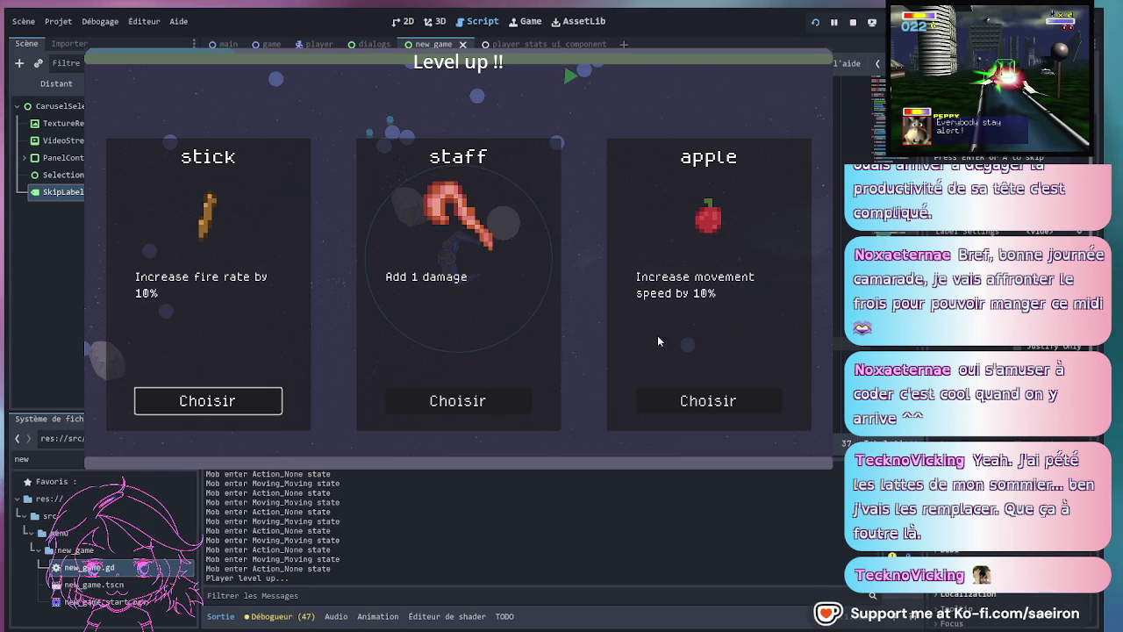
- Choose an upgrade at three more level-ups until the run ends
{"action": "left_click", "coordinate": [486, 400]}
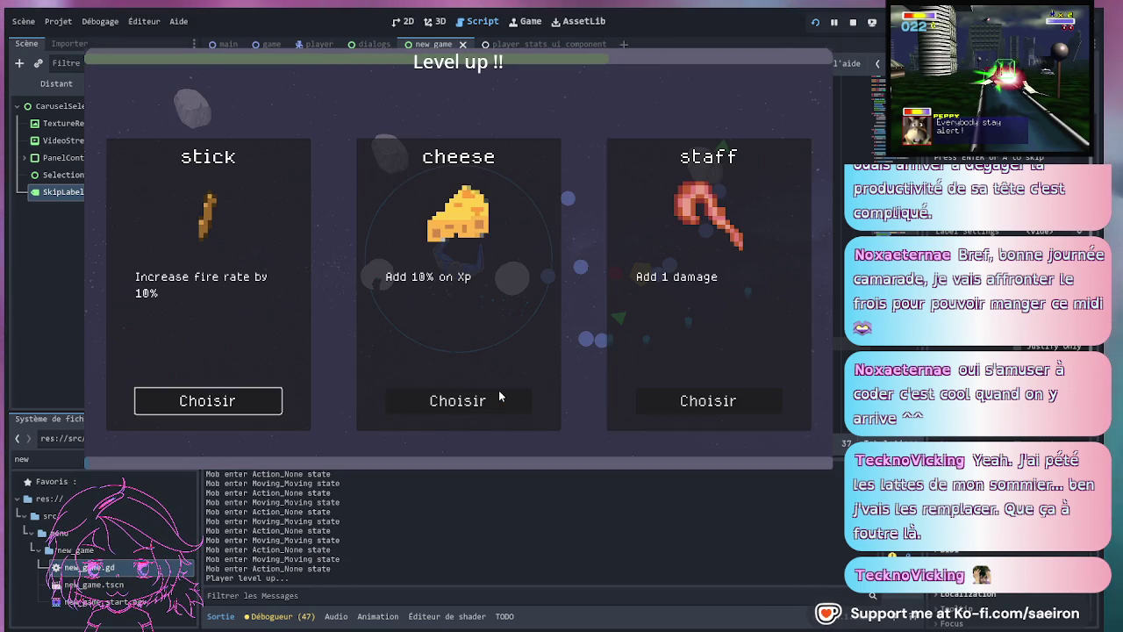
{"action": "left_click", "coordinate": [648, 394]}
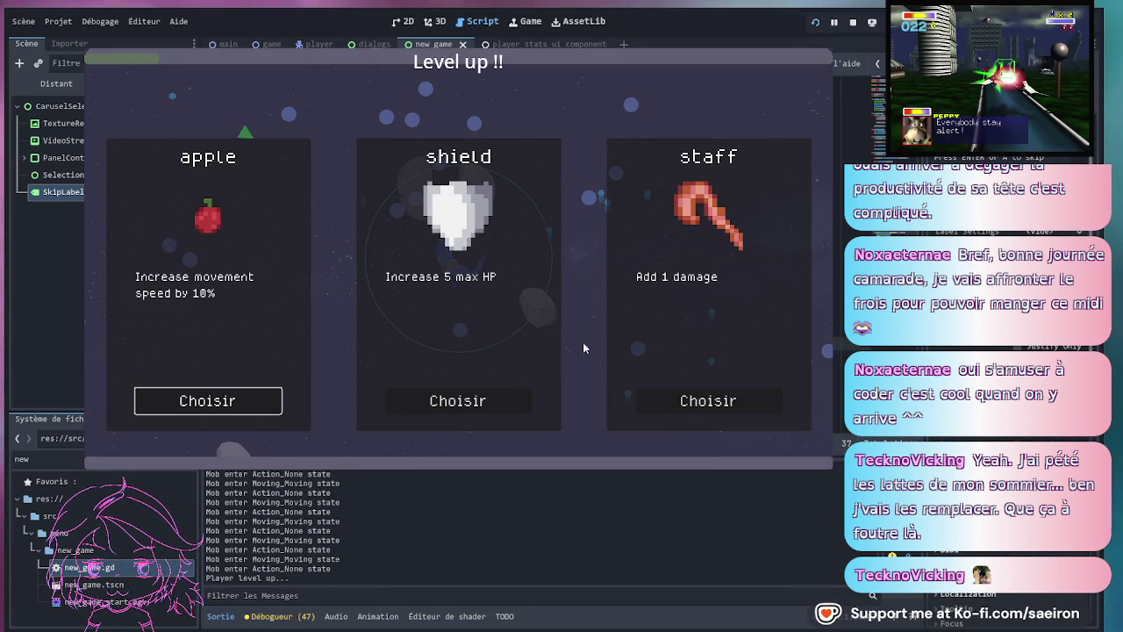
{"action": "left_click", "coordinate": [401, 398]}
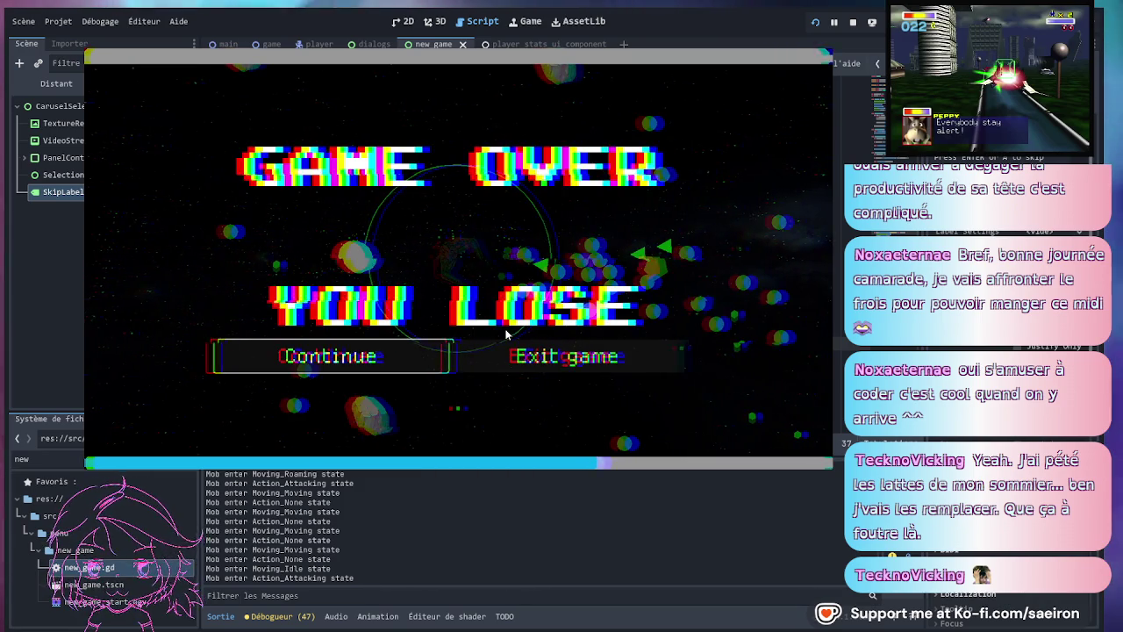
- Exit the game from the Game Over screen and open the game.rk dialogue script
{"action": "left_click", "coordinate": [507, 355]}
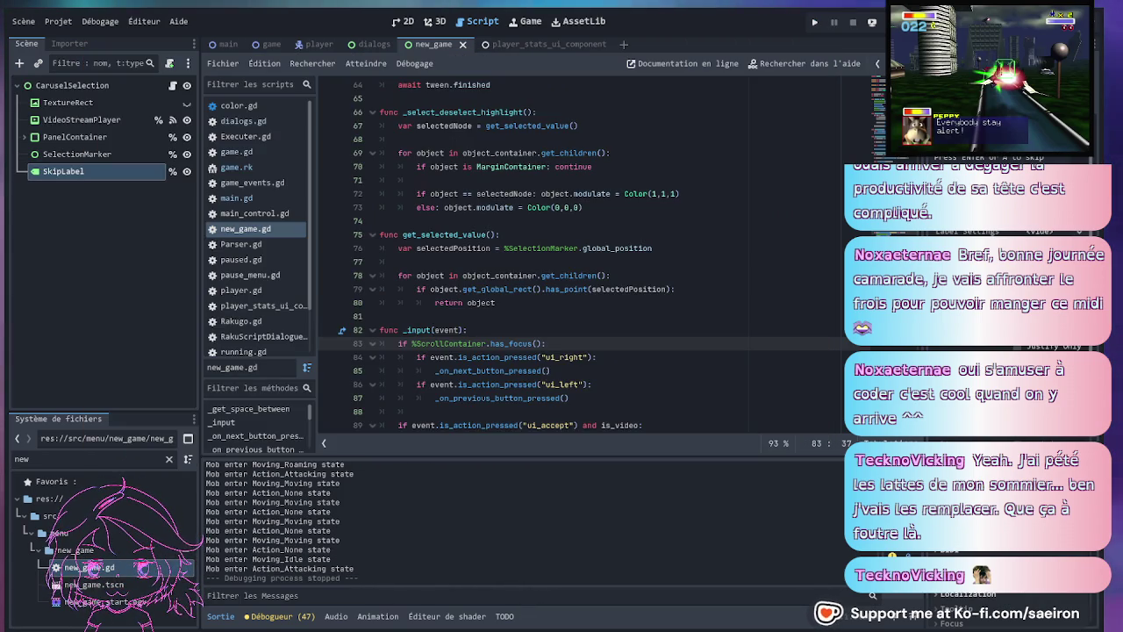
{"action": "left_click", "coordinate": [428, 221]}
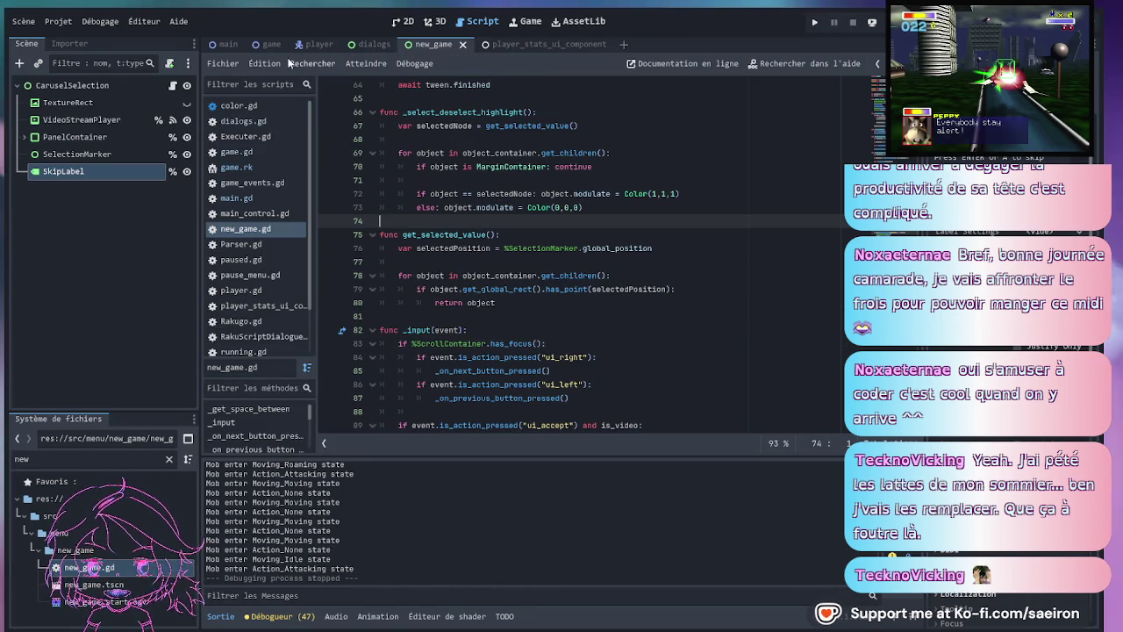
{"action": "left_click", "coordinate": [239, 166]}
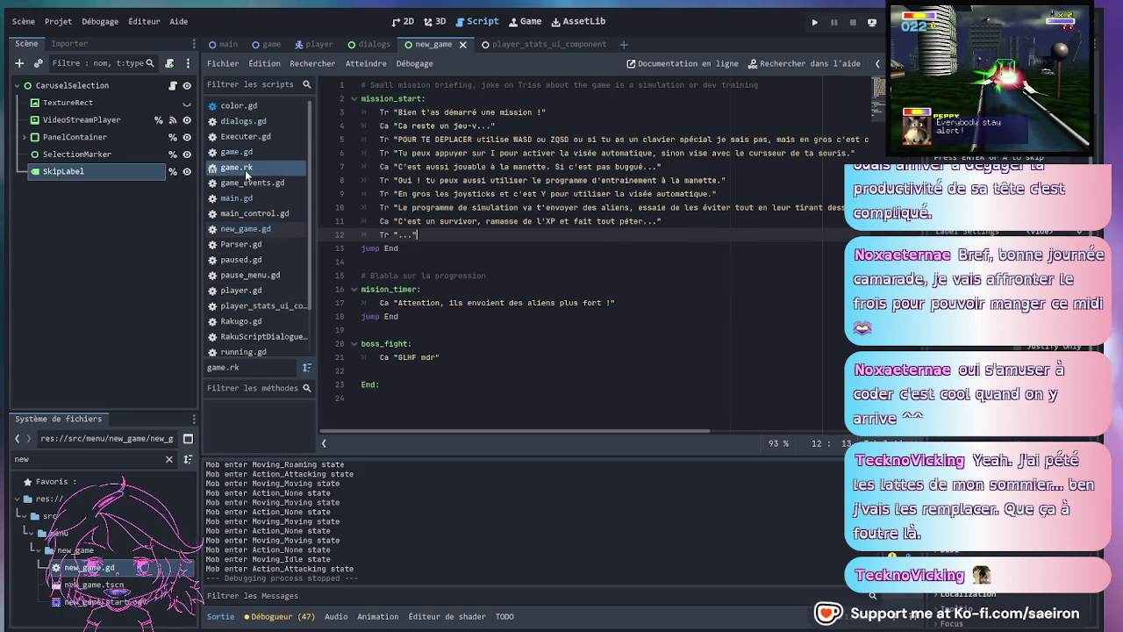
- Review dialogue lines 17–21 in game.rk without editing, then move to the dialogs scene
{"action": "left_click_drag", "start_coordinate": [482, 357], "coordinate": [368, 302]}
{"action": "left_click", "coordinate": [560, 338]}
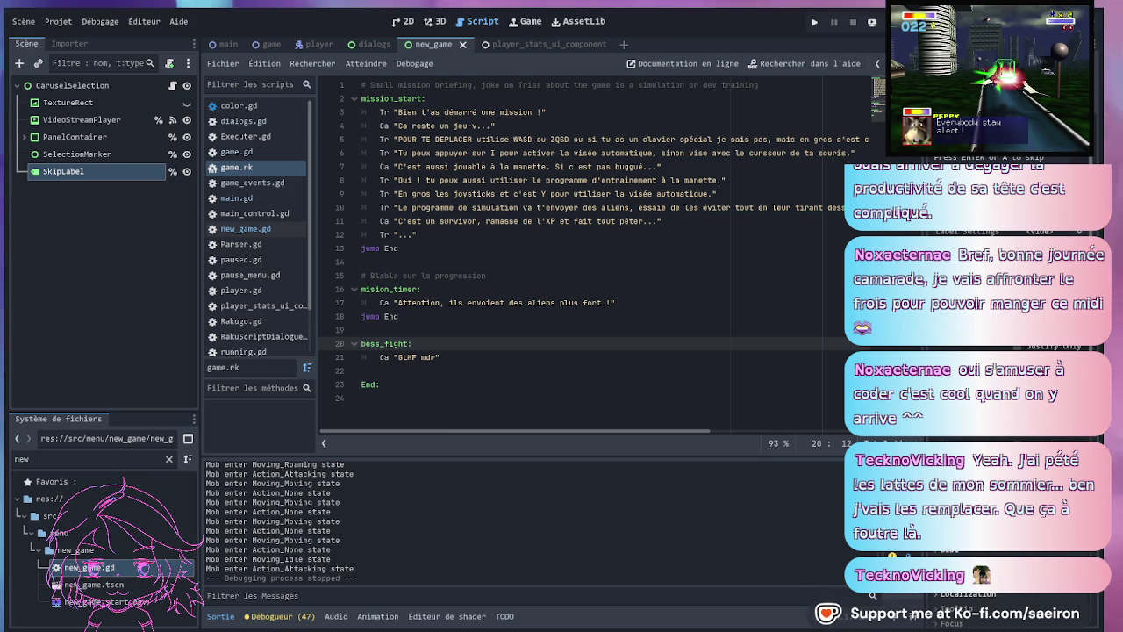
{"action": "left_click", "coordinate": [373, 44]}
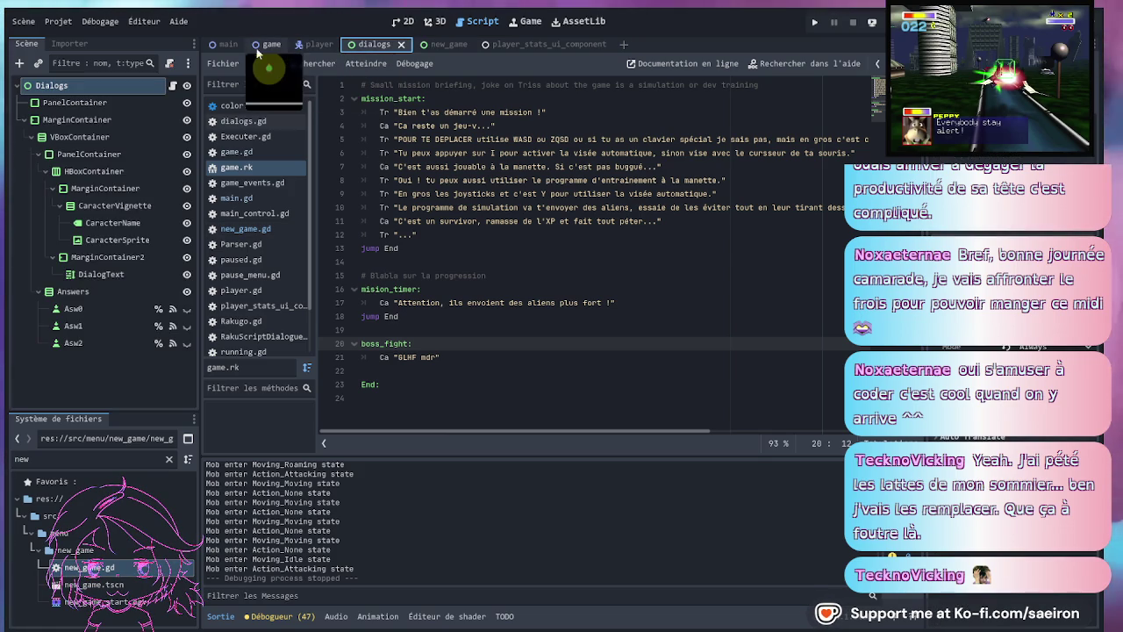
- Follow game.gd's emit_start_dialog call to its definition in game_events.gd and back
{"action": "left_click", "coordinate": [271, 45]}
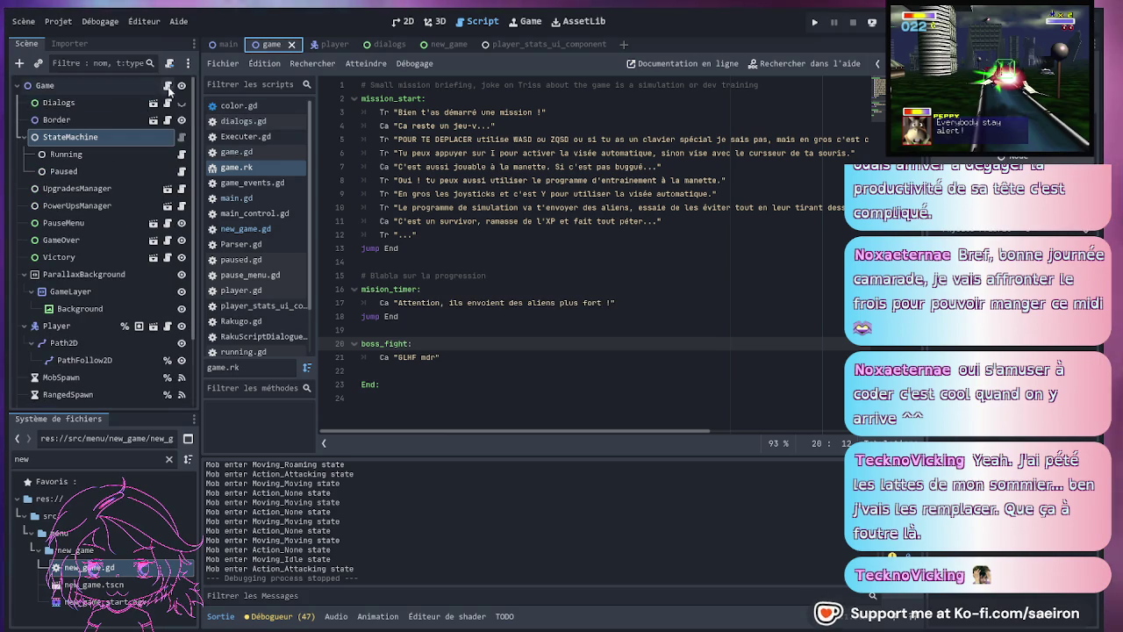
{"action": "left_click", "coordinate": [168, 86]}
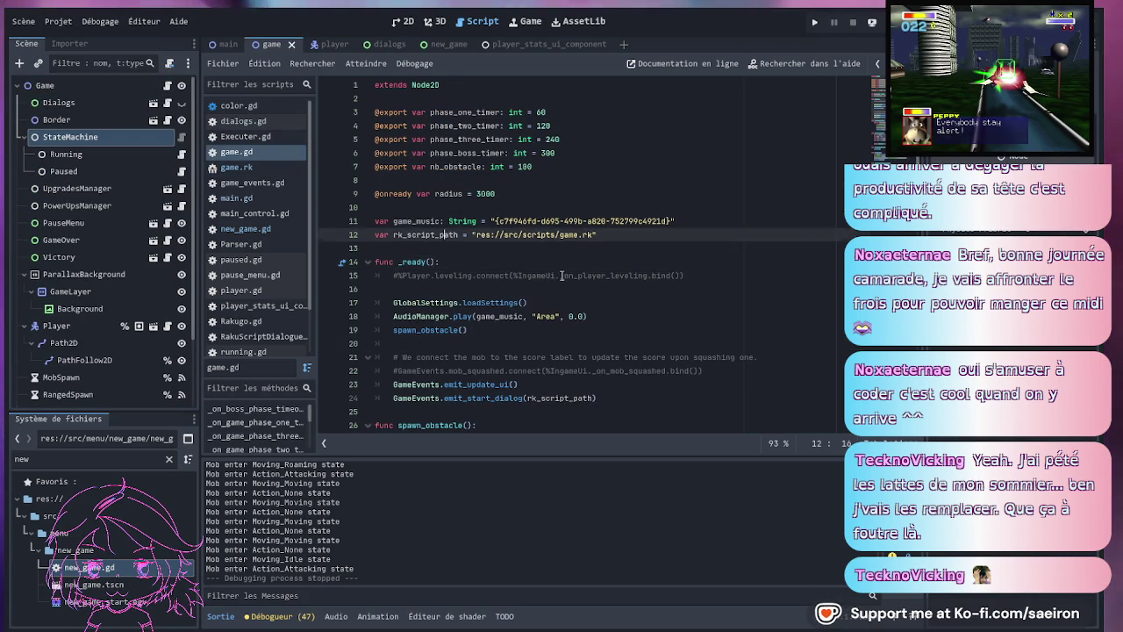
{"action": "scroll", "coordinate": [562, 272], "scroll_direction": "down", "scroll_amount": 5}
{"action": "left_click", "coordinate": [495, 193]}
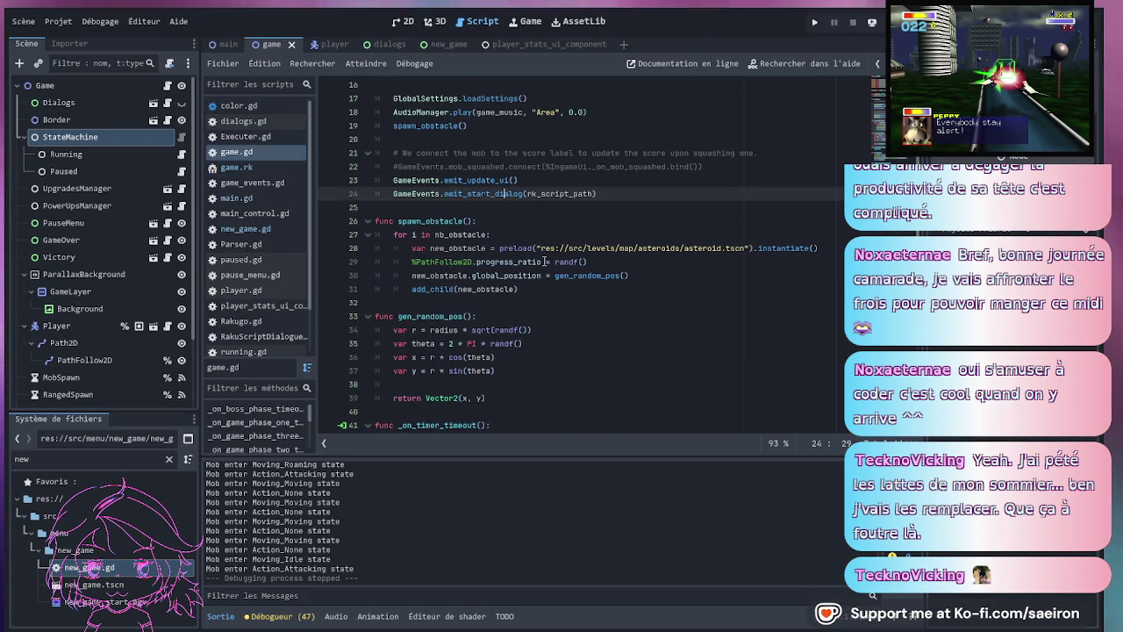
{"action": "scroll", "coordinate": [544, 261], "scroll_direction": "up", "scroll_amount": 1}
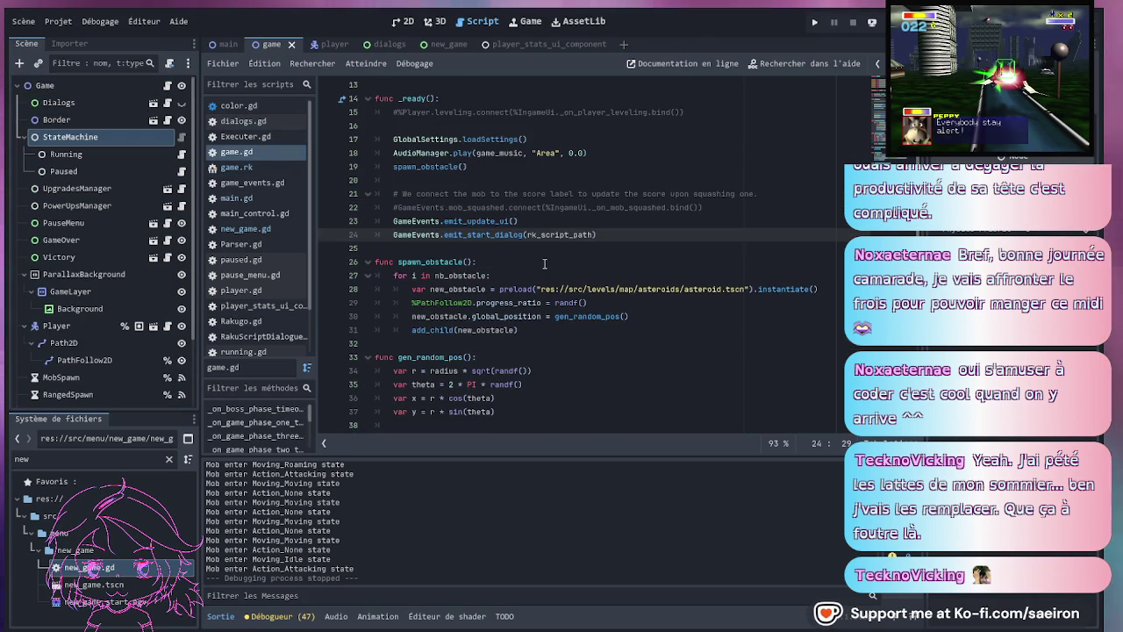
{"action": "left_click", "coordinate": [501, 235], "text": "ctrl"}
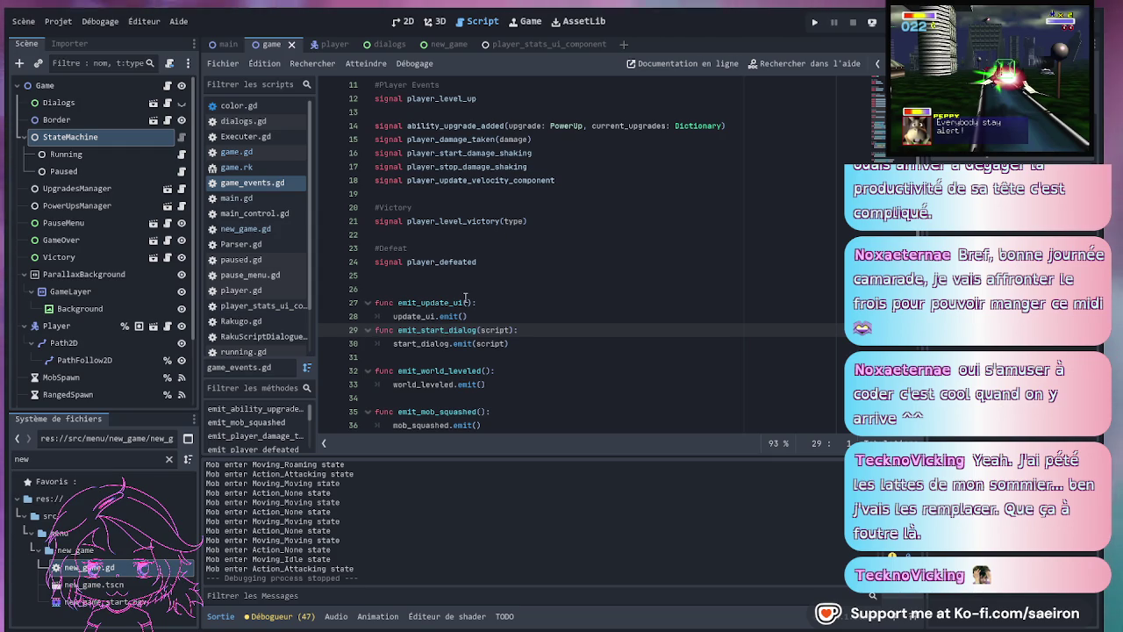
{"action": "scroll", "coordinate": [467, 298], "scroll_direction": "up", "scroll_amount": 3}
{"action": "key", "text": "alt+Left"}
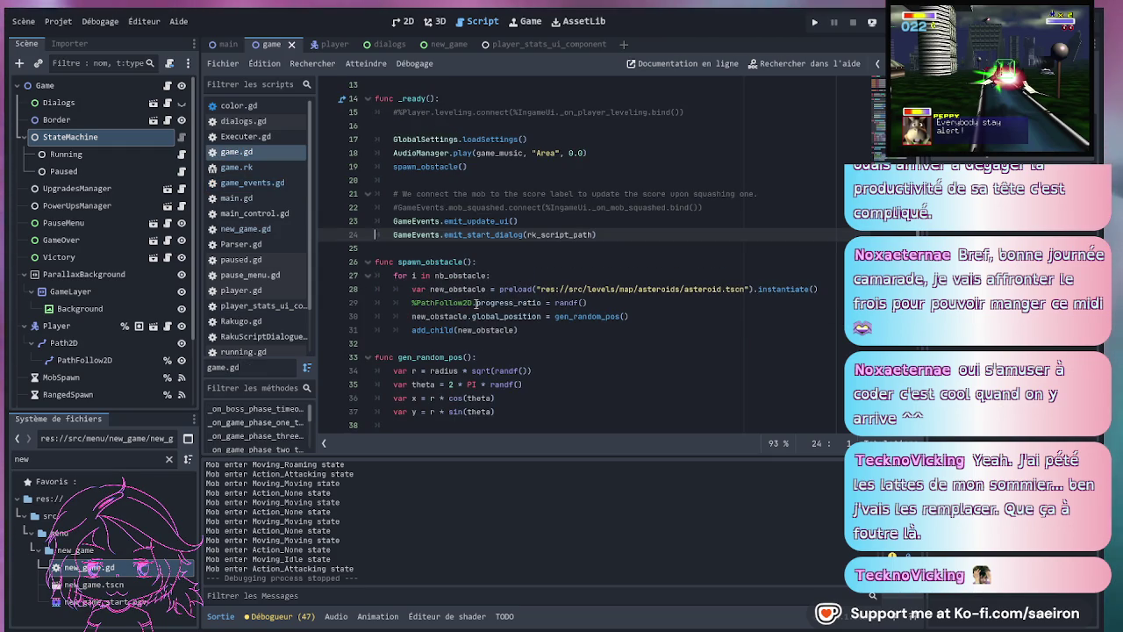
{"action": "left_click", "coordinate": [386, 44]}
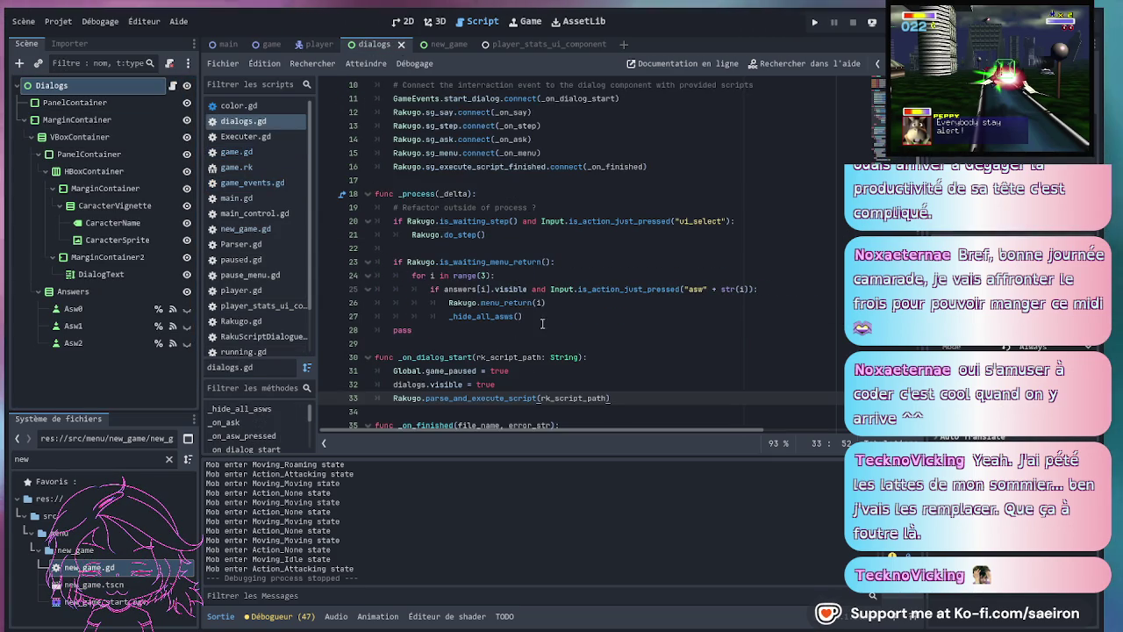
- Add a label:String parameter to _on_dialog_start and pass label to parse_and_execute_script
{"action": "scroll", "coordinate": [524, 281], "scroll_direction": "down", "scroll_amount": 3}
{"action": "left_click", "coordinate": [430, 234]}
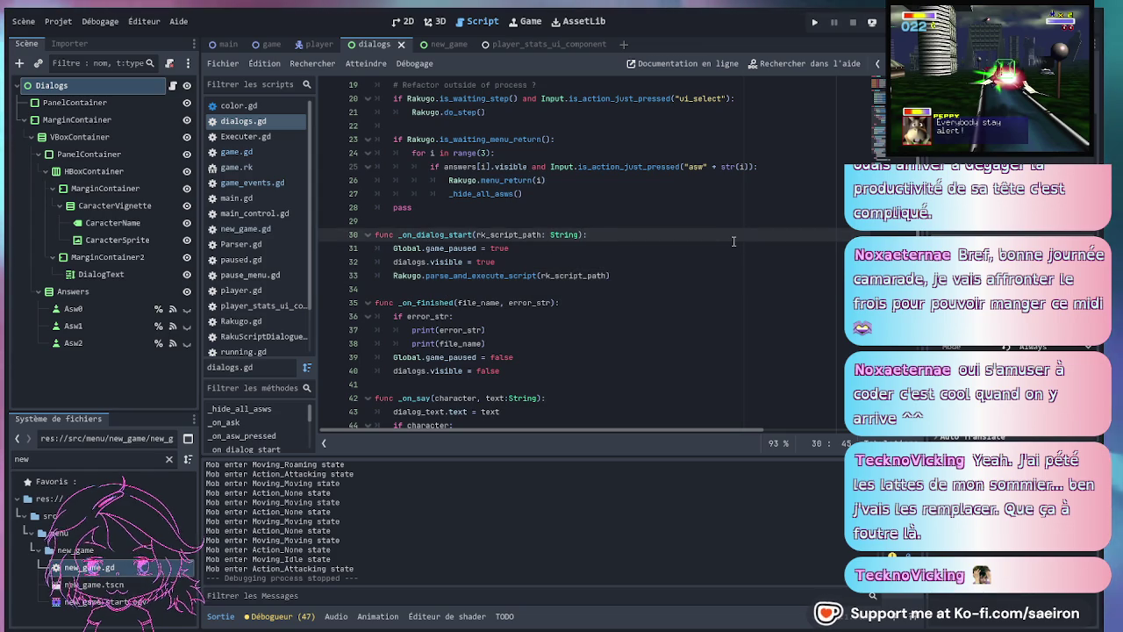
{"action": "type", "text": ", label:St"}
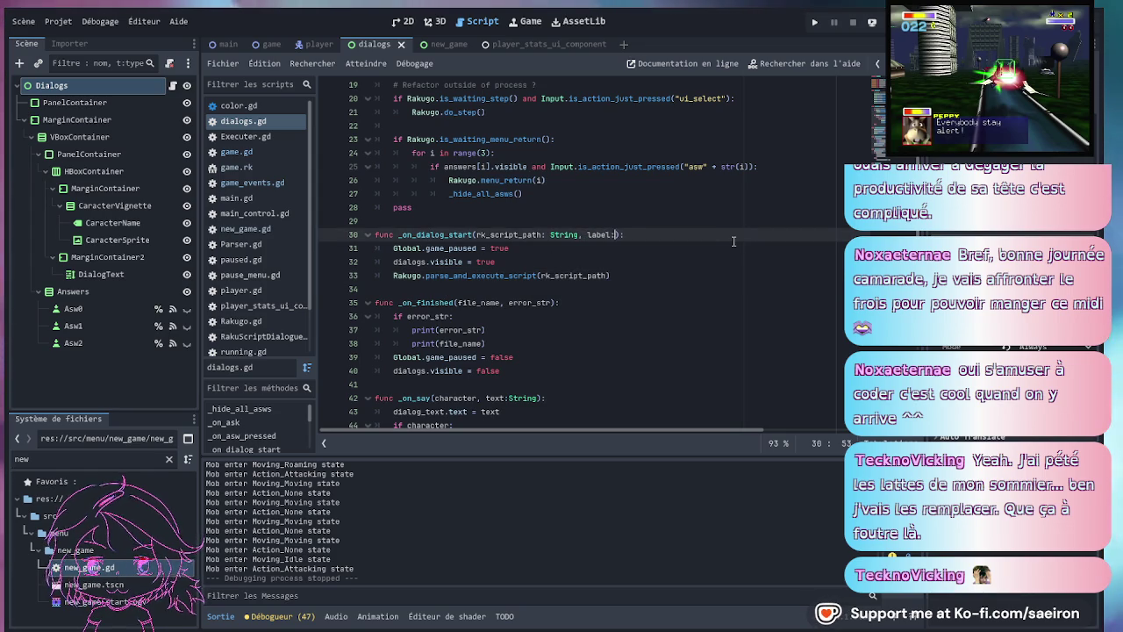
{"action": "type", "text": "ring"}
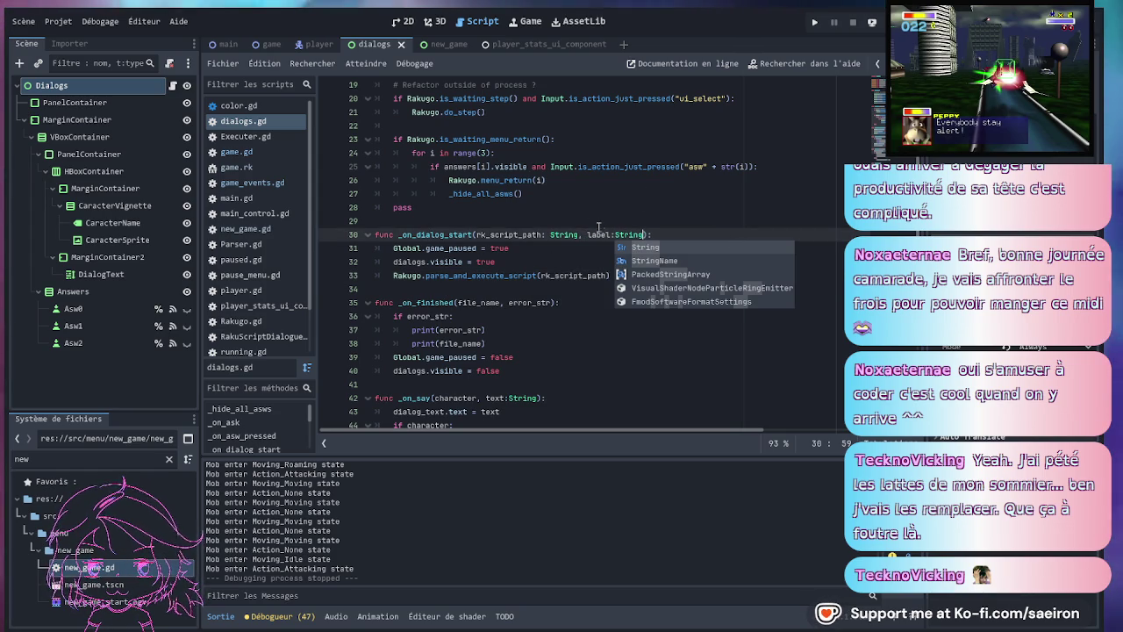
{"action": "left_click", "coordinate": [612, 235]}
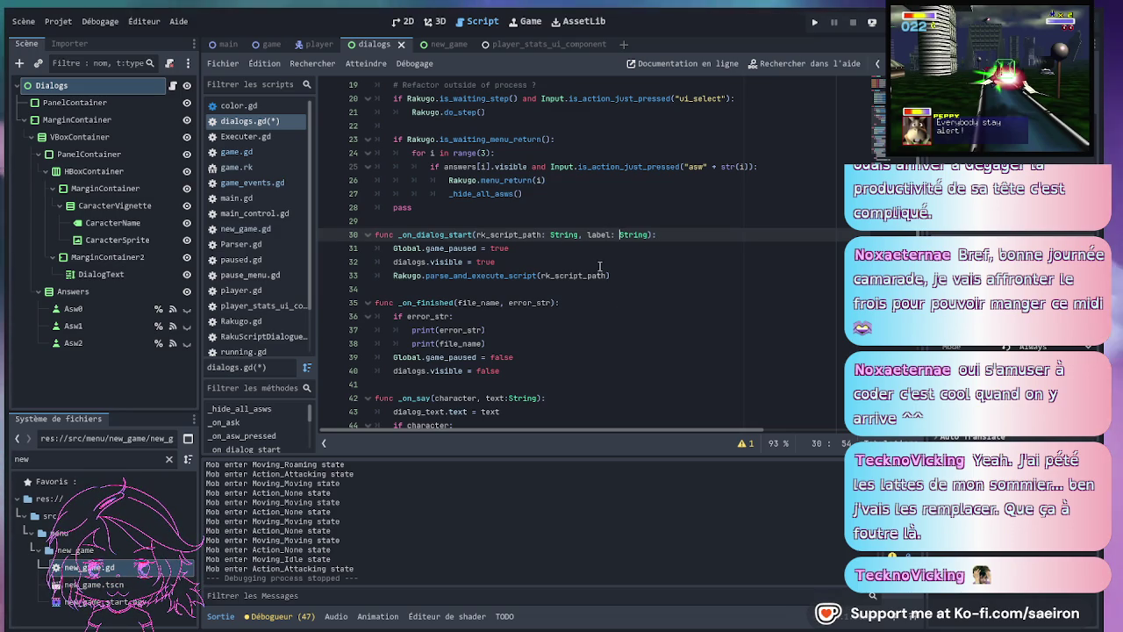
{"action": "left_click", "coordinate": [632, 275]}
{"action": "type", "text": ")"}
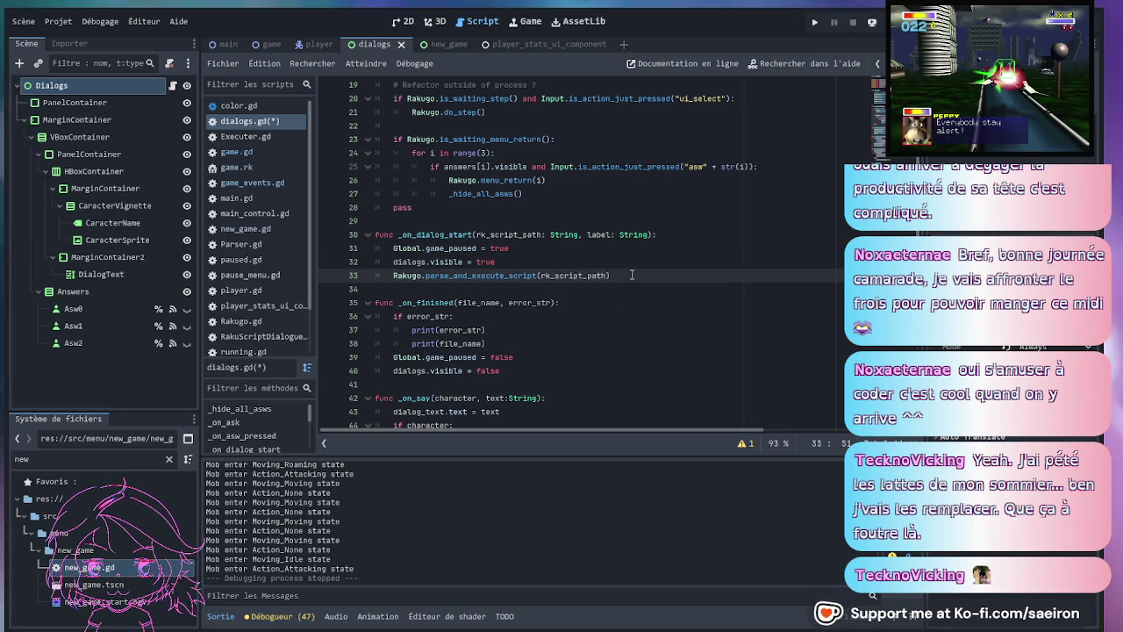
{"action": "type", "text": ", label"}
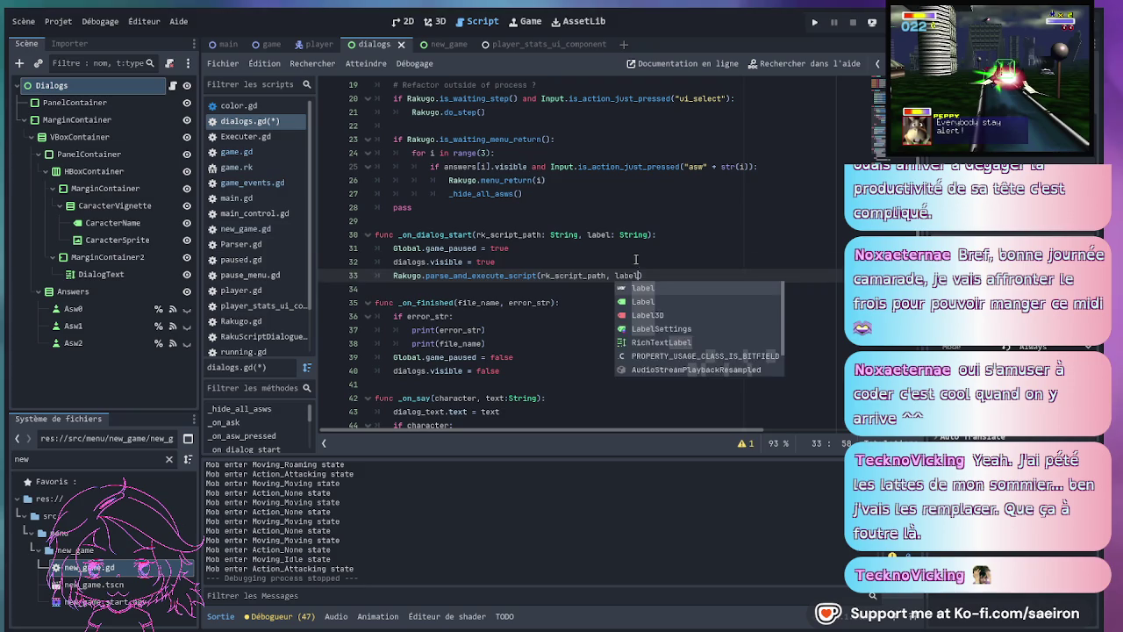
{"action": "left_click", "coordinate": [635, 259]}
{"action": "left_click", "coordinate": [625, 248]}
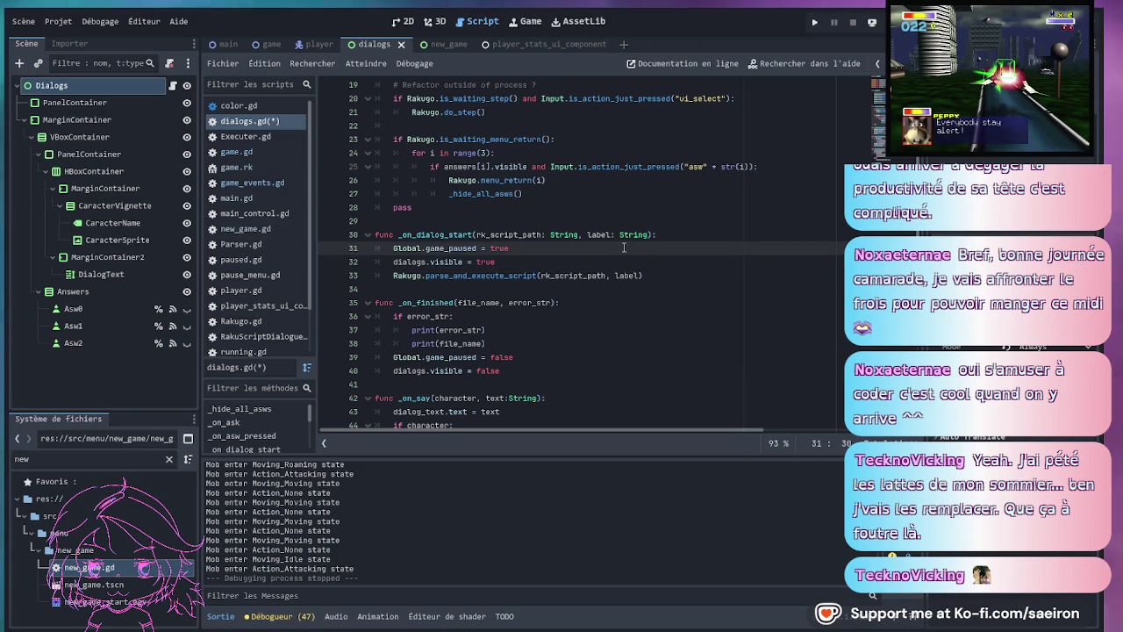
{"action": "scroll", "coordinate": [619, 263], "scroll_direction": "up", "scroll_amount": 6}
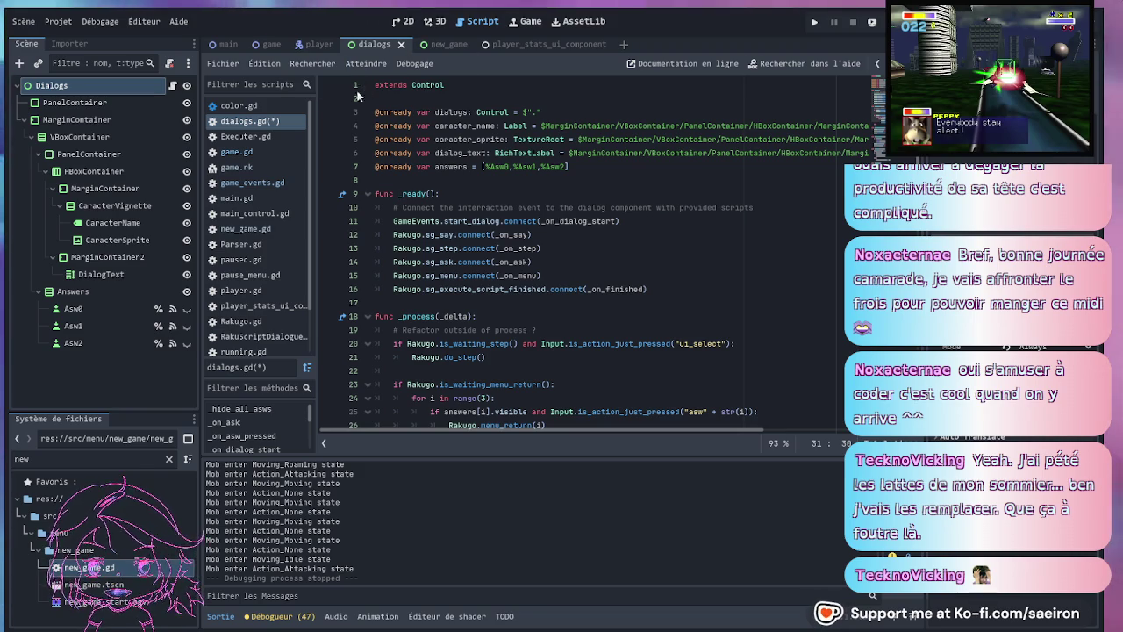
- In game_events.gd, change the emit call to start_dialog.emit(script, label)
{"action": "left_click", "coordinate": [252, 182]}
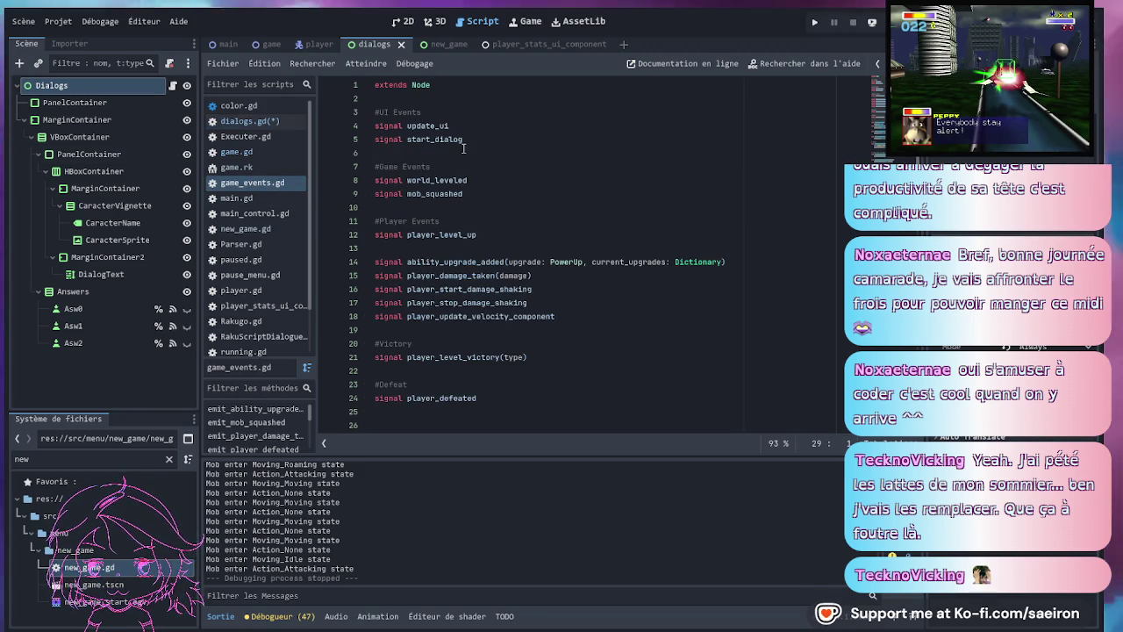
{"action": "scroll", "coordinate": [478, 205], "scroll_direction": "down", "scroll_amount": 4}
{"action": "left_click", "coordinate": [600, 303]}
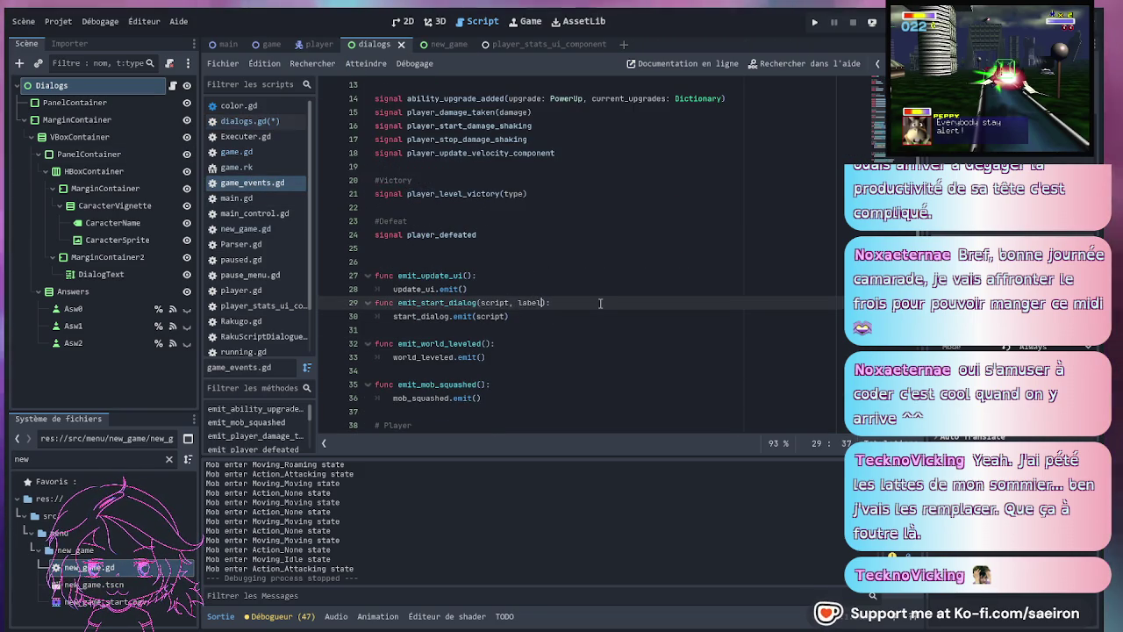
{"action": "key", "text": "Down"}
{"action": "key", "text": "Left"}
{"action": "type", "text": ", lab"}
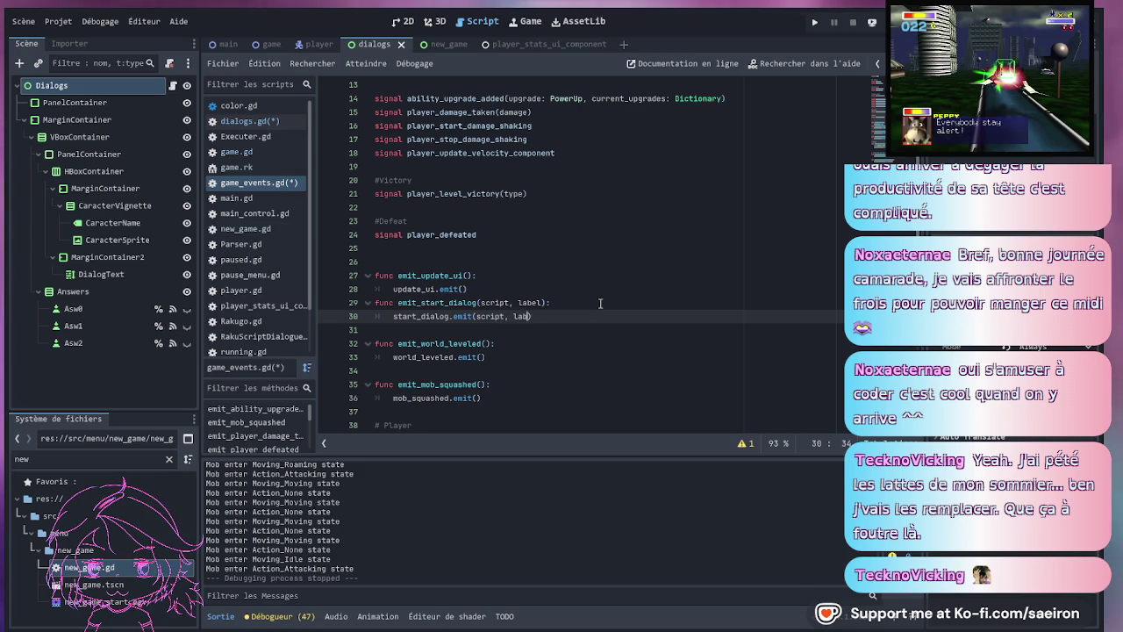
{"action": "type", "text": "el"}
{"action": "left_click", "coordinate": [565, 276]}
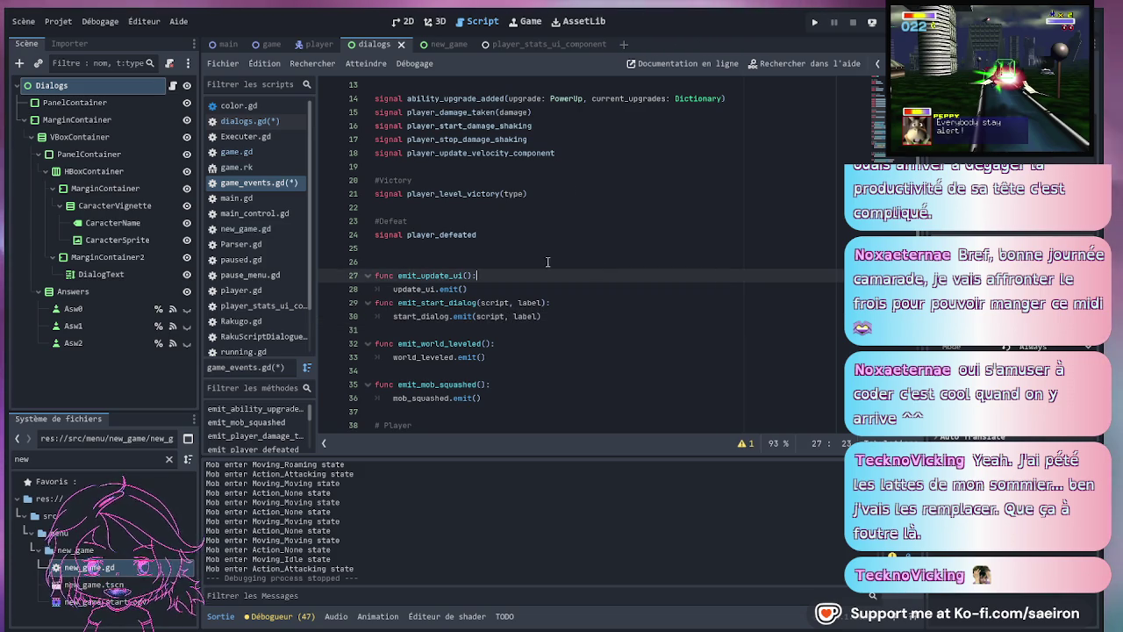
- Replace pass in _on_game_phase_one_timeout with the pasted GameEvents.emit_start_dialog(rk_script_path) call
{"action": "left_click", "coordinate": [267, 44]}
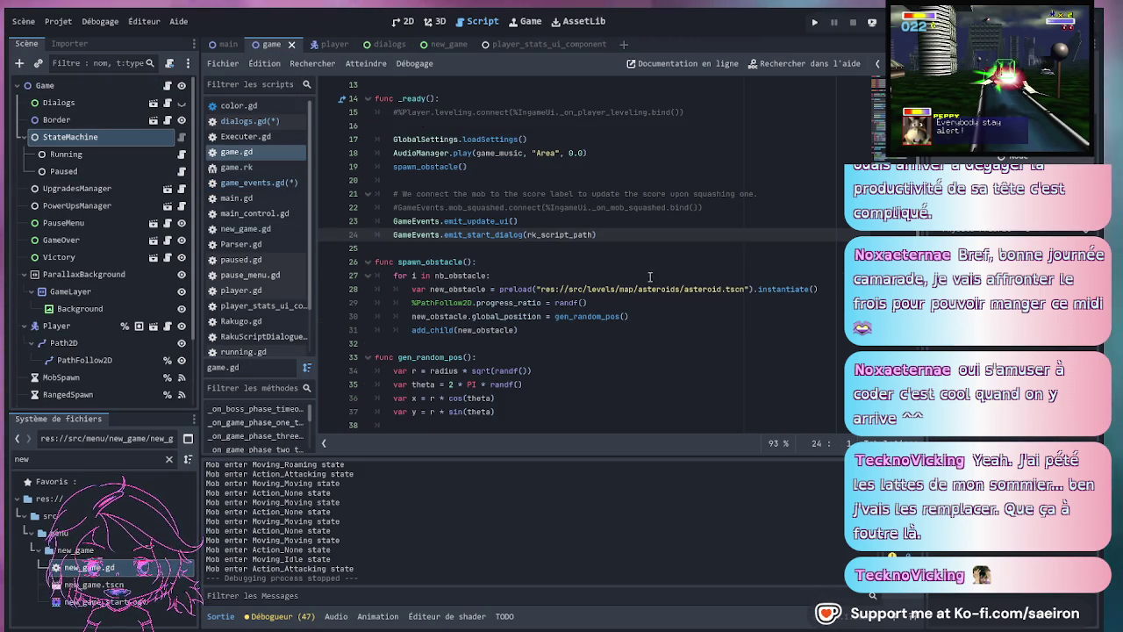
{"action": "left_click", "coordinate": [595, 264]}
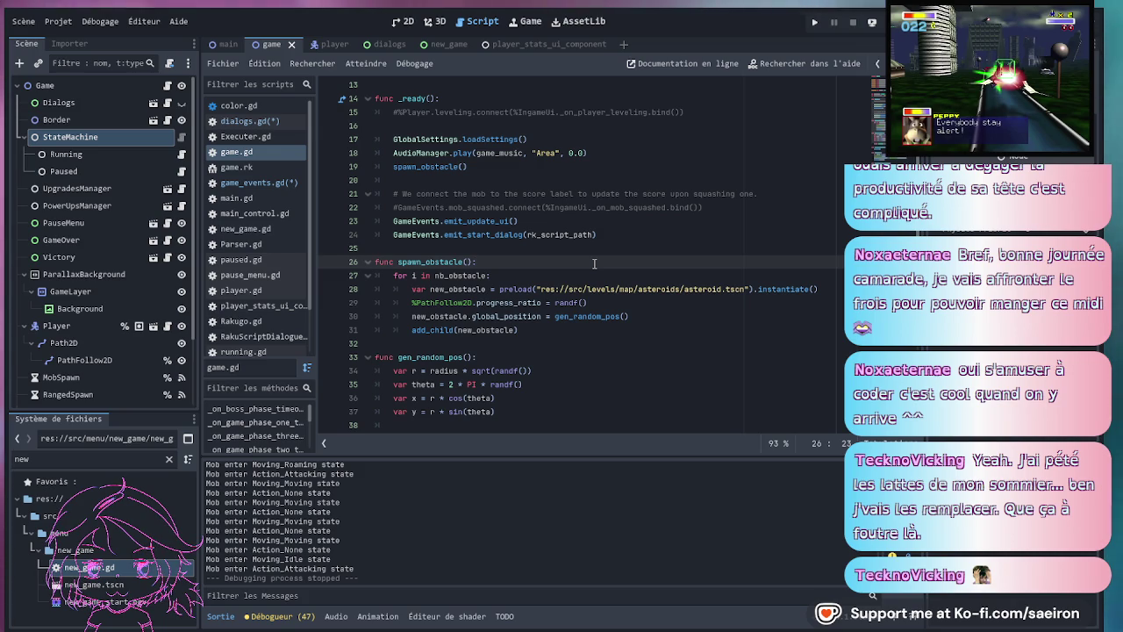
{"action": "left_click", "coordinate": [599, 232]}
{"action": "scroll", "coordinate": [570, 273], "scroll_direction": "down", "scroll_amount": 4}
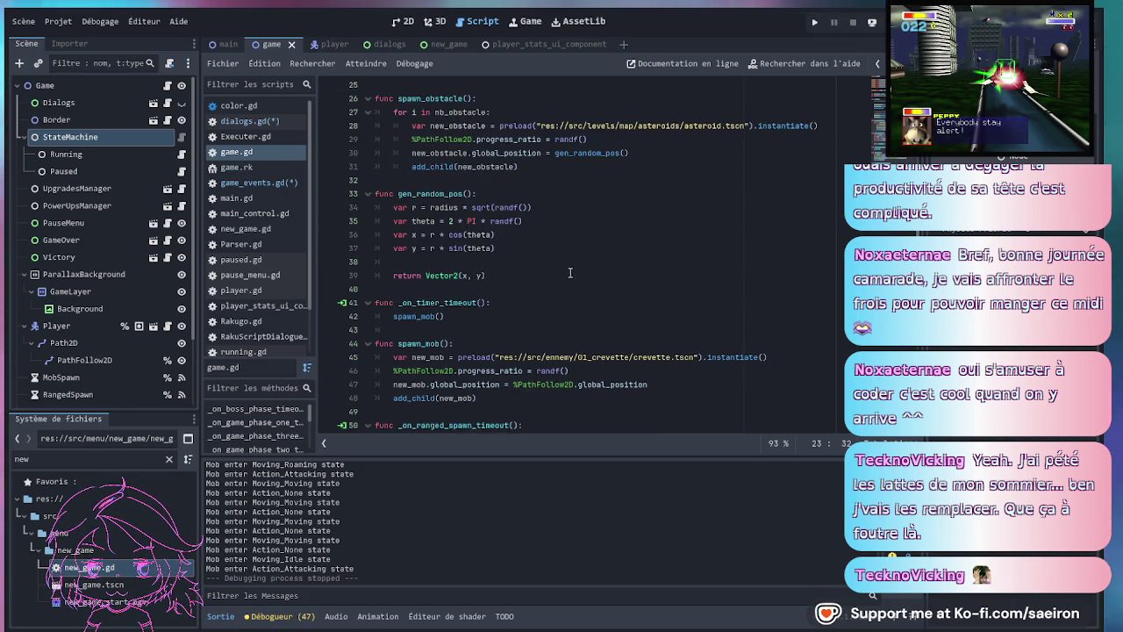
{"action": "scroll", "coordinate": [506, 281], "scroll_direction": "down", "scroll_amount": 1}
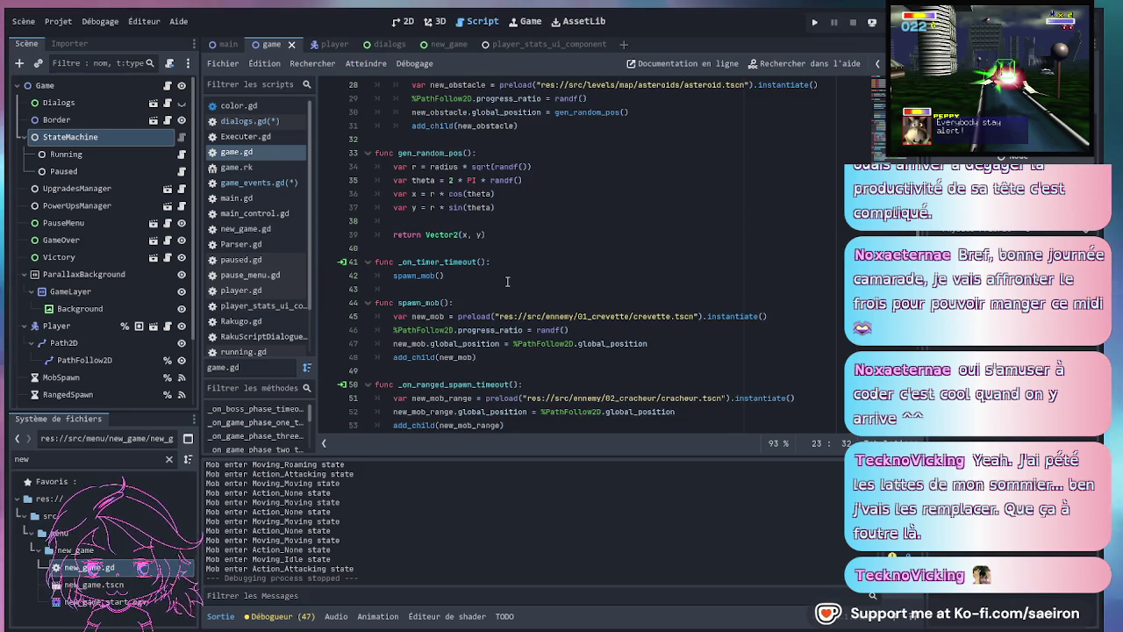
{"action": "scroll", "coordinate": [506, 281], "scroll_direction": "down", "scroll_amount": 7}
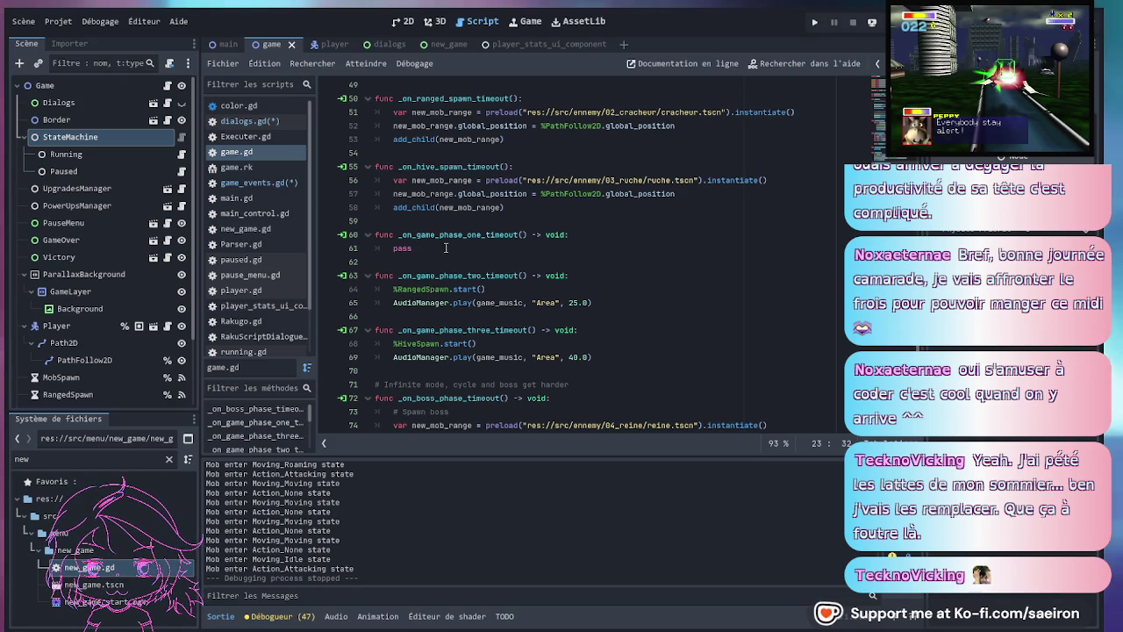
{"action": "left_click", "coordinate": [421, 247]}
{"action": "double_click", "coordinate": [401, 248]}
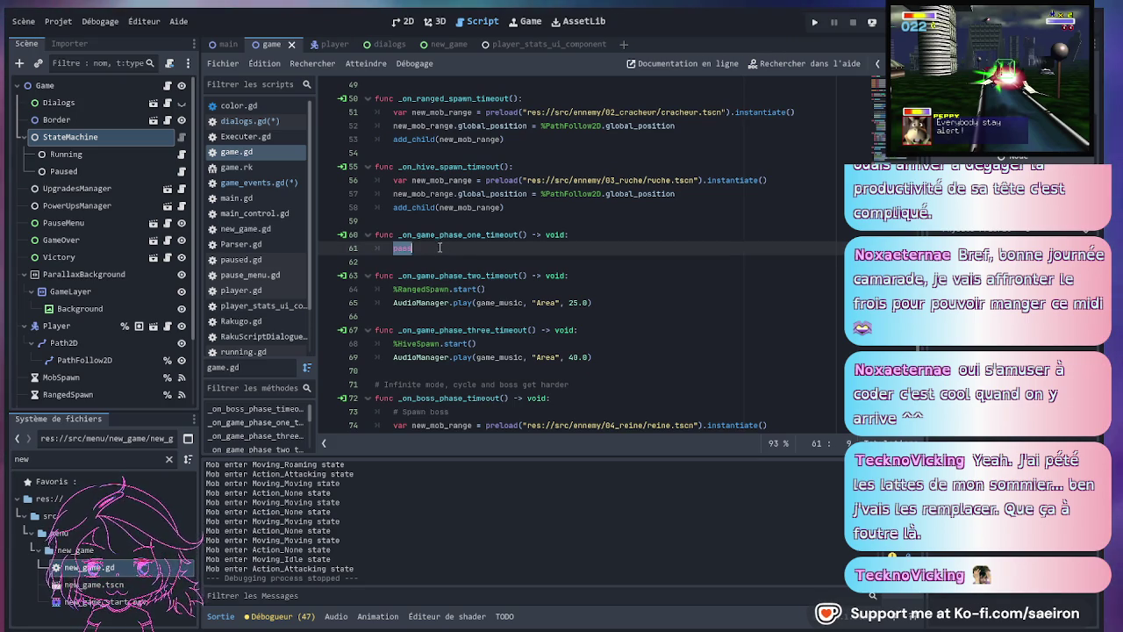
{"action": "key", "text": "ctrl+v"}
{"action": "key", "text": "ctrl+shift+Return"}
{"action": "key", "text": "BackSpace"}
{"action": "key", "text": "BackSpace"}
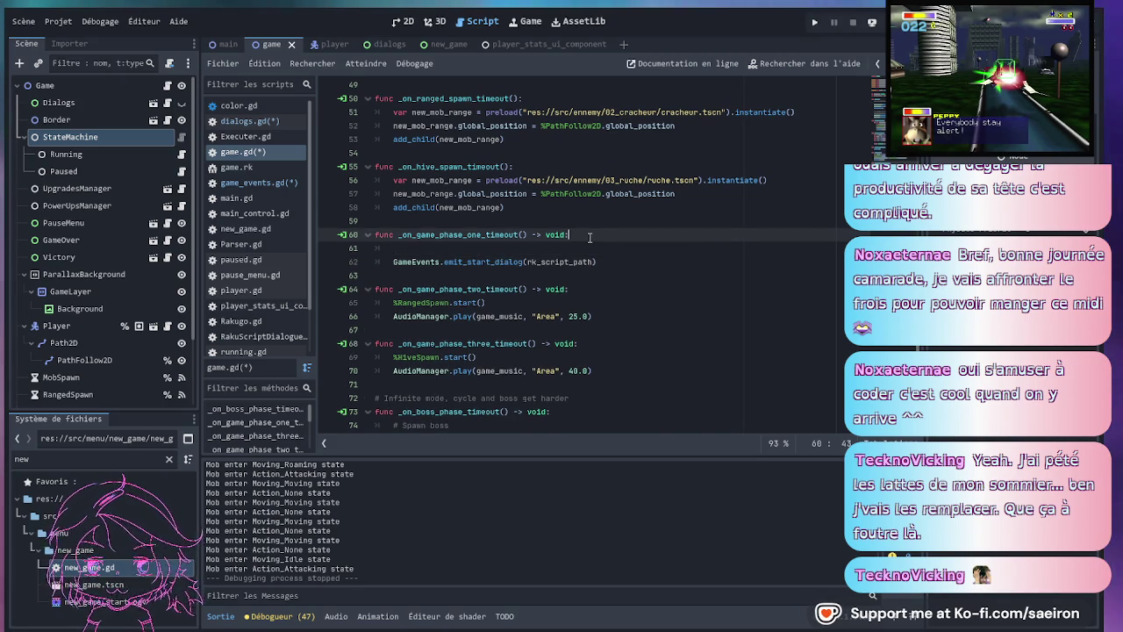
{"action": "left_click", "coordinate": [611, 247]}
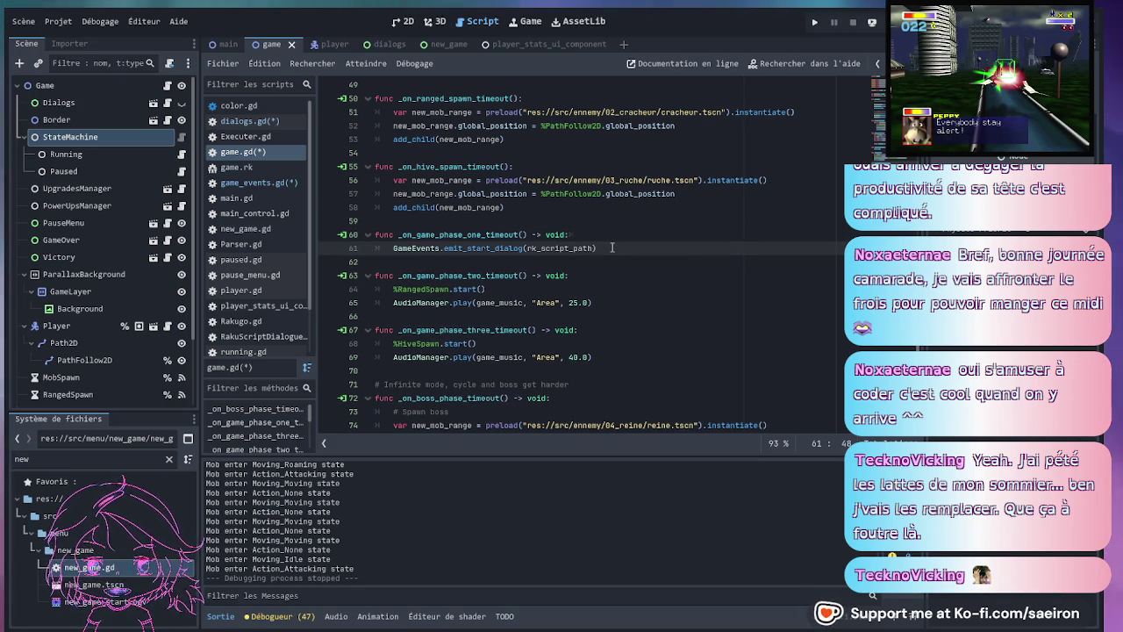
{"action": "type", "text": ","}
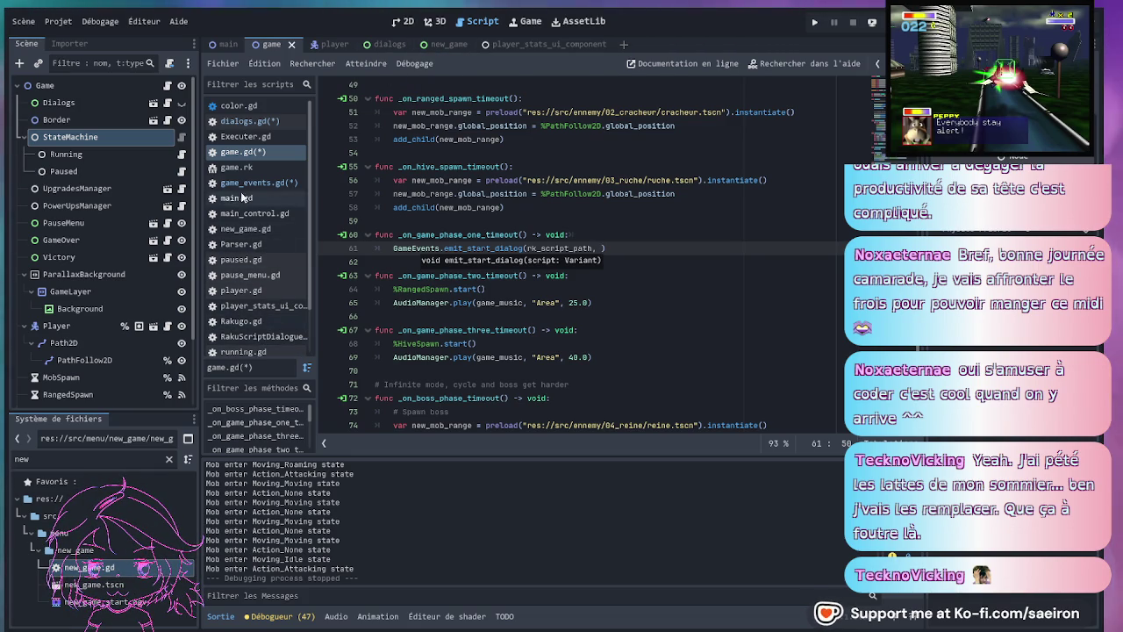
- Add "mision_timer", taken from game.rk, as the call's second argument
{"action": "left_click", "coordinate": [236, 166]}
{"action": "double_click", "coordinate": [387, 289]}
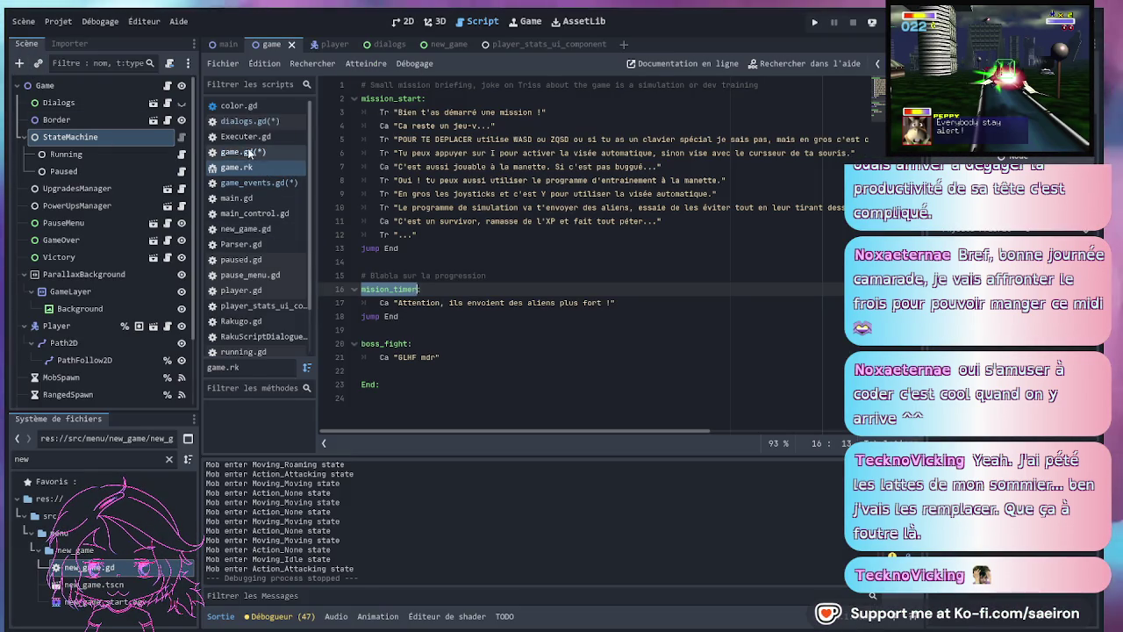
{"action": "left_click", "coordinate": [249, 153]}
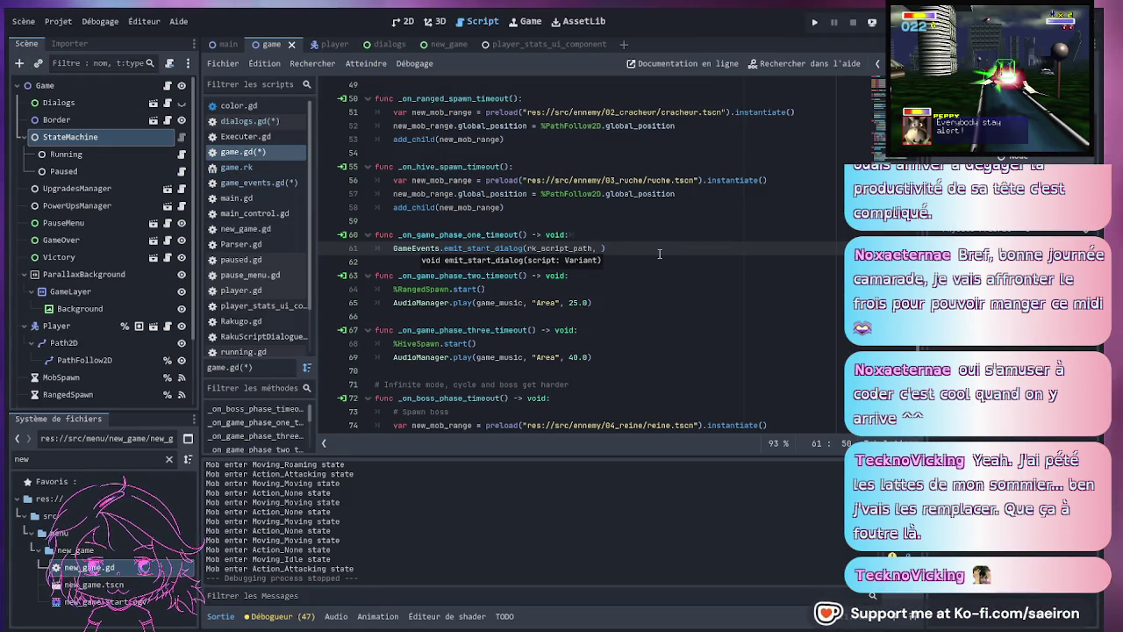
{"action": "type", "text": "\"mision_timer\""}
{"action": "key", "text": "Down"}
{"action": "key", "text": "Down"}
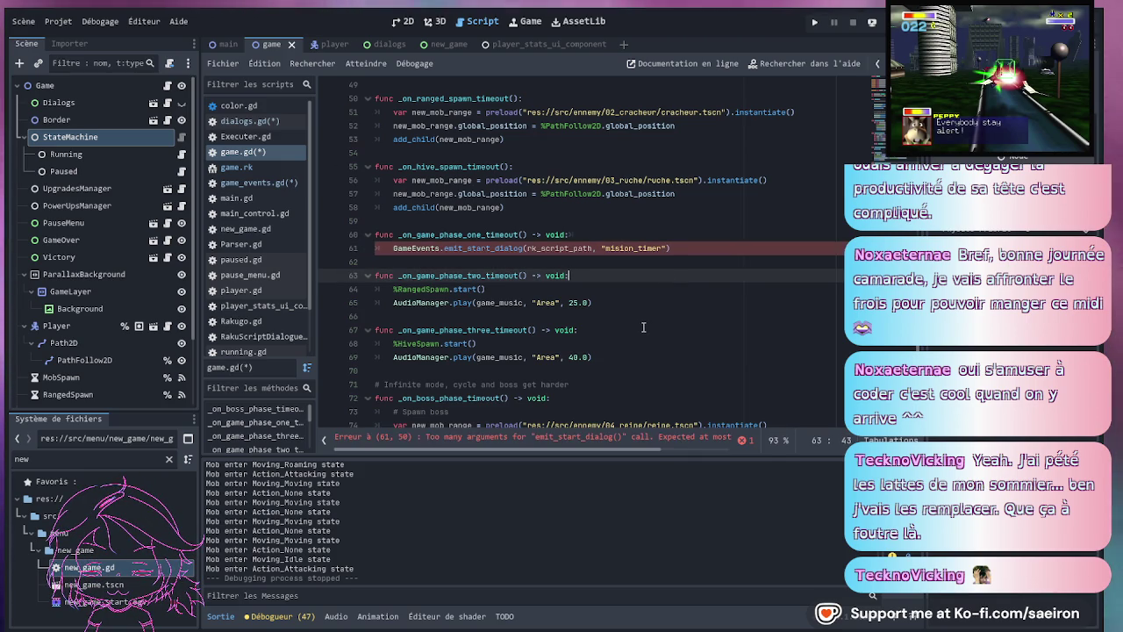
{"action": "left_click", "coordinate": [579, 329]}
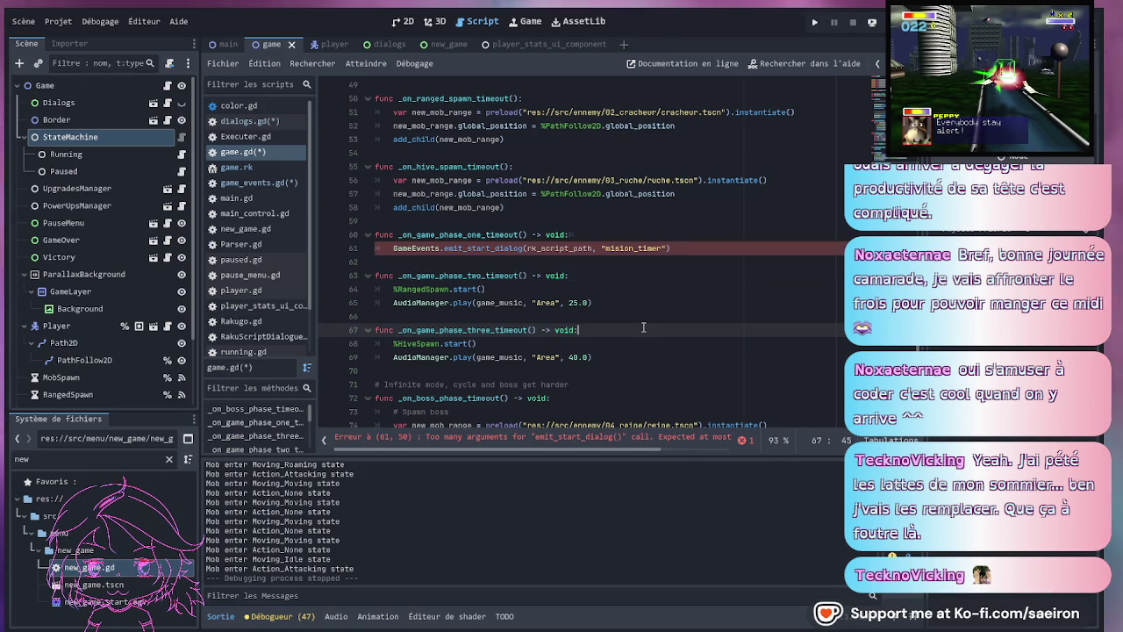
- Inspect emit_start_dialog's definition in game_events.gd and save the modified scripts
{"action": "double_click", "coordinate": [514, 250]}
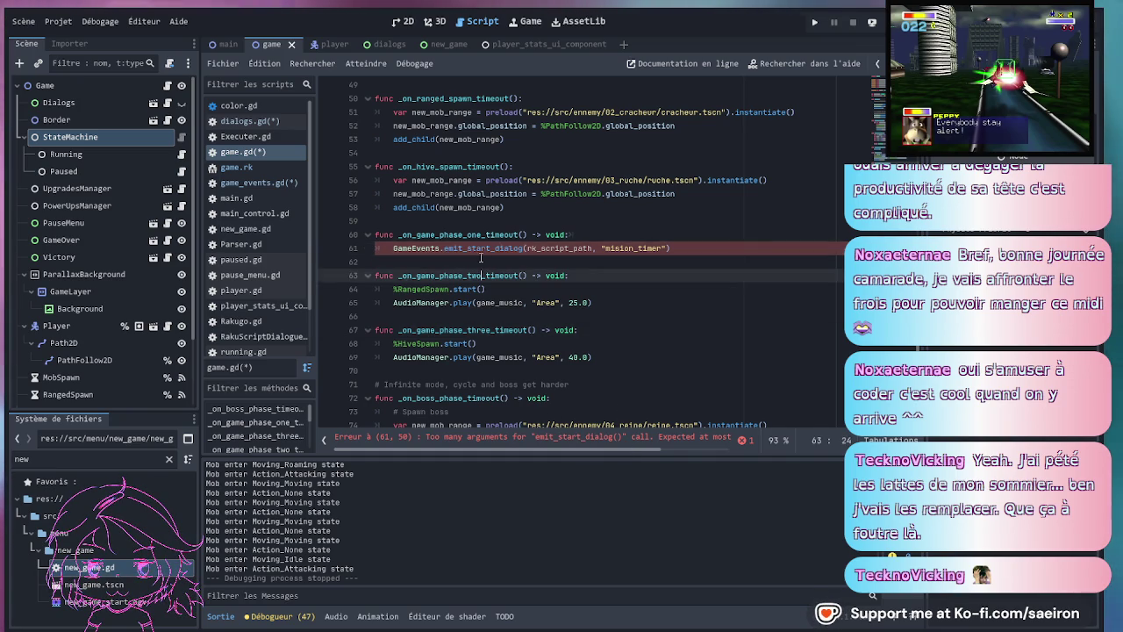
{"action": "left_click", "coordinate": [509, 249], "text": "ctrl"}
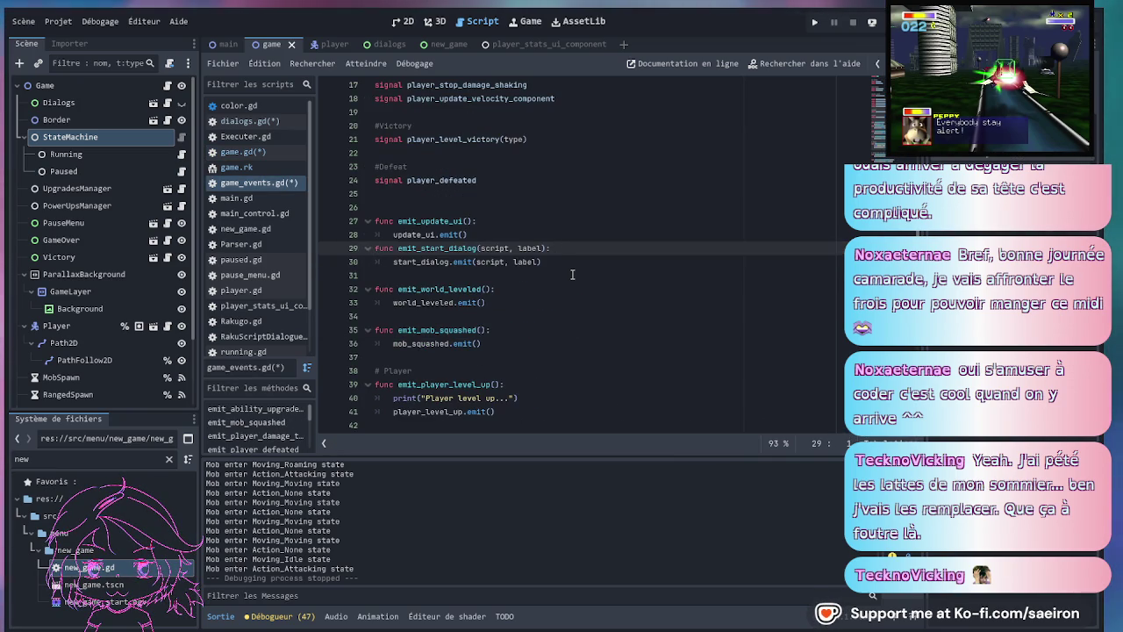
{"action": "scroll", "coordinate": [572, 274], "scroll_direction": "up", "scroll_amount": 5}
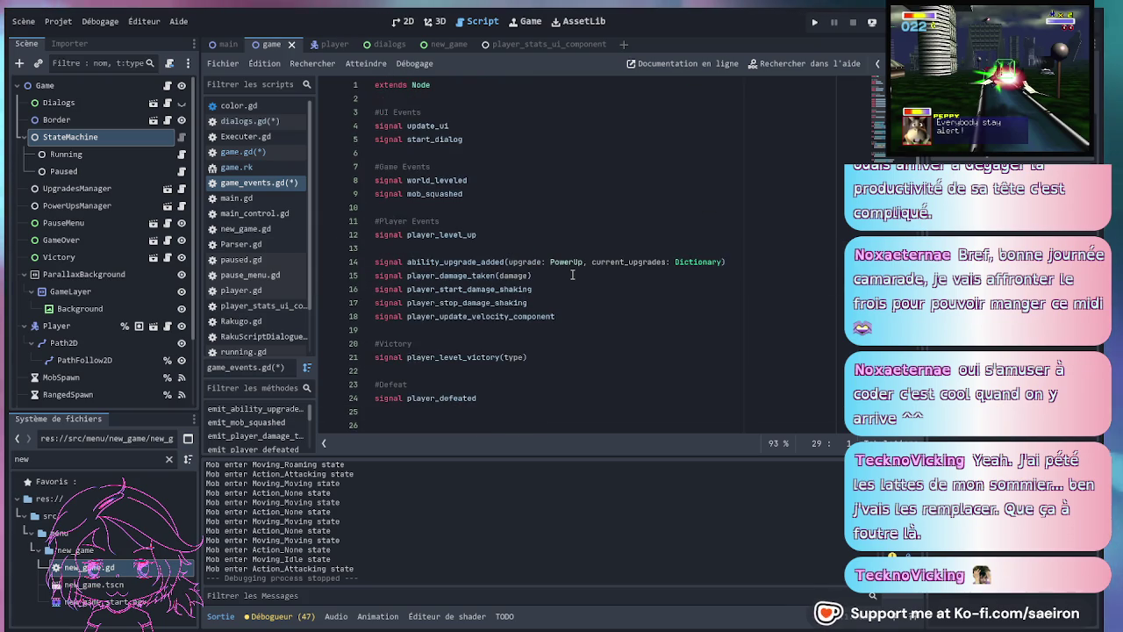
{"action": "scroll", "coordinate": [572, 274], "scroll_direction": "down", "scroll_amount": 6}
{"action": "left_click", "coordinate": [577, 250]}
{"action": "key", "text": "ctrl+s"}
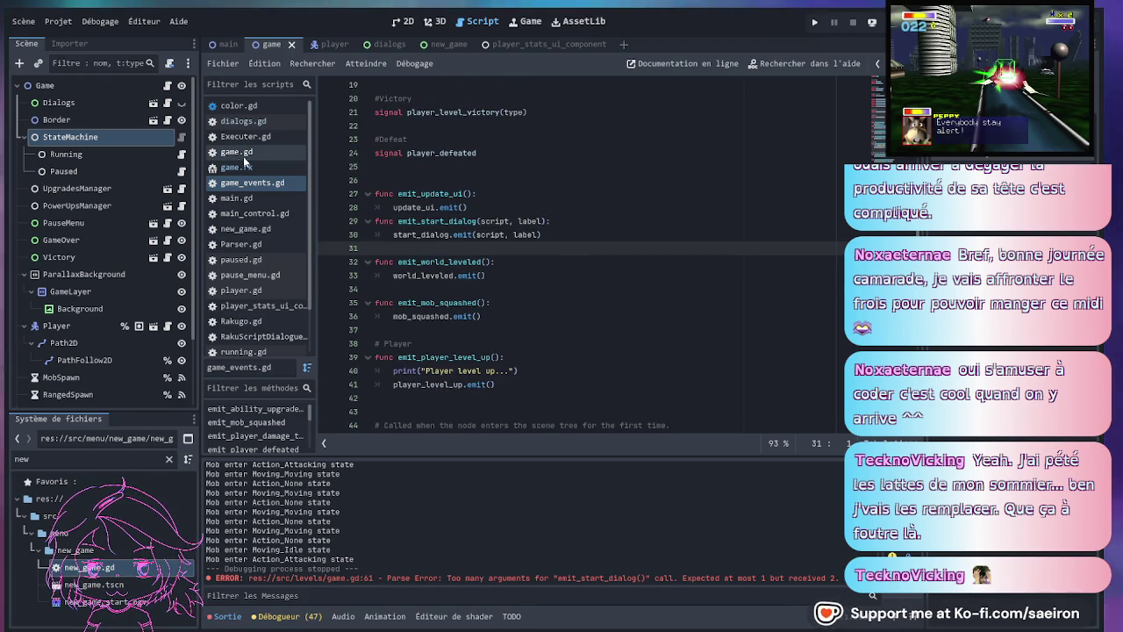
- Recheck the mision_timer call in game.gd and save the project again
{"action": "left_click", "coordinate": [236, 152]}
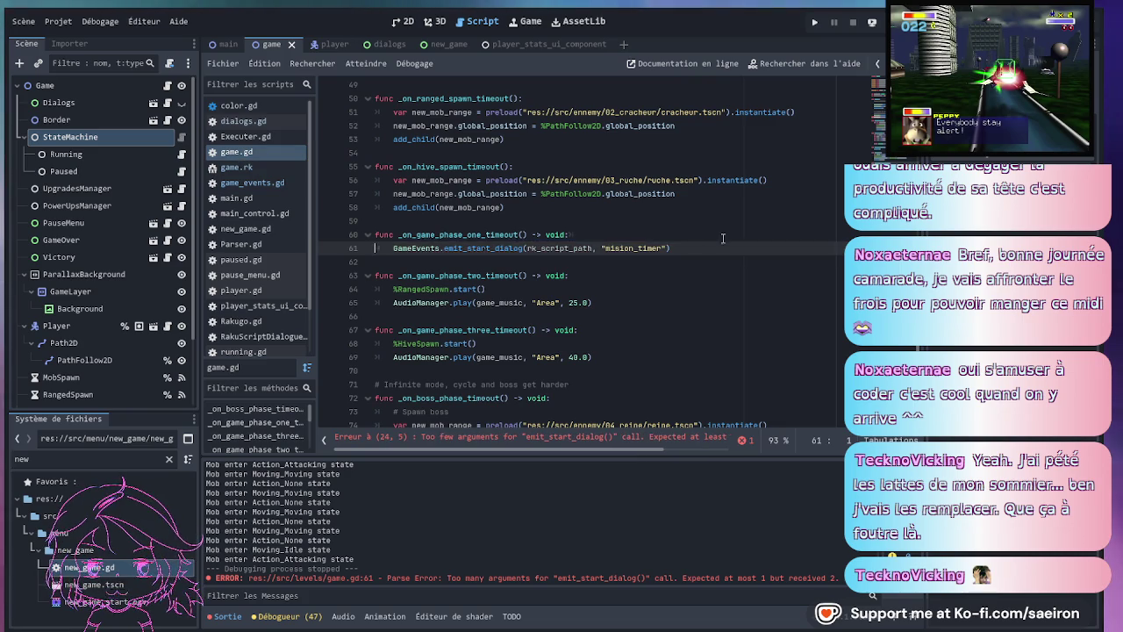
{"action": "left_click", "coordinate": [638, 210]}
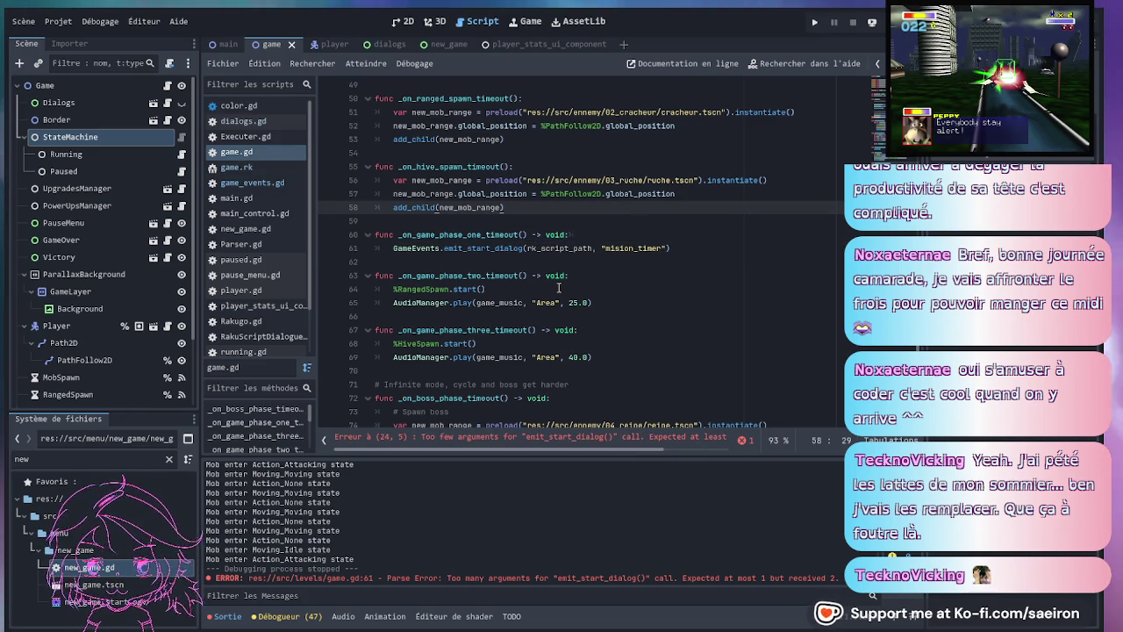
{"action": "left_click", "coordinate": [604, 248]}
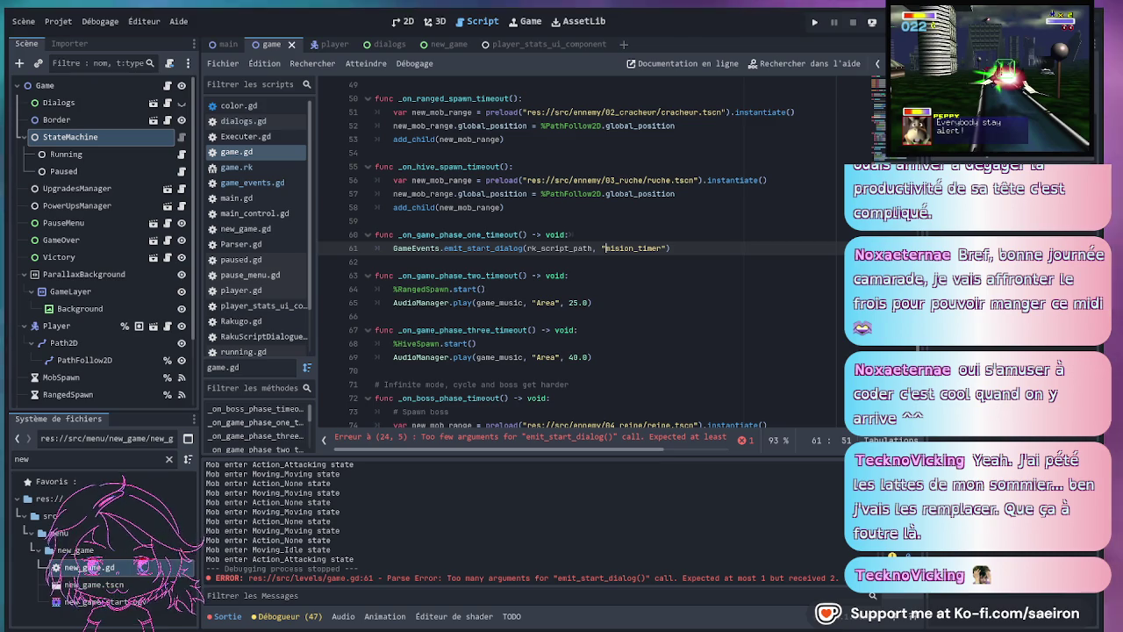
{"action": "key", "text": "ctrl+s"}
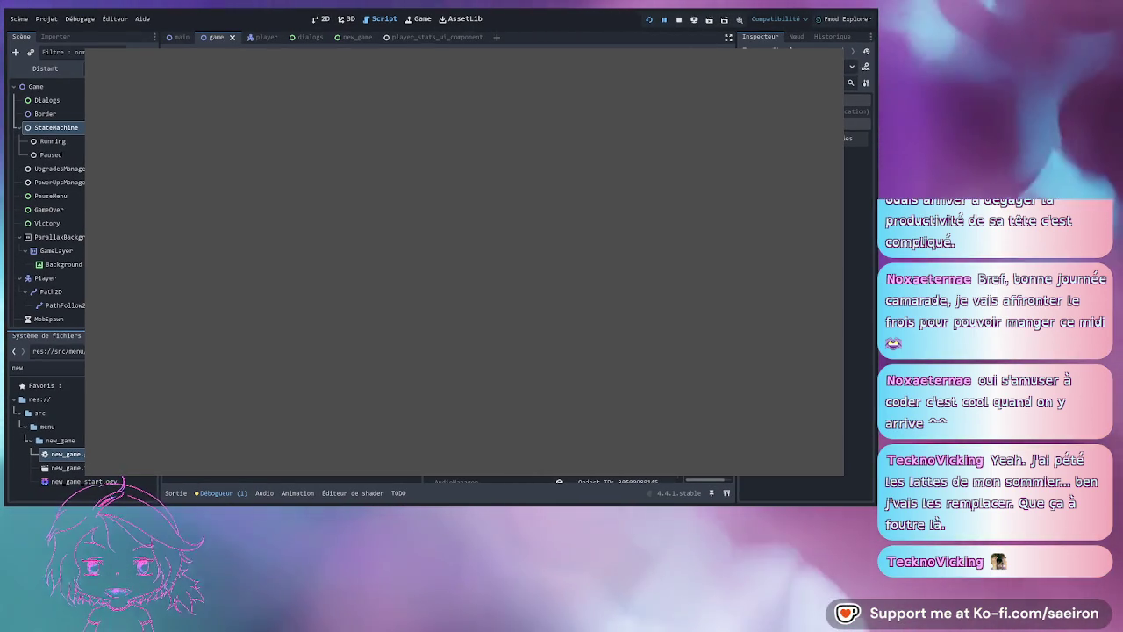
- Stop the running game to return to main.gd's flagged emit_start_dialog call
{"action": "key", "text": "F8"}
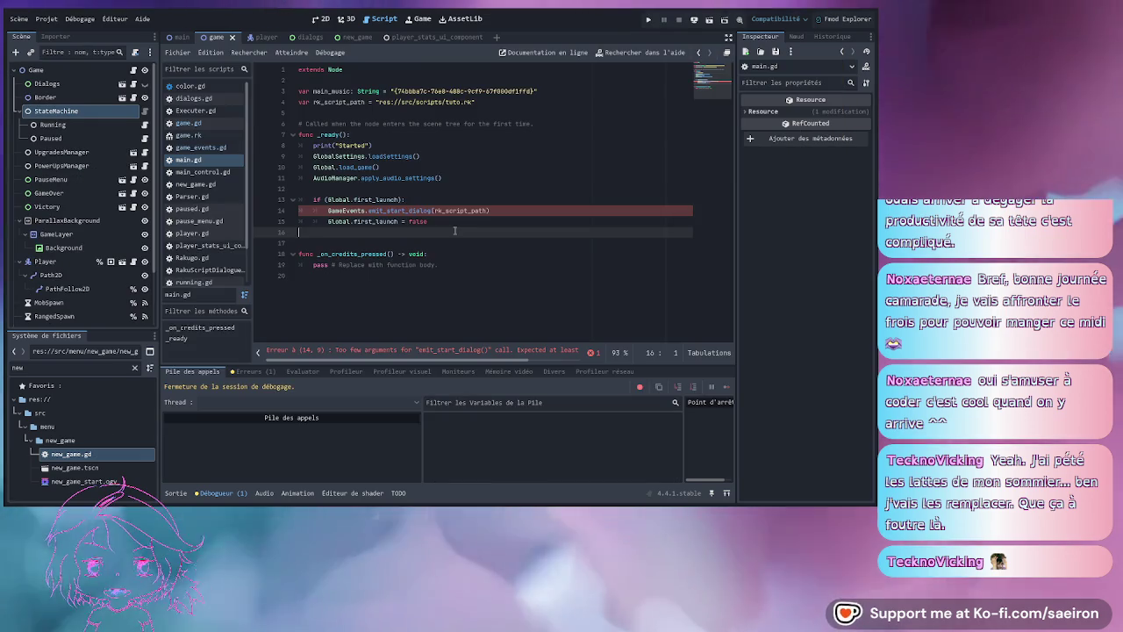
- In game_events.gd, change emit_start_dialog's parameter to label: String = "" so the label is optional
{"action": "left_click", "coordinate": [529, 214]}
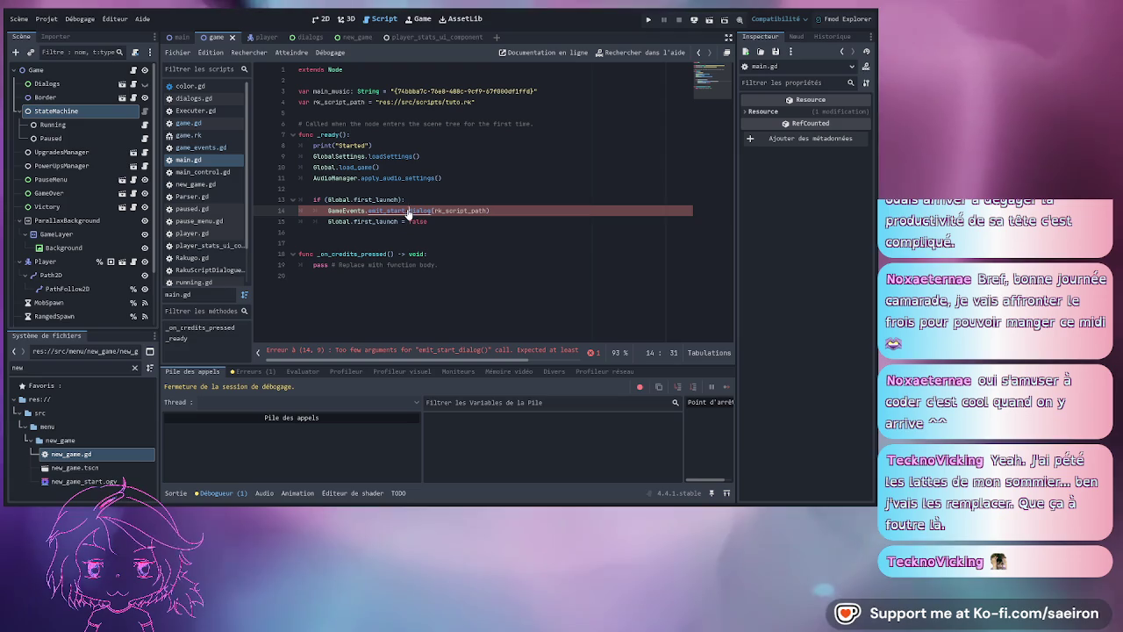
{"action": "left_click", "coordinate": [407, 213], "text": "ctrl"}
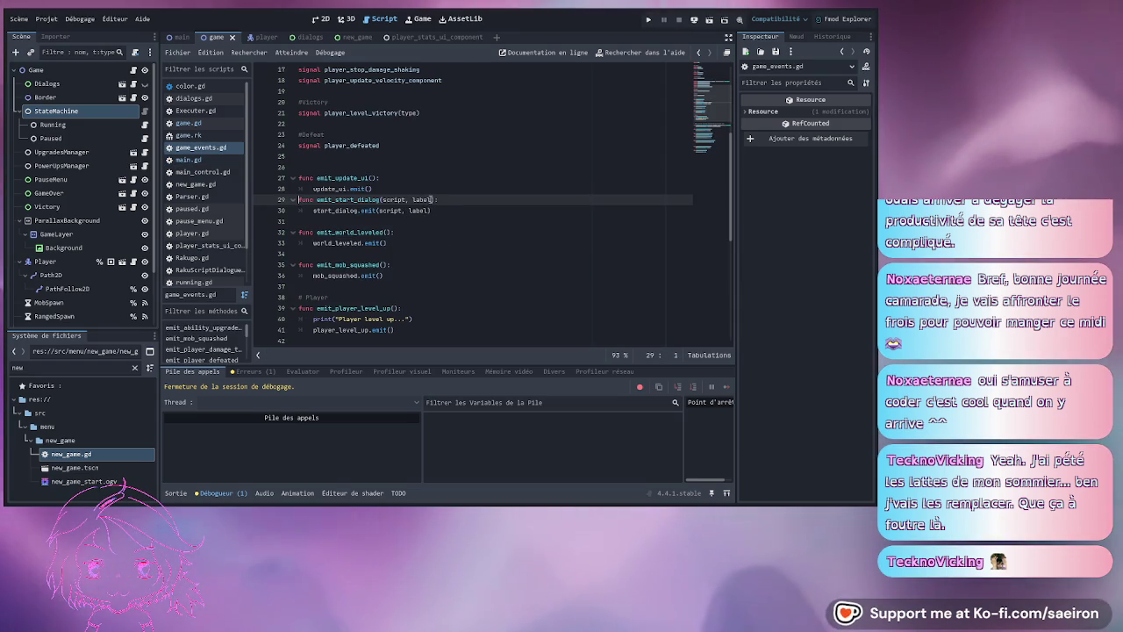
{"action": "left_click", "coordinate": [432, 200]}
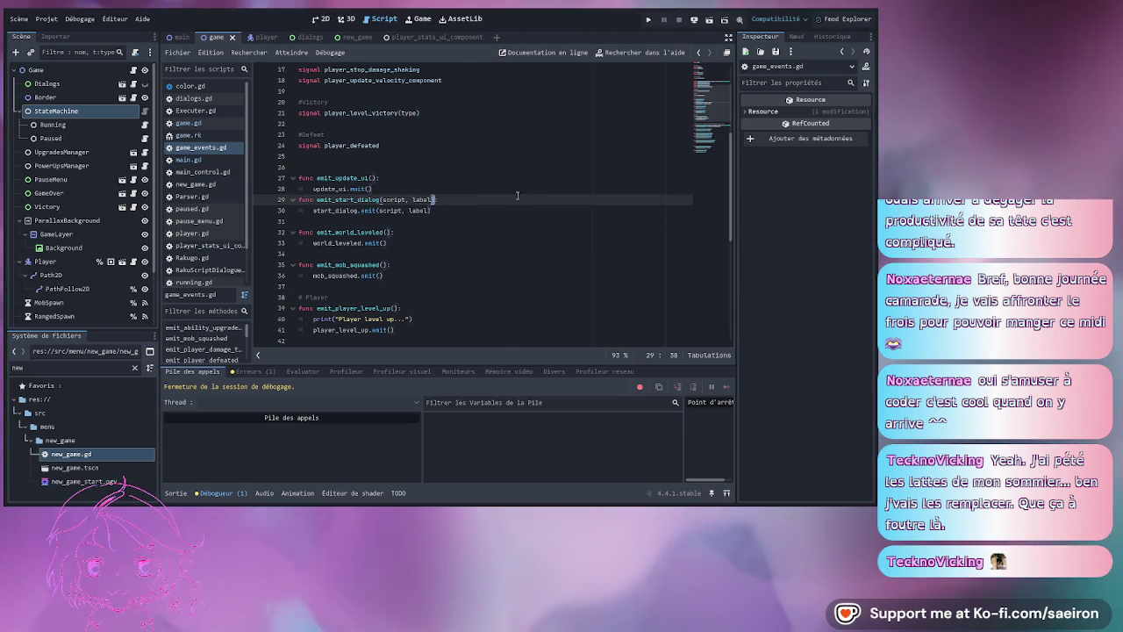
{"action": "key", "text": "Left"}
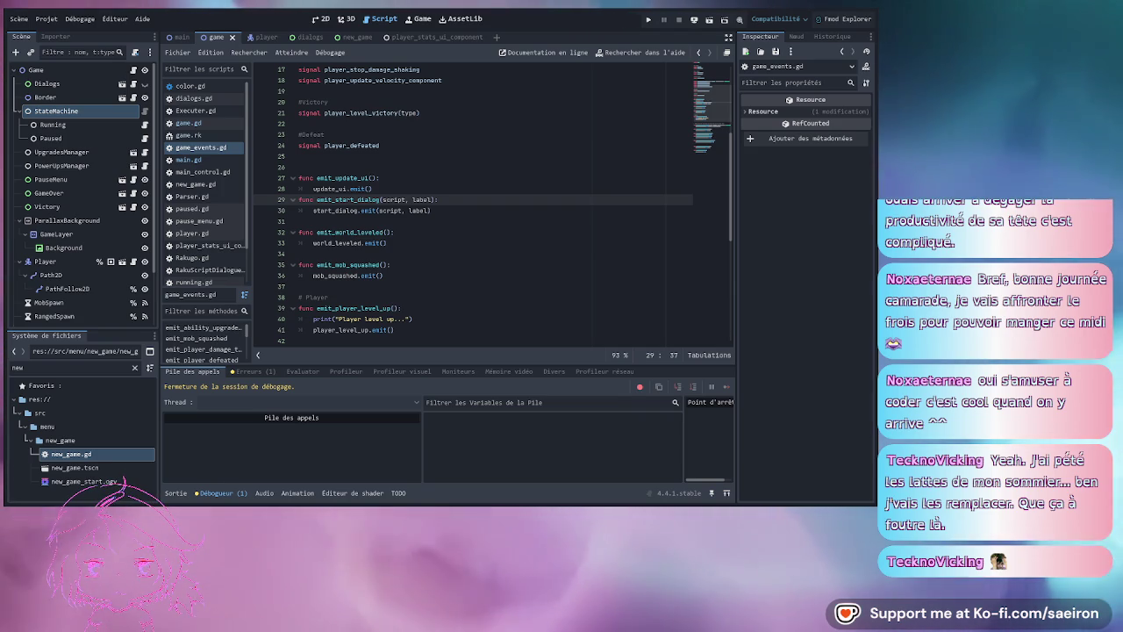
{"action": "key", "text": "Right"}
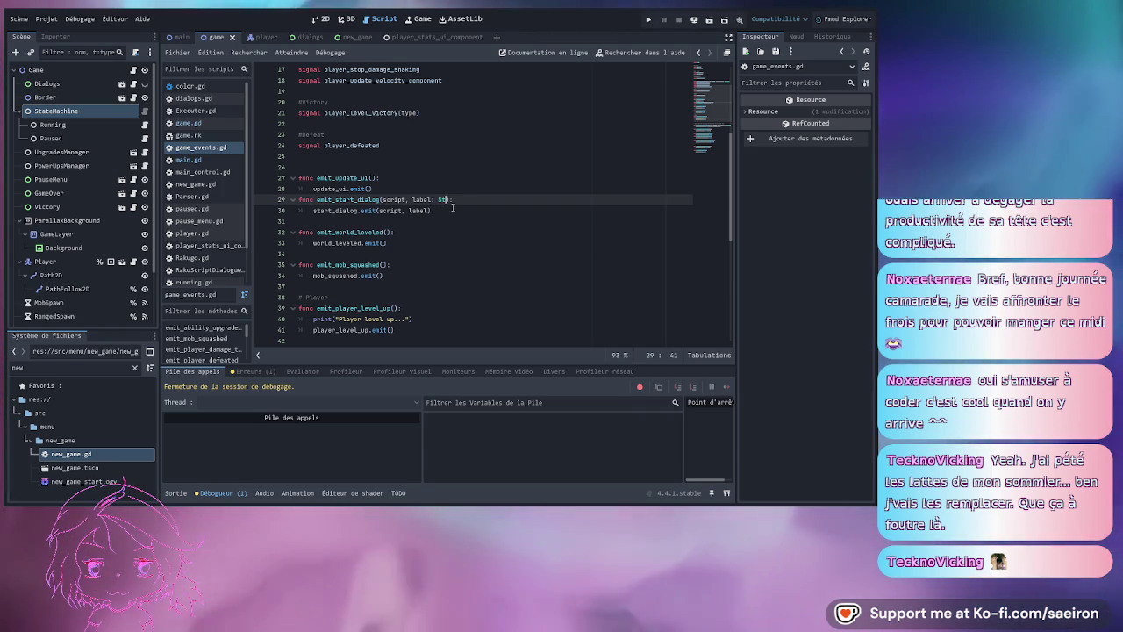
{"action": "type", "text": "\""}
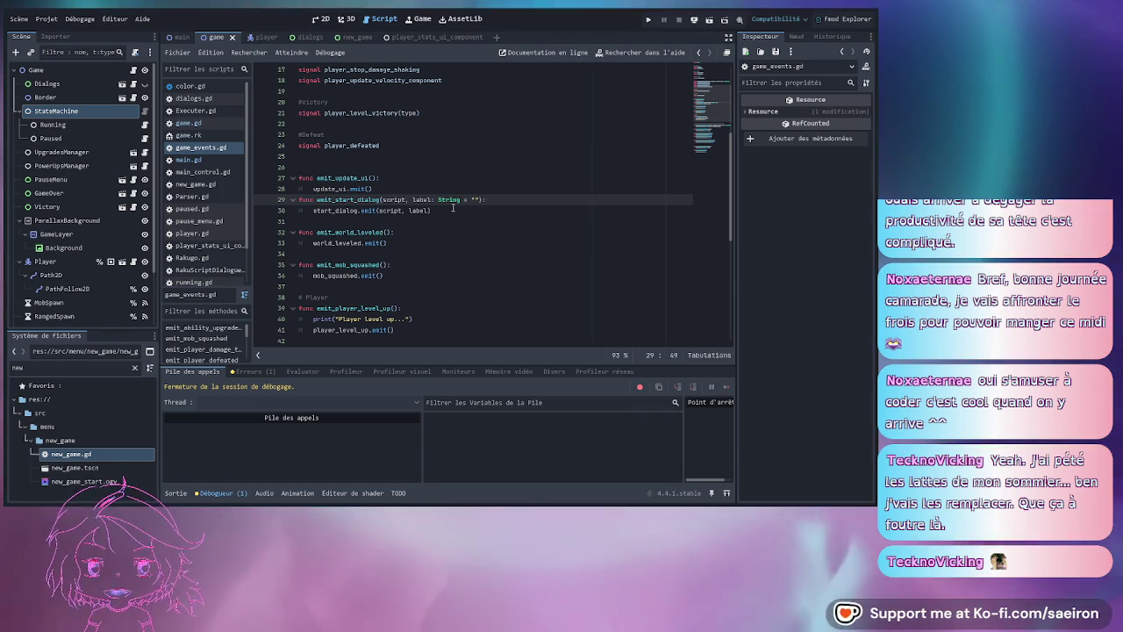
{"action": "left_click", "coordinate": [435, 216]}
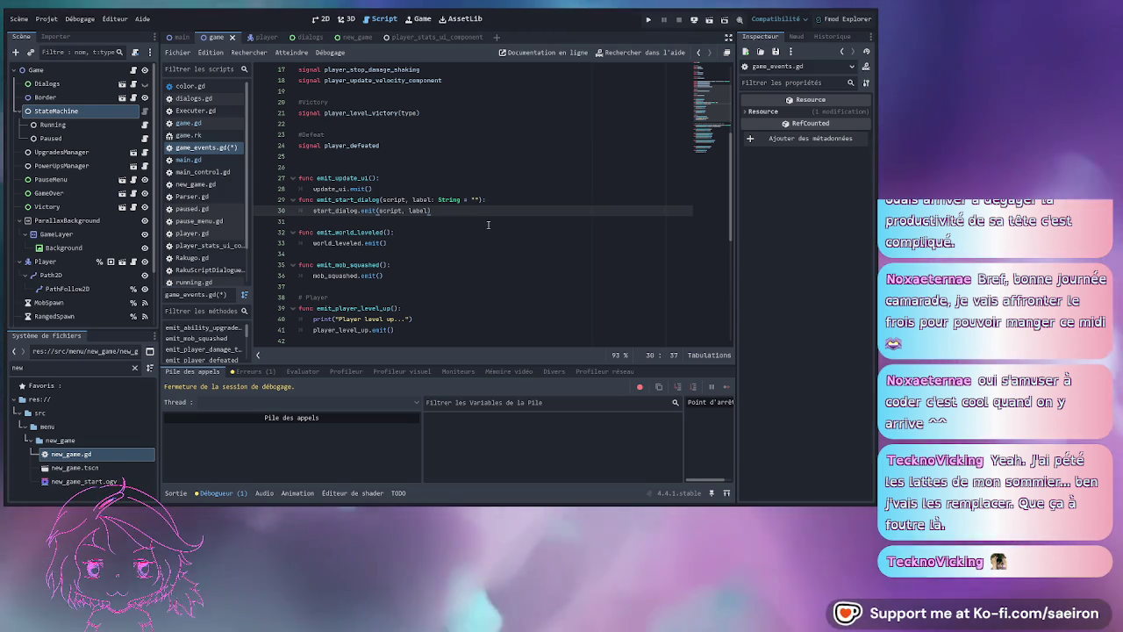
{"action": "left_click", "coordinate": [488, 225]}
{"action": "scroll", "coordinate": [435, 184], "scroll_direction": "up", "scroll_amount": 5}
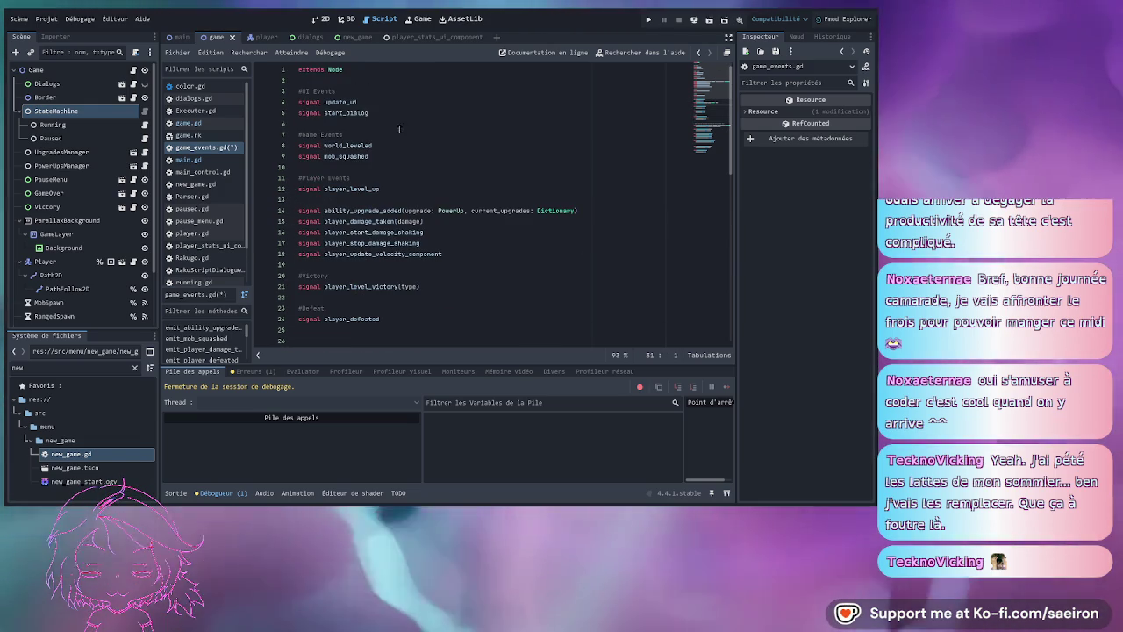
{"action": "left_click", "coordinate": [312, 37]}
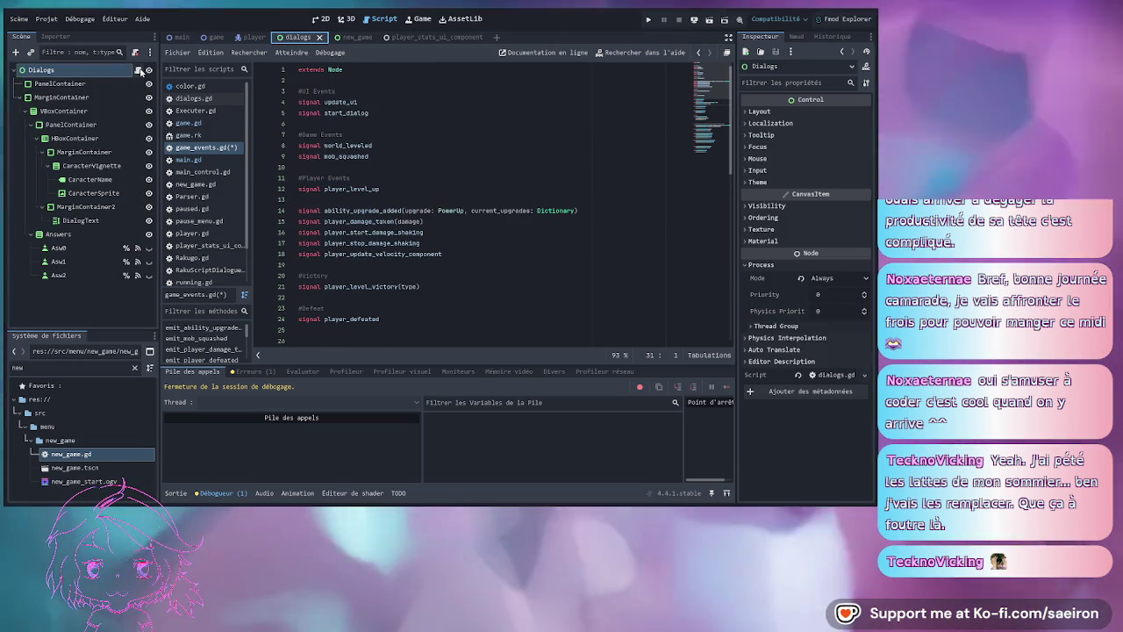
- Open dialogs.gd from the Dialogs node and save the scene with Ctrl+S
{"action": "left_click", "coordinate": [139, 70]}
{"action": "left_click", "coordinate": [546, 231]}
{"action": "scroll", "coordinate": [526, 236], "scroll_direction": "down", "scroll_amount": 6}
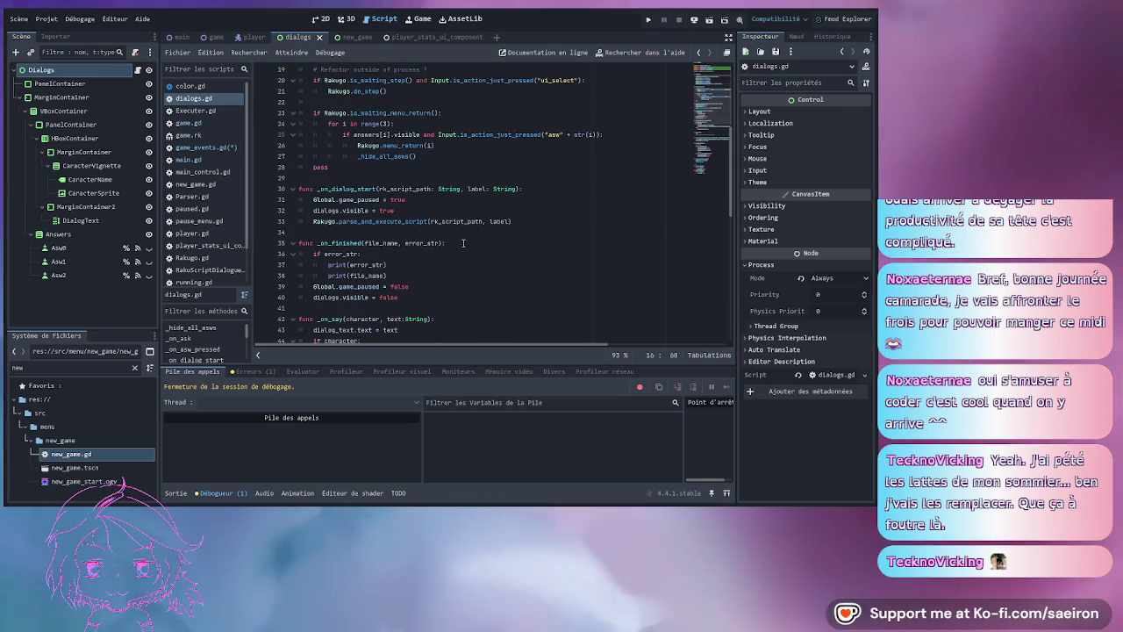
{"action": "key", "text": "ctrl+s"}
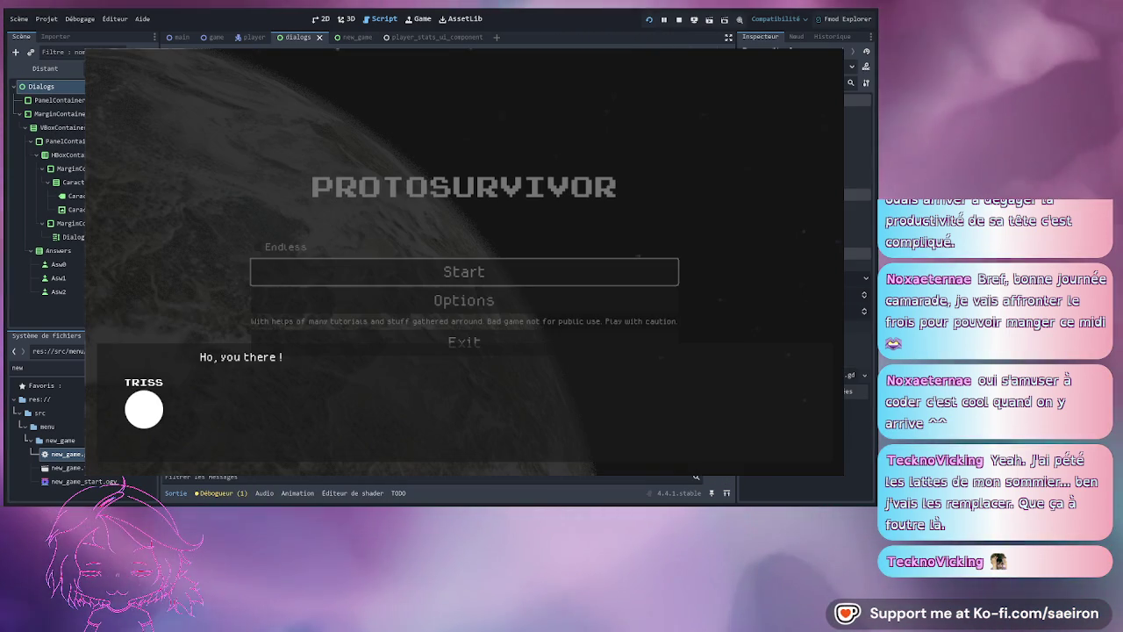
- Answer Triss's dialogue, start a new game and launch a run with the Thunder ship
{"action": "left_click", "coordinate": [420, 448]}
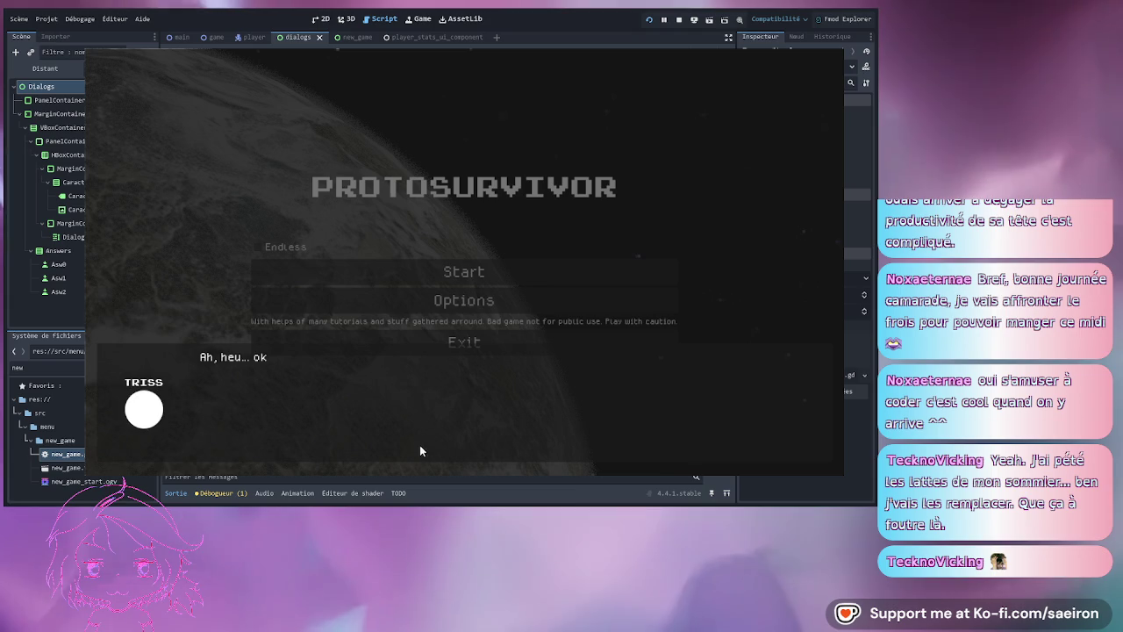
{"action": "left_click", "coordinate": [394, 408]}
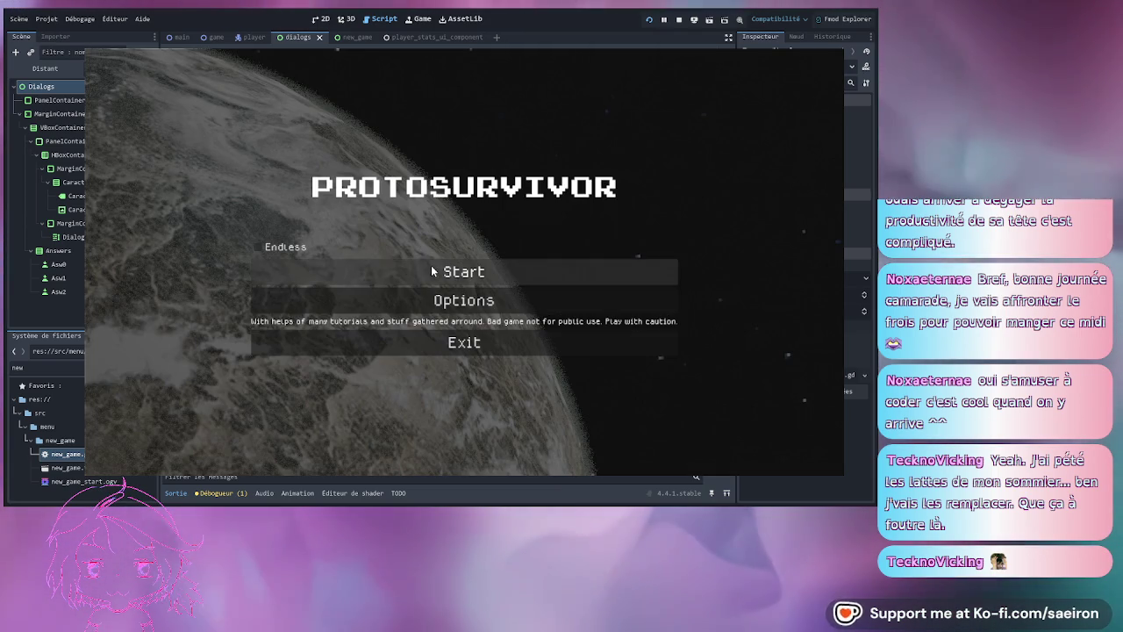
{"action": "left_click", "coordinate": [423, 274]}
{"action": "left_click", "coordinate": [408, 441]}
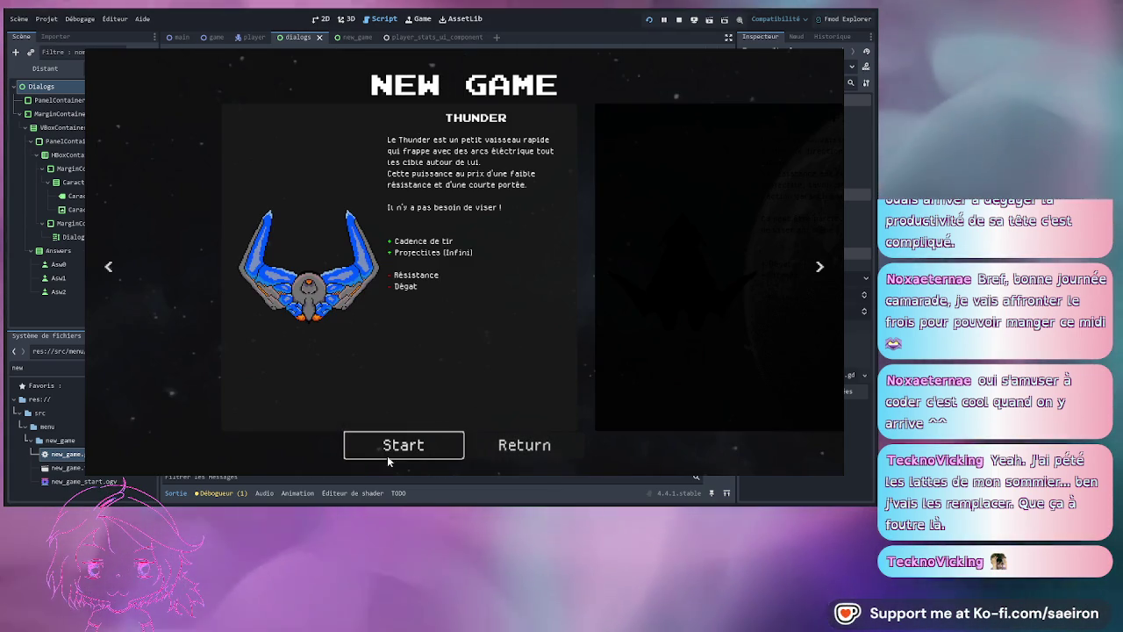
{"action": "left_click", "coordinate": [399, 444]}
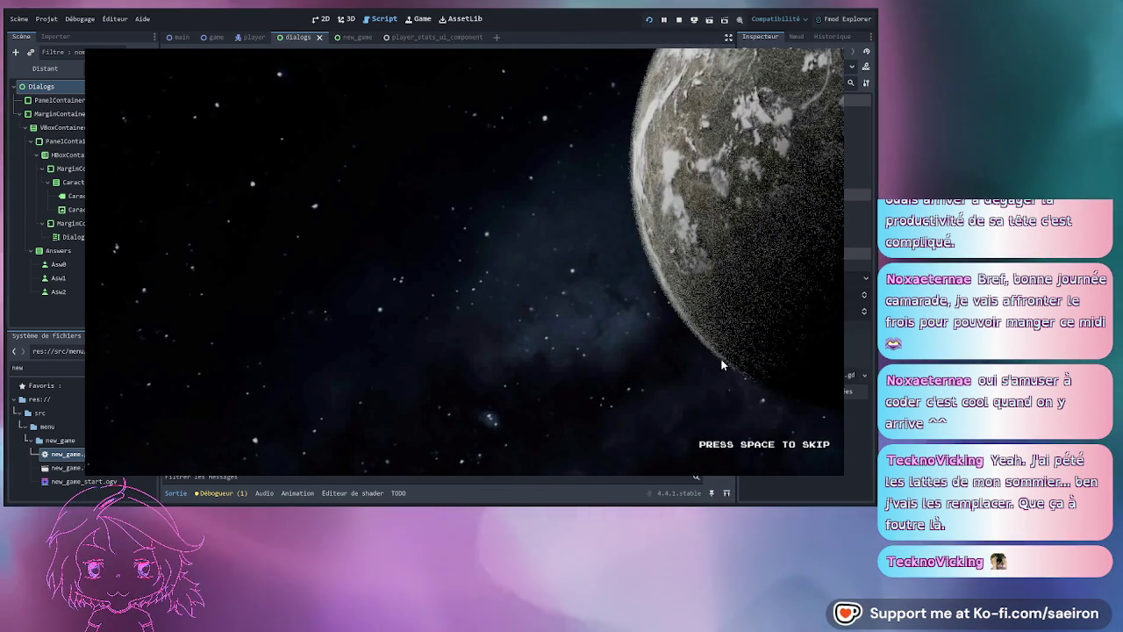
- Skip the planet intro, advance the opening dialogue, and pick three staff upgrades and a shield
{"action": "key", "text": "space"}
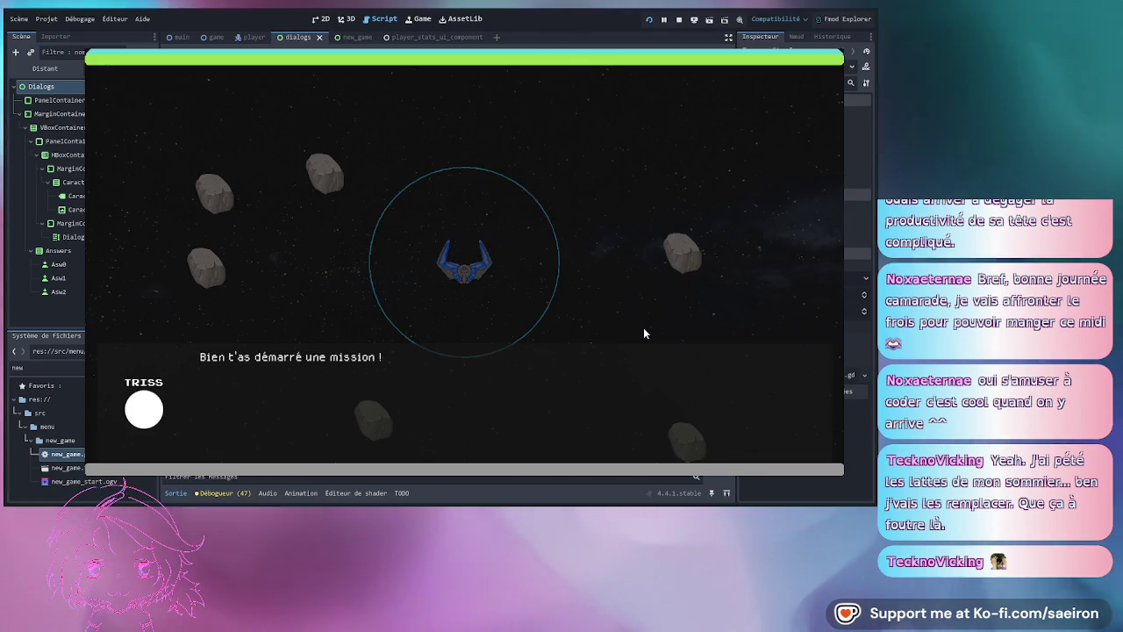
{"action": "key", "text": "space"}
{"action": "key", "text": "space"}
{"action": "key", "text": "space"}
{"action": "key", "text": "space"}
{"action": "key", "text": "space"}
{"action": "key", "text": "space"}
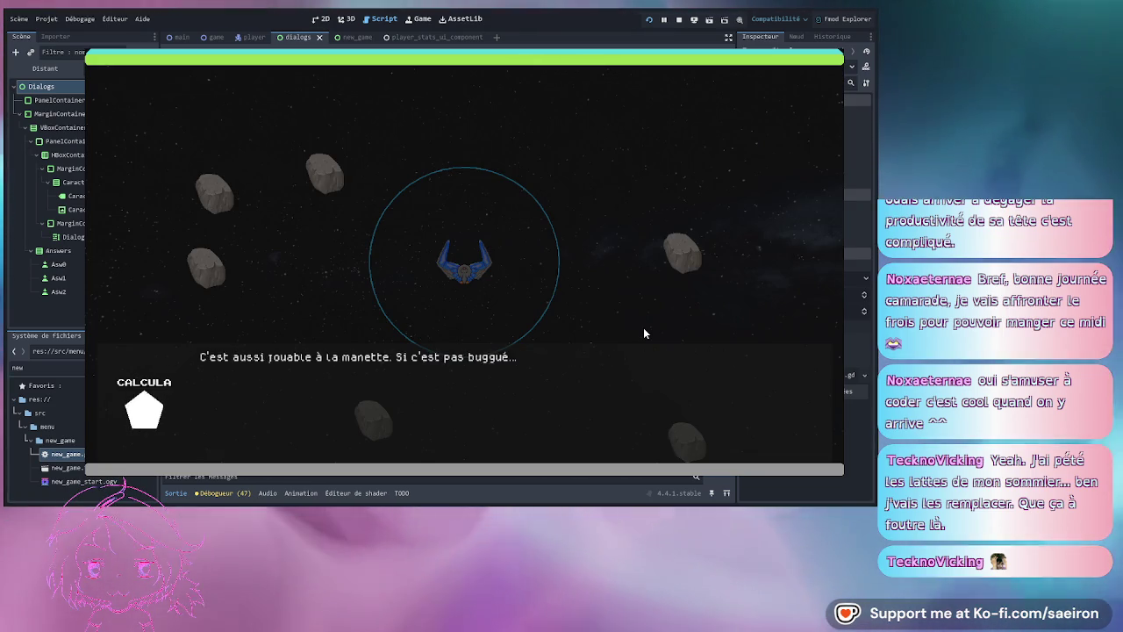
{"action": "key", "text": "space"}
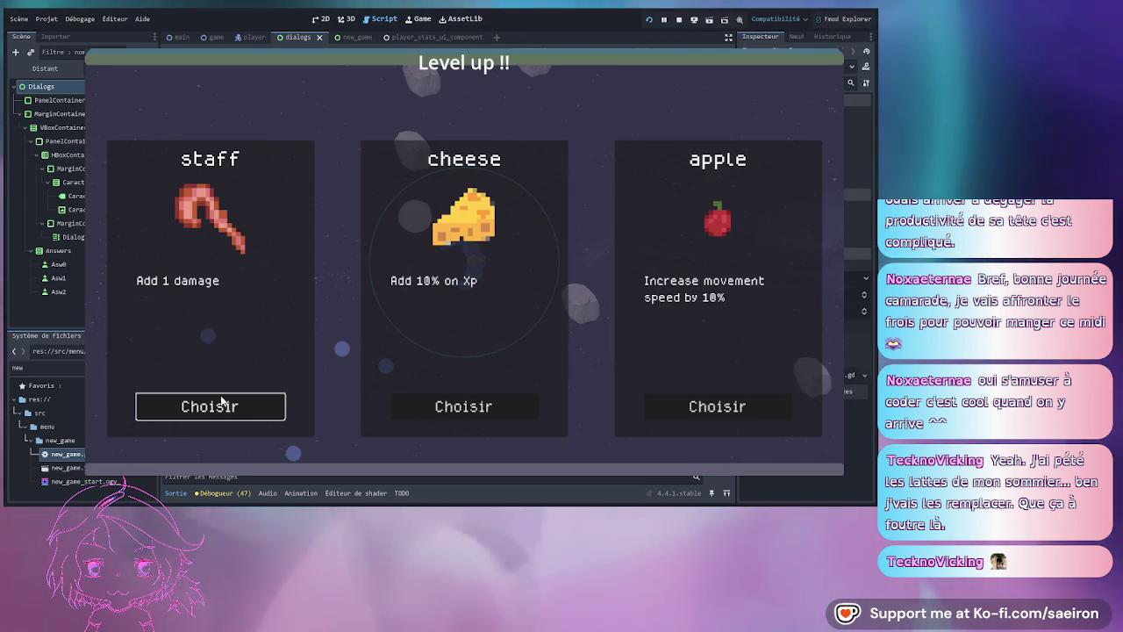
{"action": "left_click", "coordinate": [224, 396]}
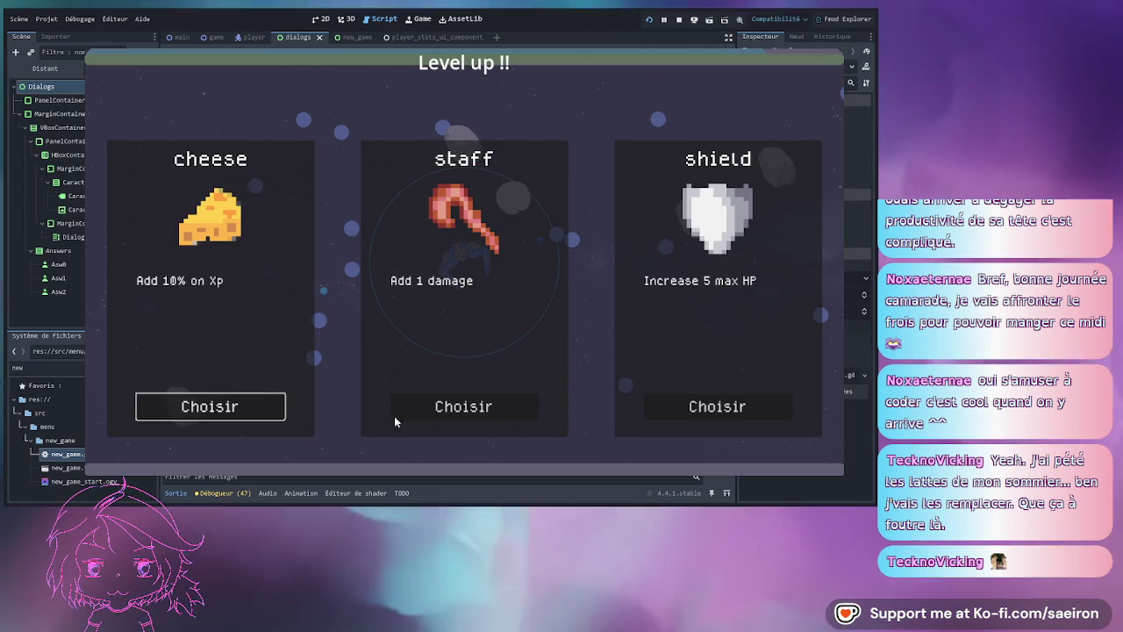
{"action": "left_click", "coordinate": [392, 396]}
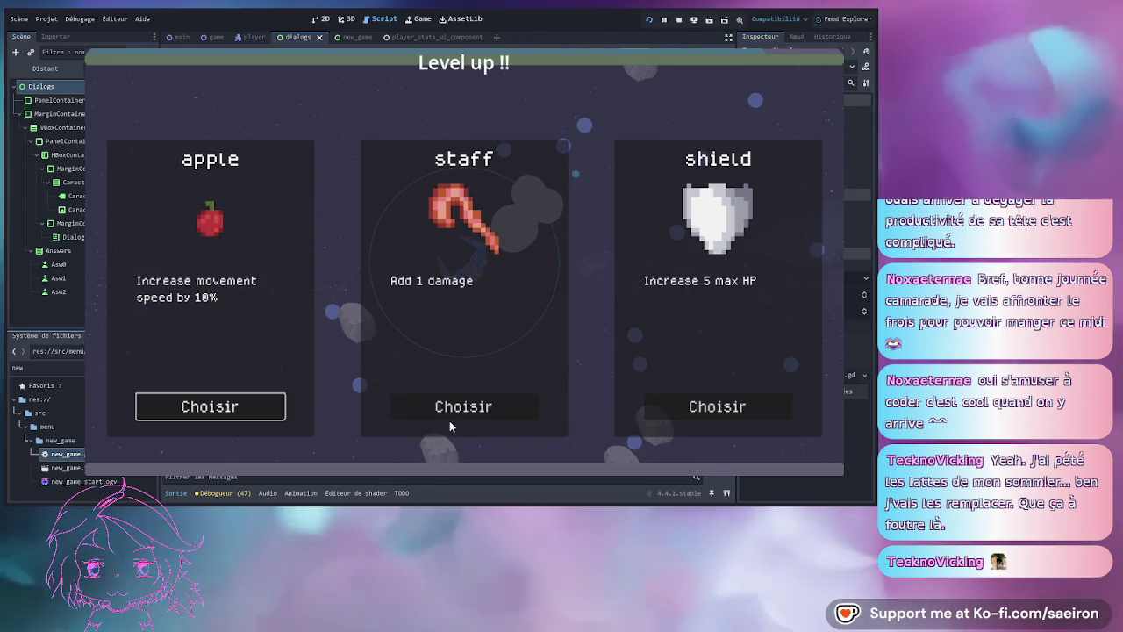
{"action": "left_click", "coordinate": [447, 406]}
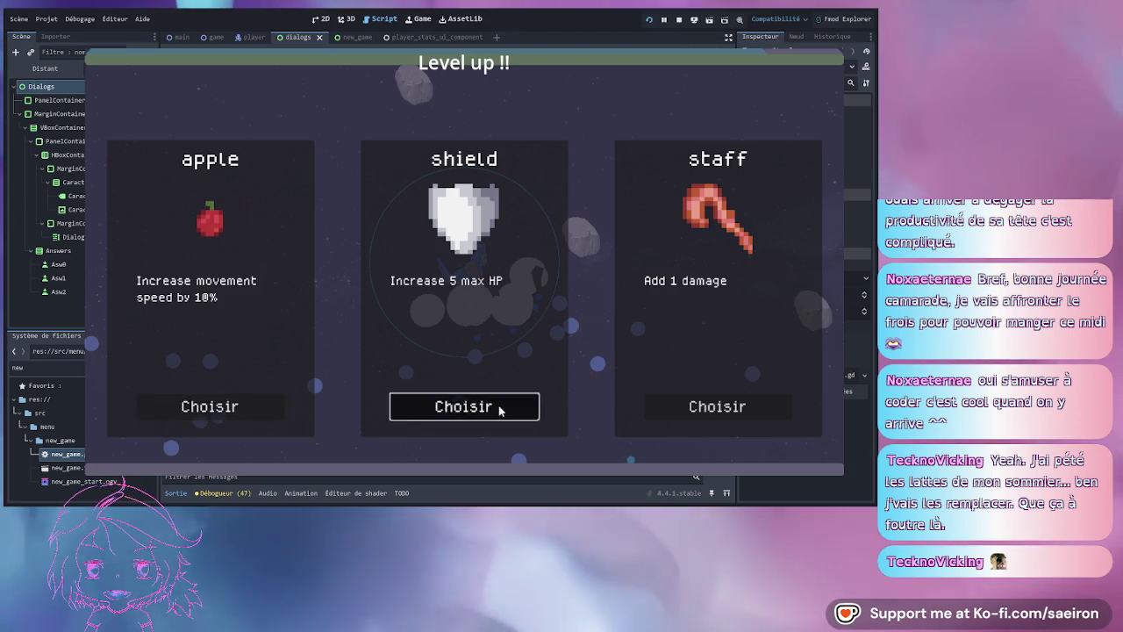
{"action": "left_click", "coordinate": [500, 408]}
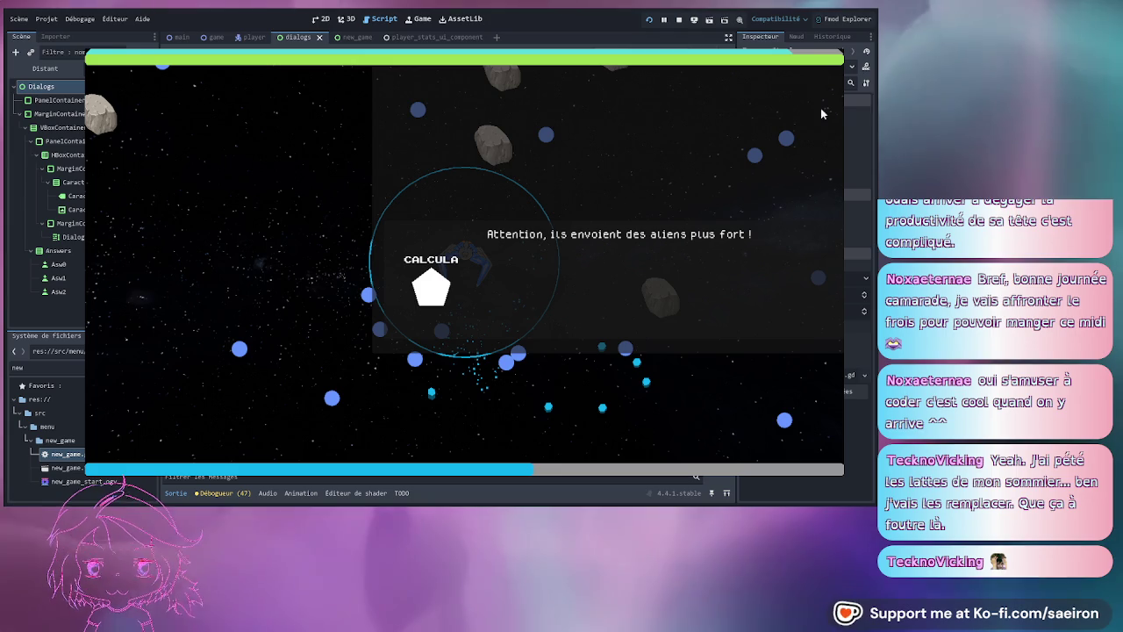
- Stop the game and select SkipLabel in the new_game scene
{"action": "key", "text": "F8"}
{"action": "left_click", "coordinate": [361, 254]}
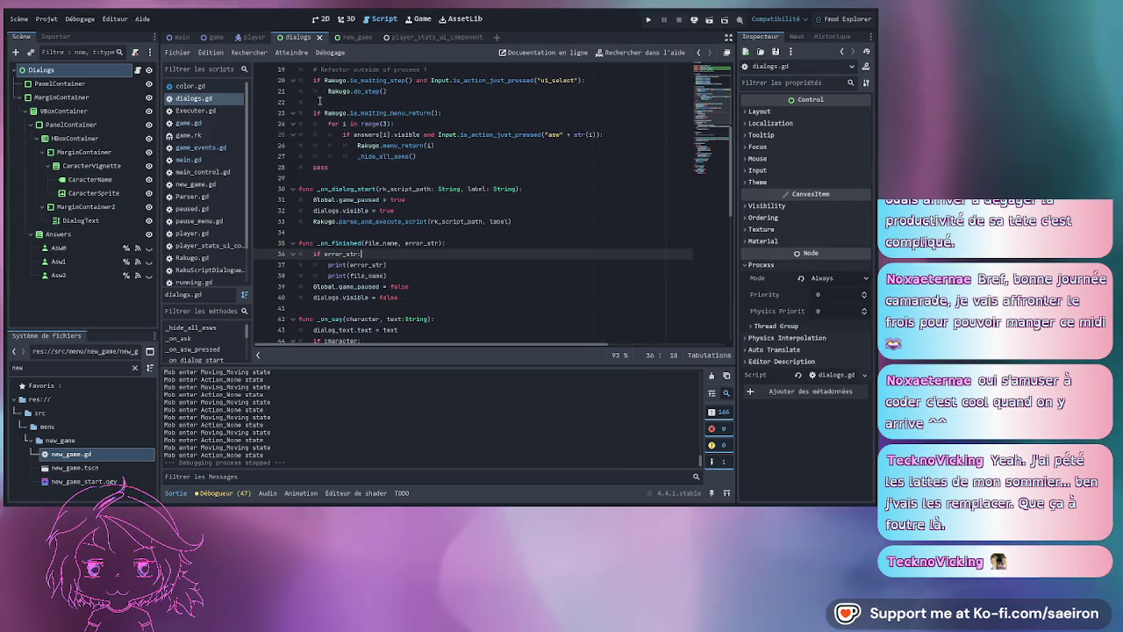
{"action": "left_click", "coordinate": [332, 38]}
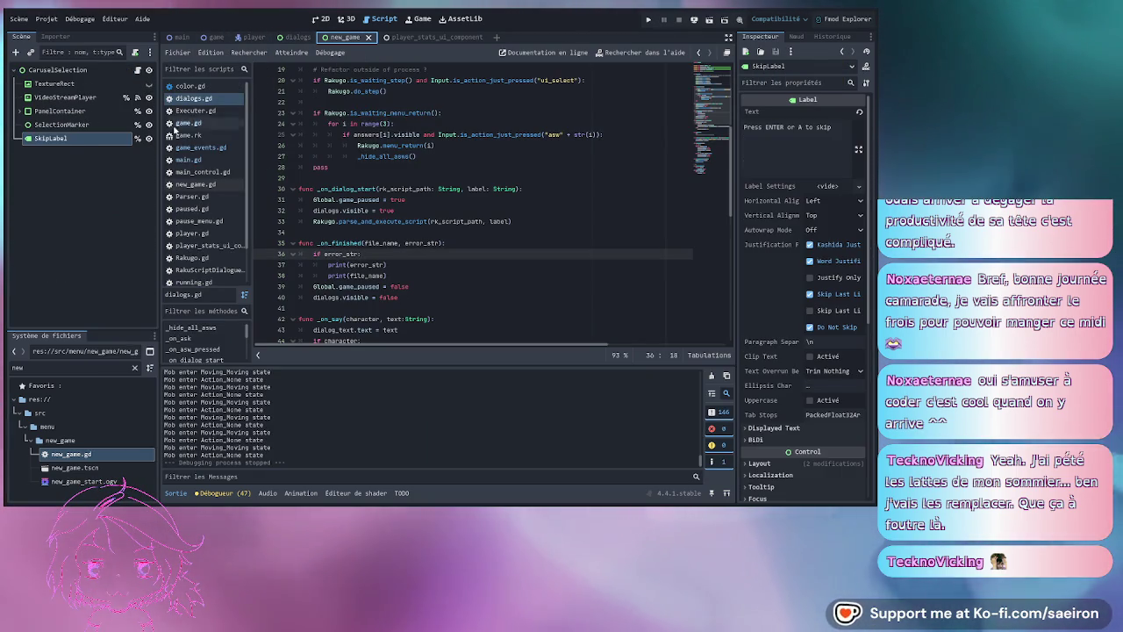
{"action": "left_click", "coordinate": [65, 142]}
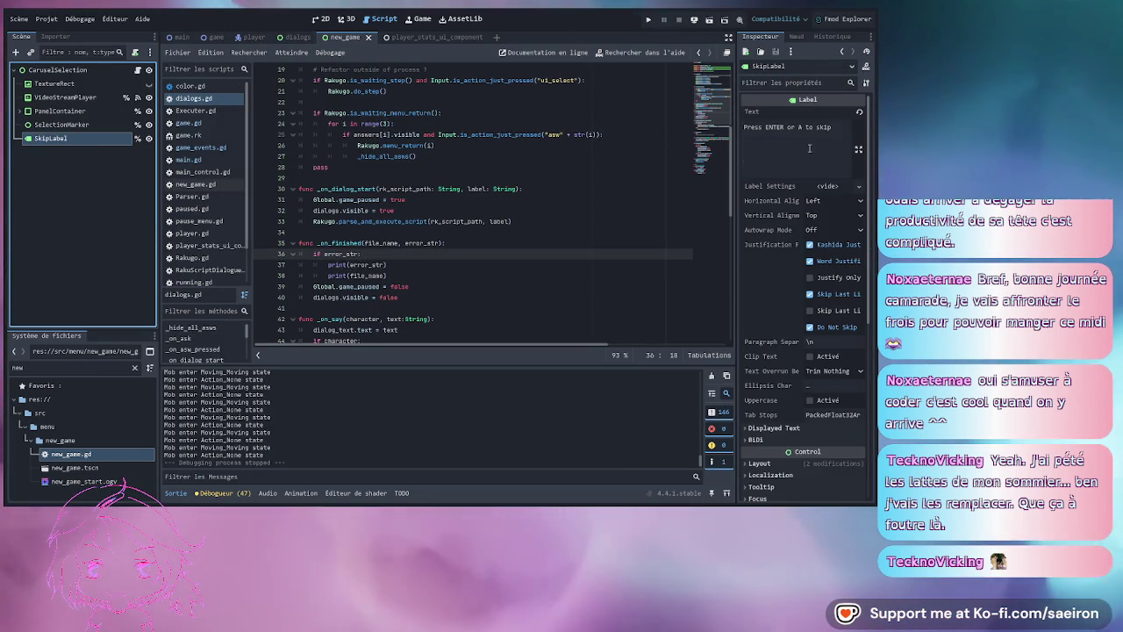
- In the new_game script, capitalise the keyboard prompt on line 105 to 'Press Enter to skip'
{"action": "scroll", "coordinate": [370, 205], "scroll_direction": "up", "scroll_amount": 2}
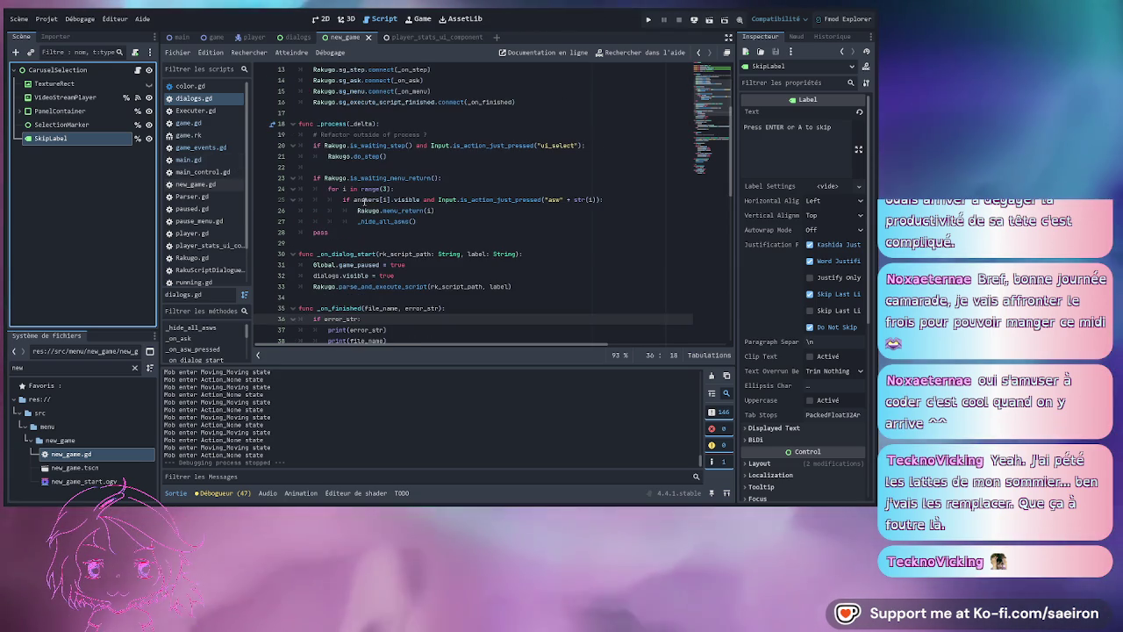
{"action": "left_click", "coordinate": [138, 70]}
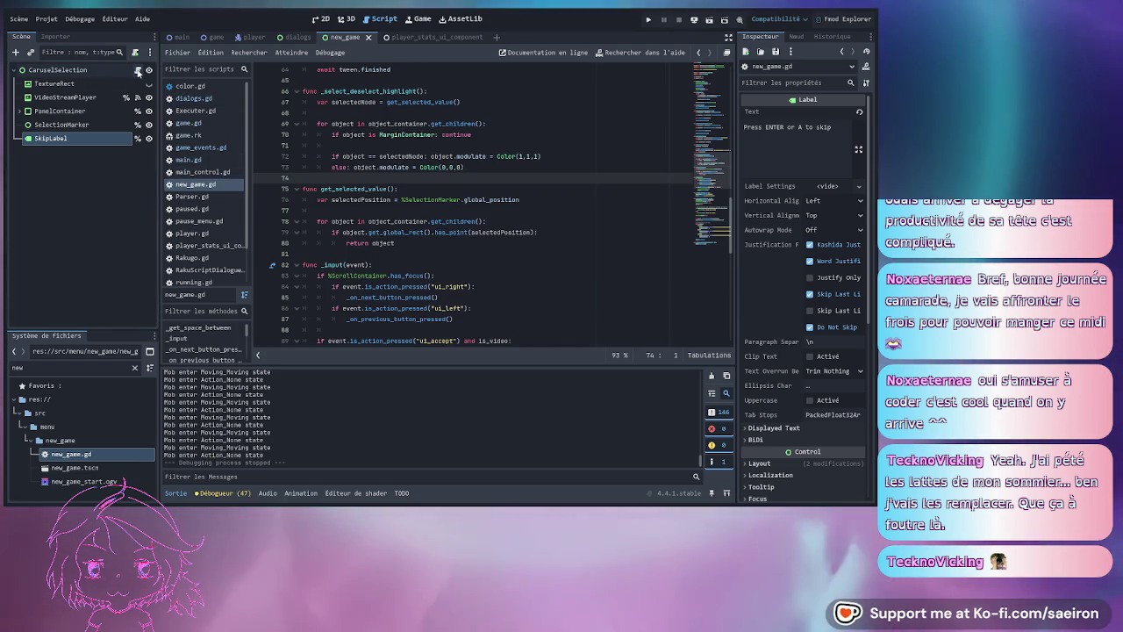
{"action": "scroll", "coordinate": [377, 202], "scroll_direction": "down", "scroll_amount": 4}
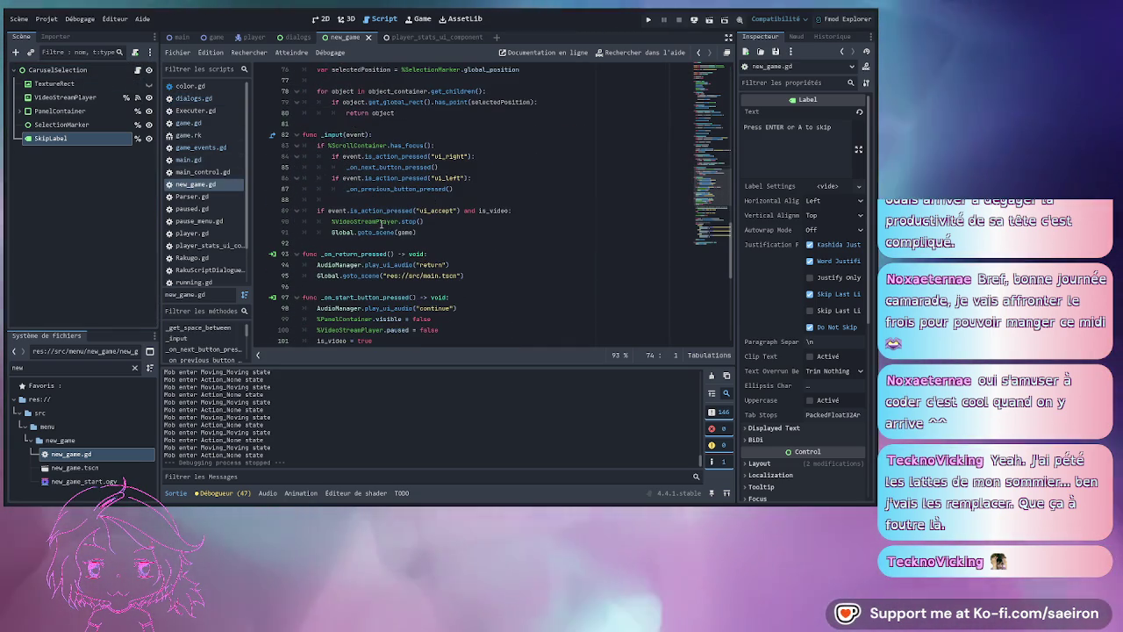
{"action": "scroll", "coordinate": [469, 251], "scroll_direction": "down", "scroll_amount": 6}
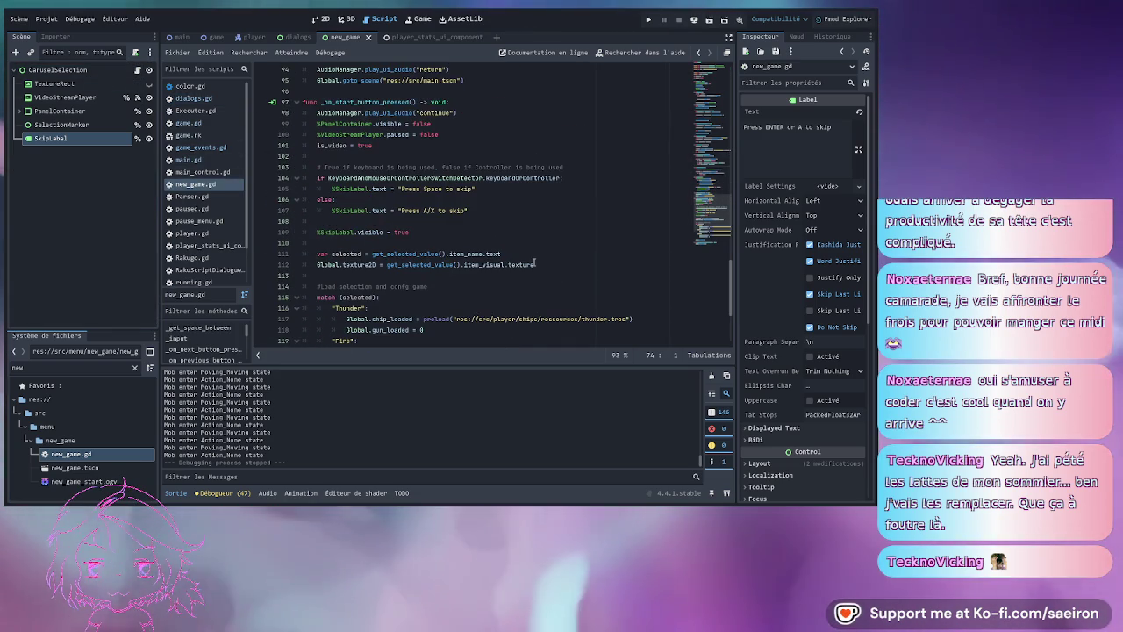
{"action": "left_click", "coordinate": [485, 190]}
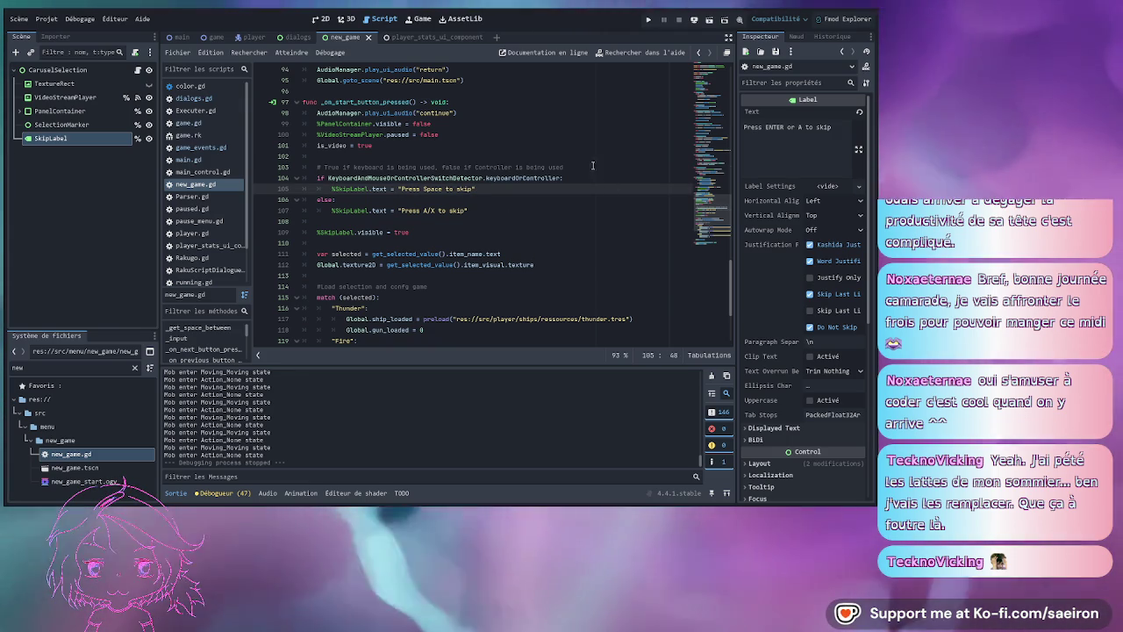
{"action": "left_click", "coordinate": [431, 211]}
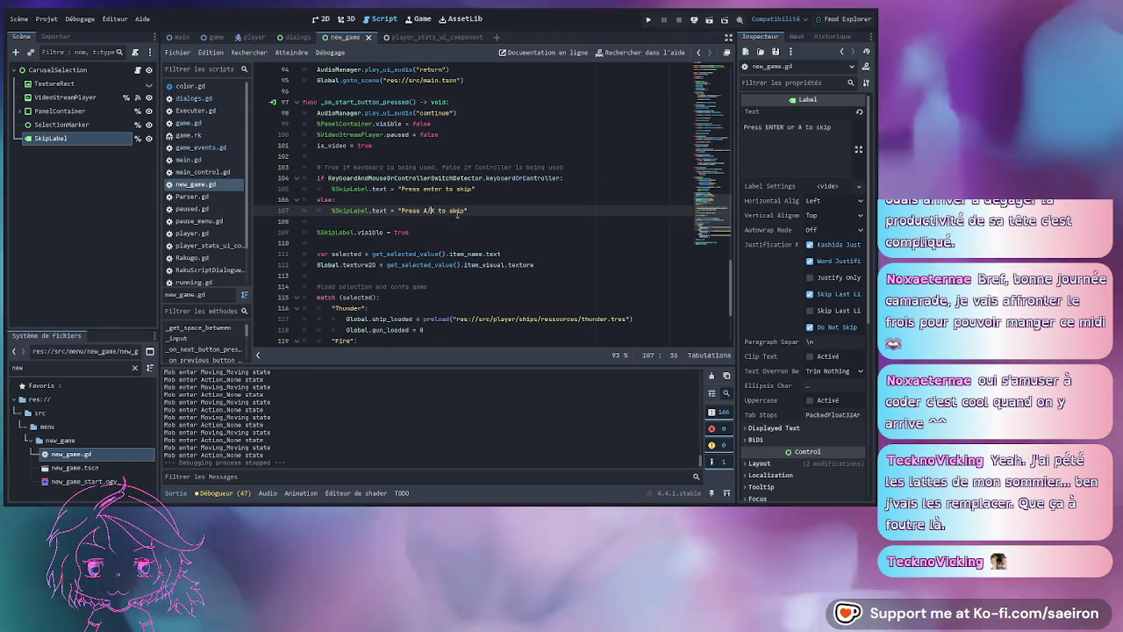
{"action": "left_click", "coordinate": [427, 189]}
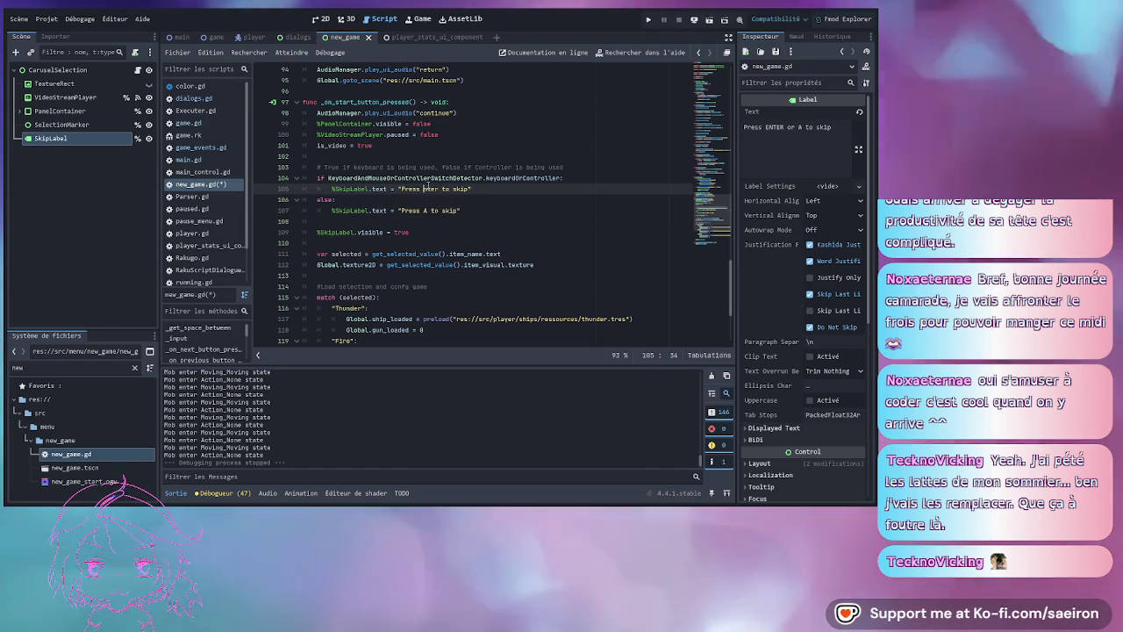
{"action": "type", "text": "E"}
- Change SkipLabel's Text to 'Press ... to skip' and save the scene
{"action": "left_click", "coordinate": [465, 200]}
{"action": "left_click", "coordinate": [776, 129]}
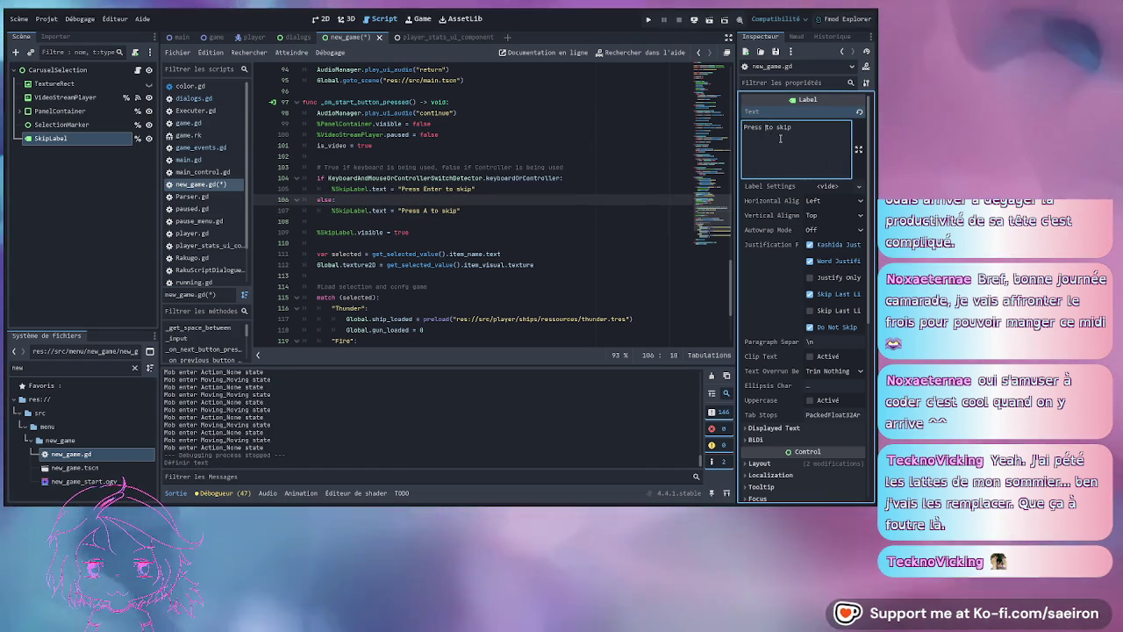
{"action": "key", "text": "BackSpace"}
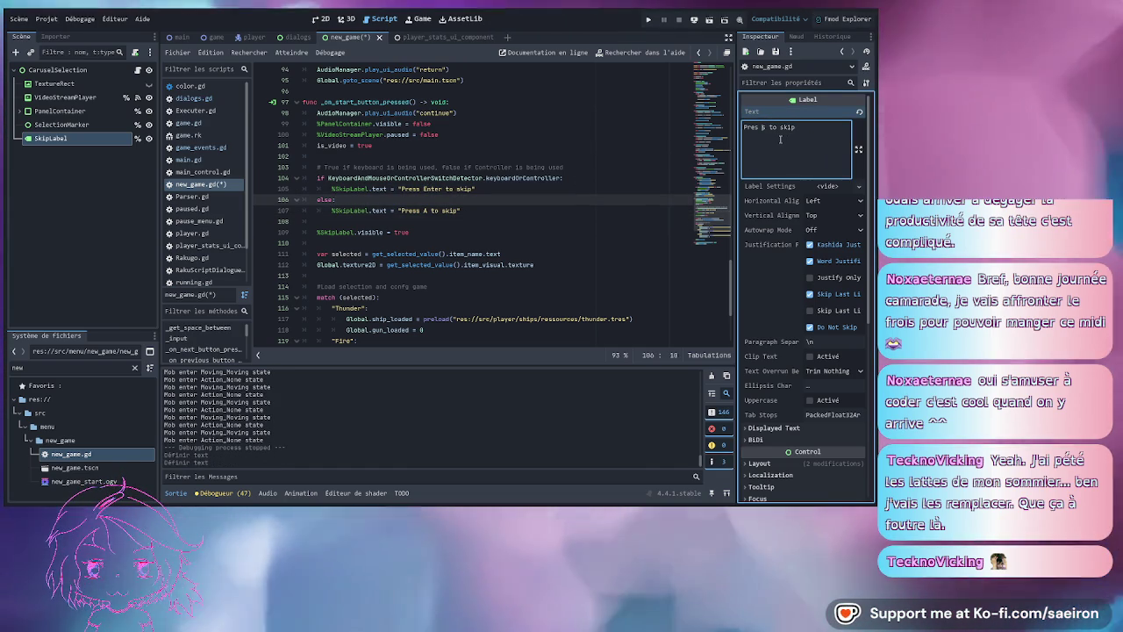
{"action": "type", "text": "..."}
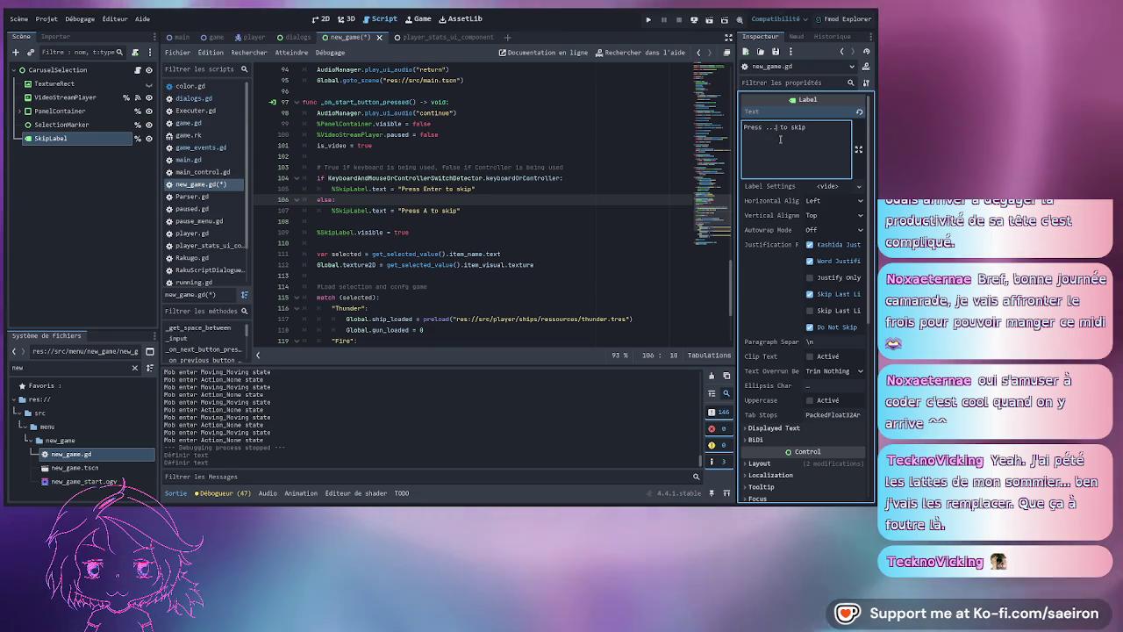
{"action": "key", "text": "ctrl+s"}
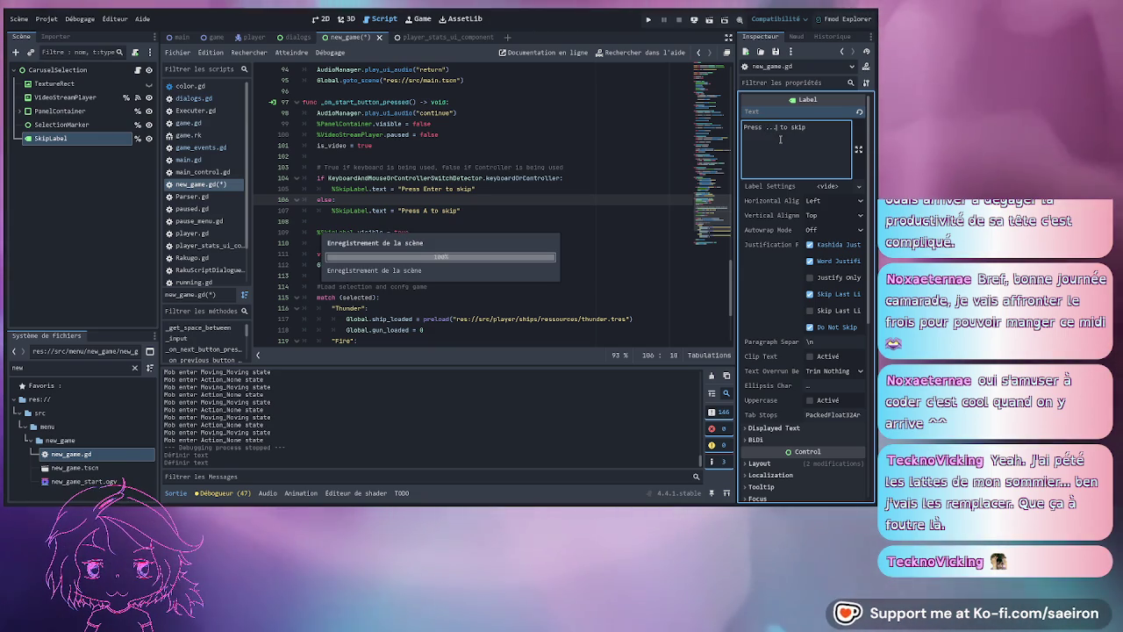
{"action": "left_click", "coordinate": [490, 213]}
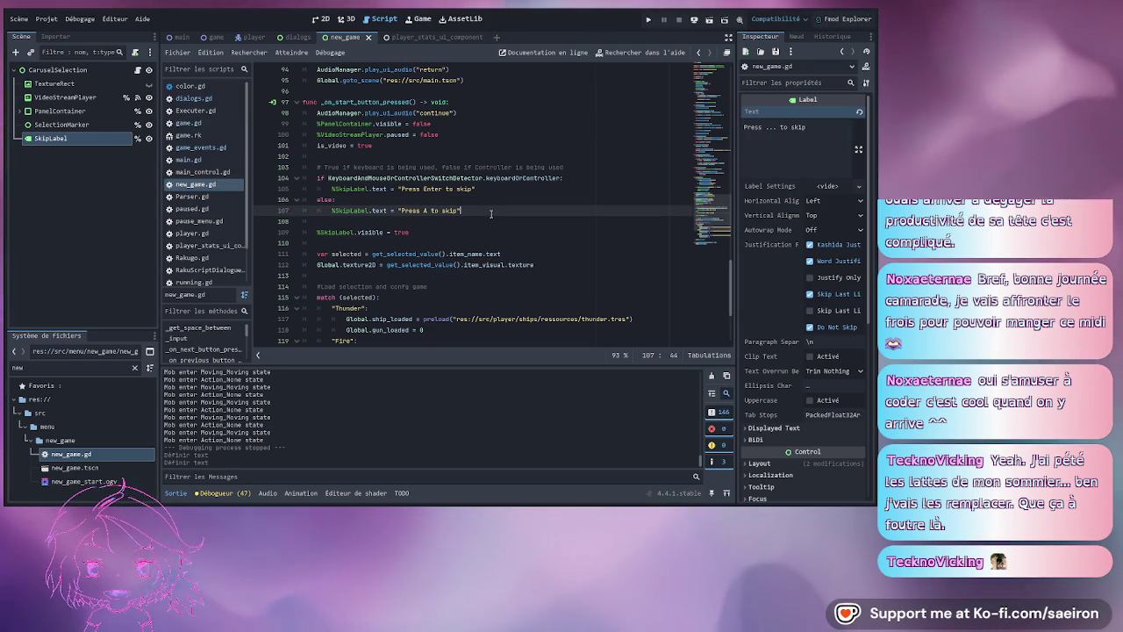
- Show the game scene in the 2D view and make the Dialogs node visible
{"action": "left_click", "coordinate": [215, 37]}
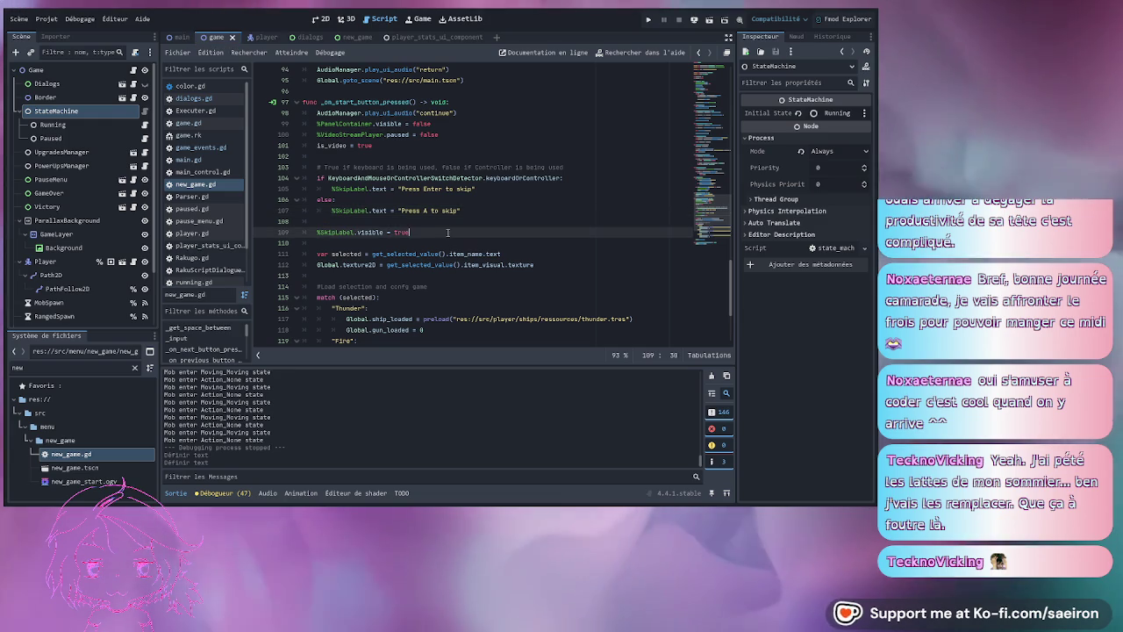
{"action": "left_click", "coordinate": [314, 19]}
{"action": "scroll", "coordinate": [408, 286], "scroll_direction": "down", "scroll_amount": 2}
{"action": "left_click", "coordinate": [146, 84]}
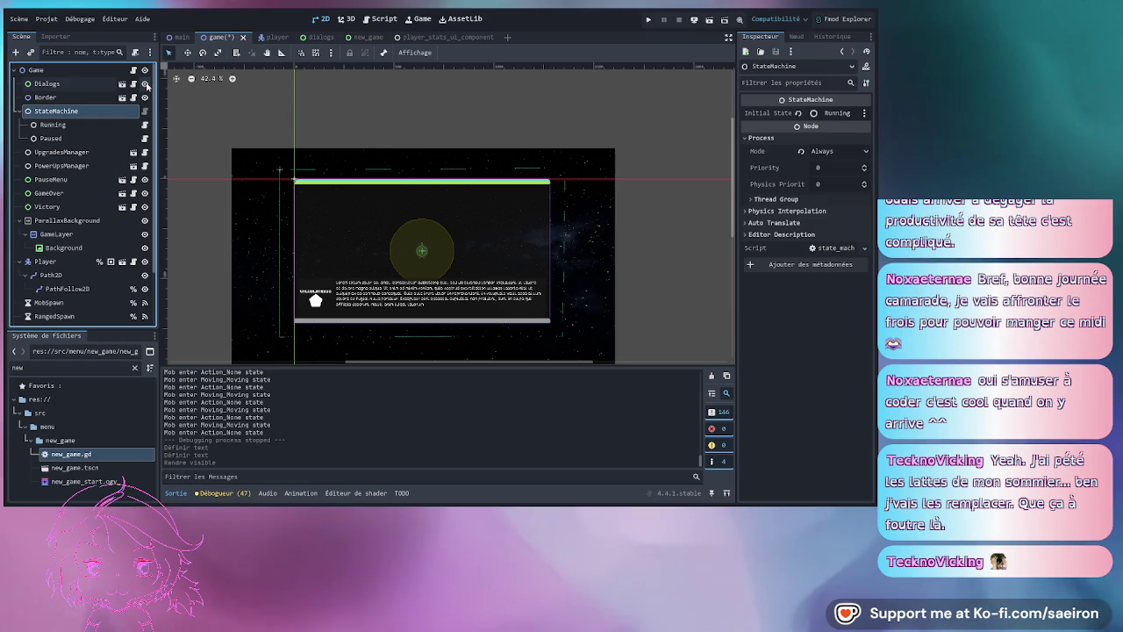
- Drag the Dialogs node down under Player in the Scene dock
{"action": "left_click_drag", "start_coordinate": [76, 84], "coordinate": [81, 270]}
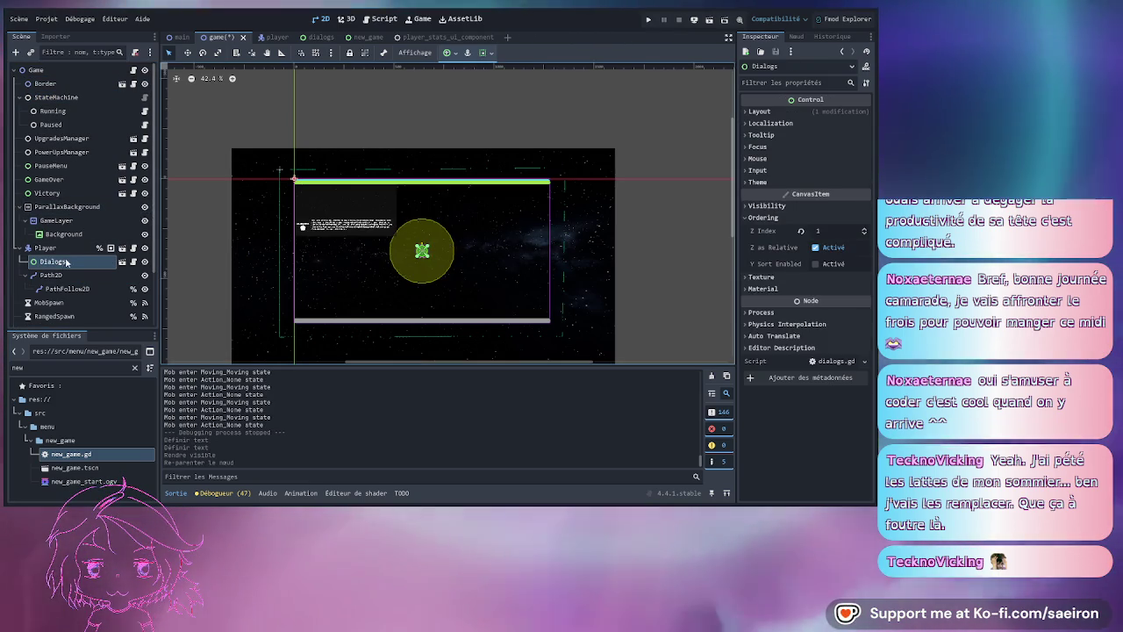
{"action": "scroll", "coordinate": [70, 254], "scroll_direction": "down", "scroll_amount": 2}
{"action": "scroll", "coordinate": [72, 232], "scroll_direction": "up", "scroll_amount": 2}
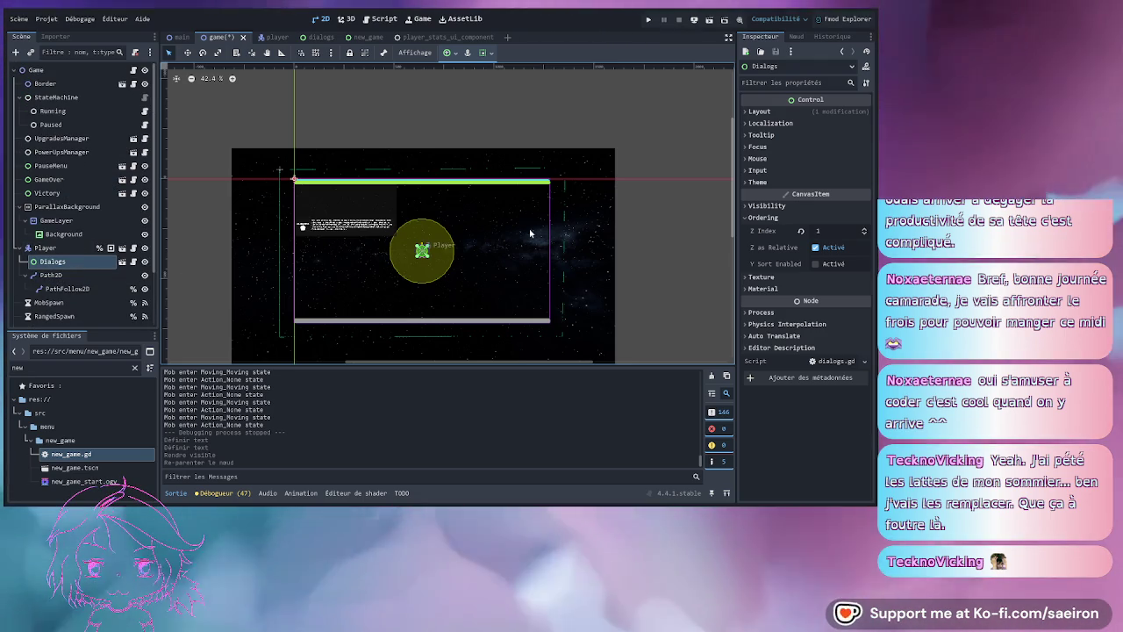
{"action": "left_click", "coordinate": [760, 111]}
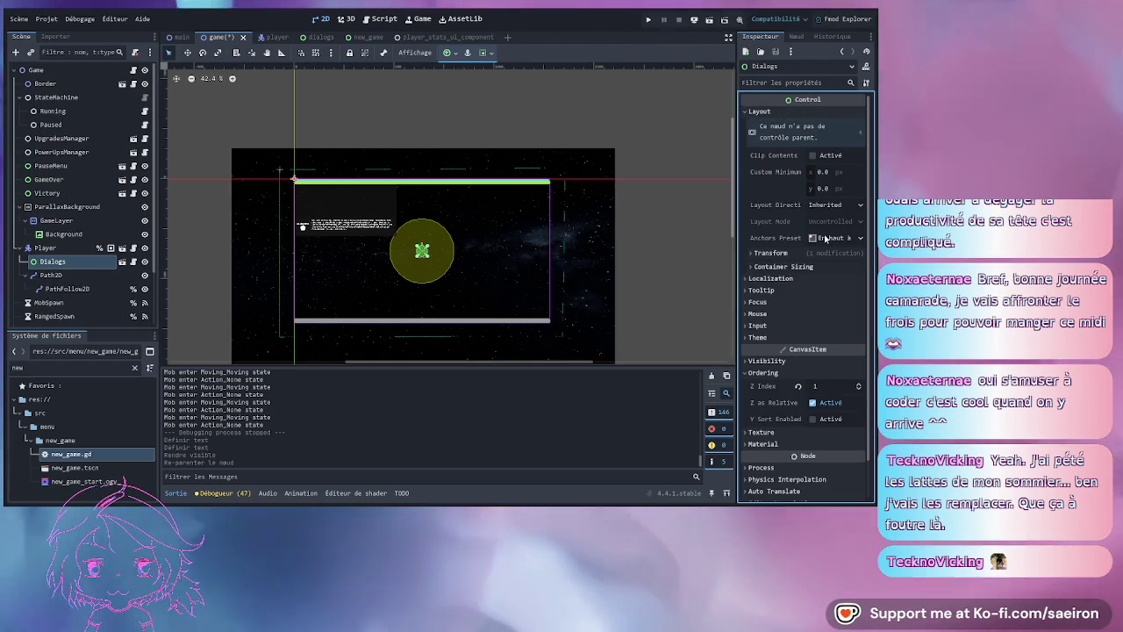
- Try other anchor presets on Dialogs, reverting each time to Top Left
{"action": "left_click", "coordinate": [818, 266]}
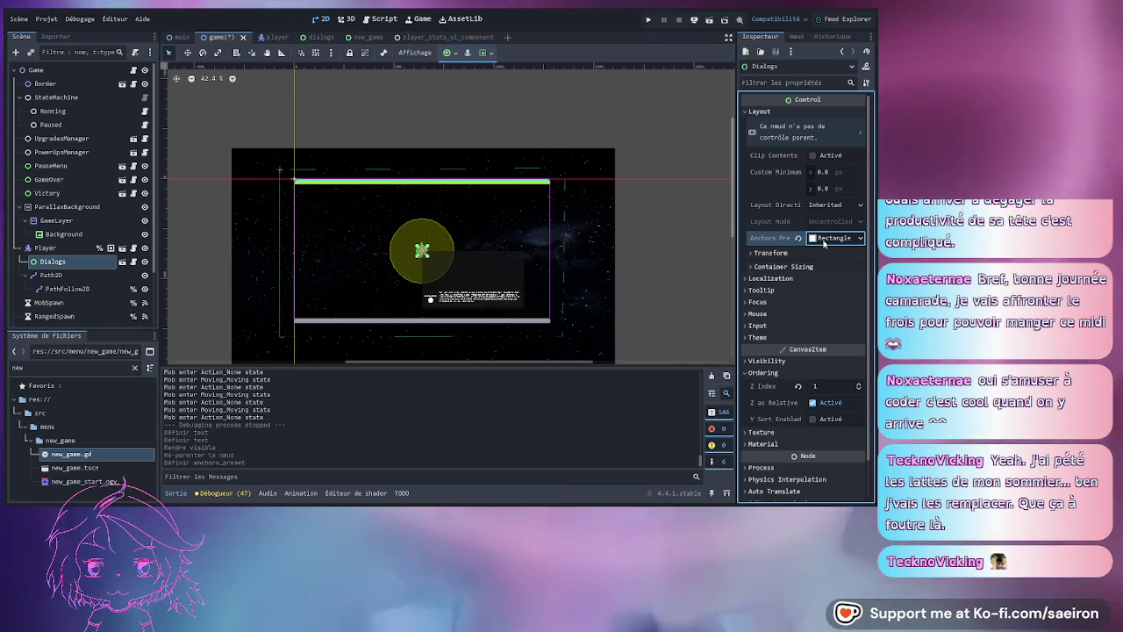
{"action": "scroll", "coordinate": [502, 282], "scroll_direction": "up", "scroll_amount": 2}
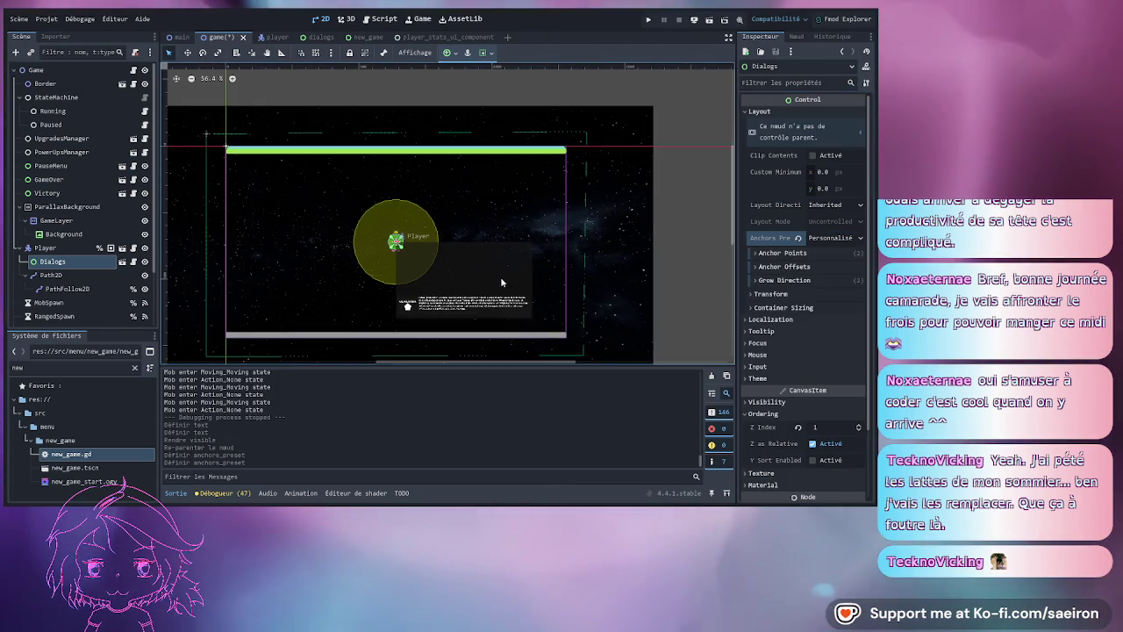
{"action": "scroll", "coordinate": [456, 270], "scroll_direction": "up", "scroll_amount": 1}
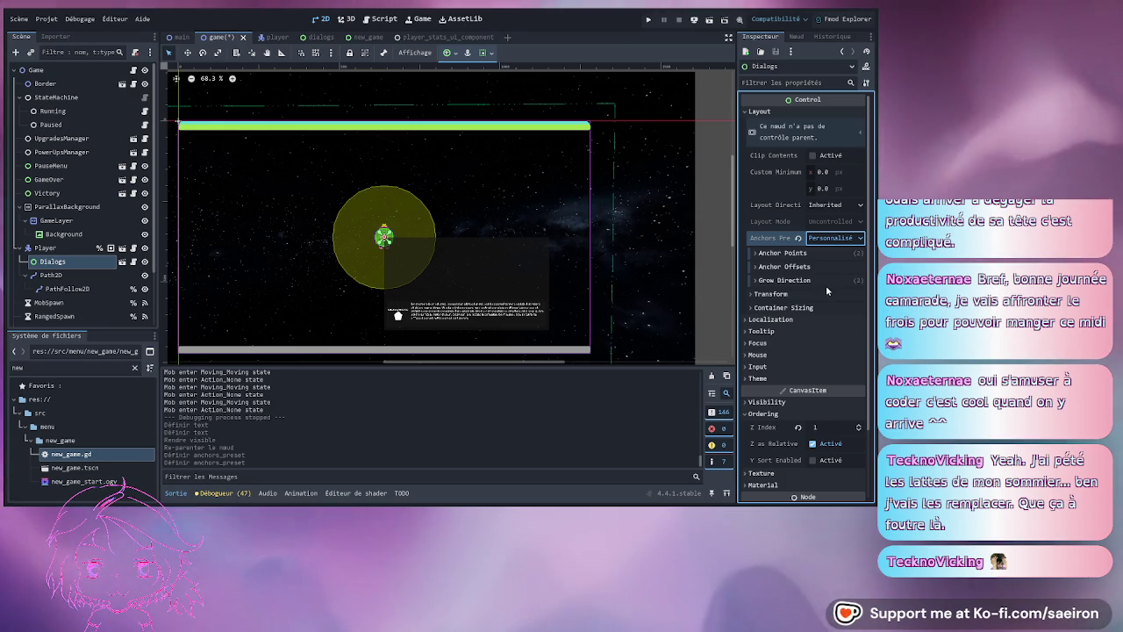
{"action": "key", "text": "ctrl+z"}
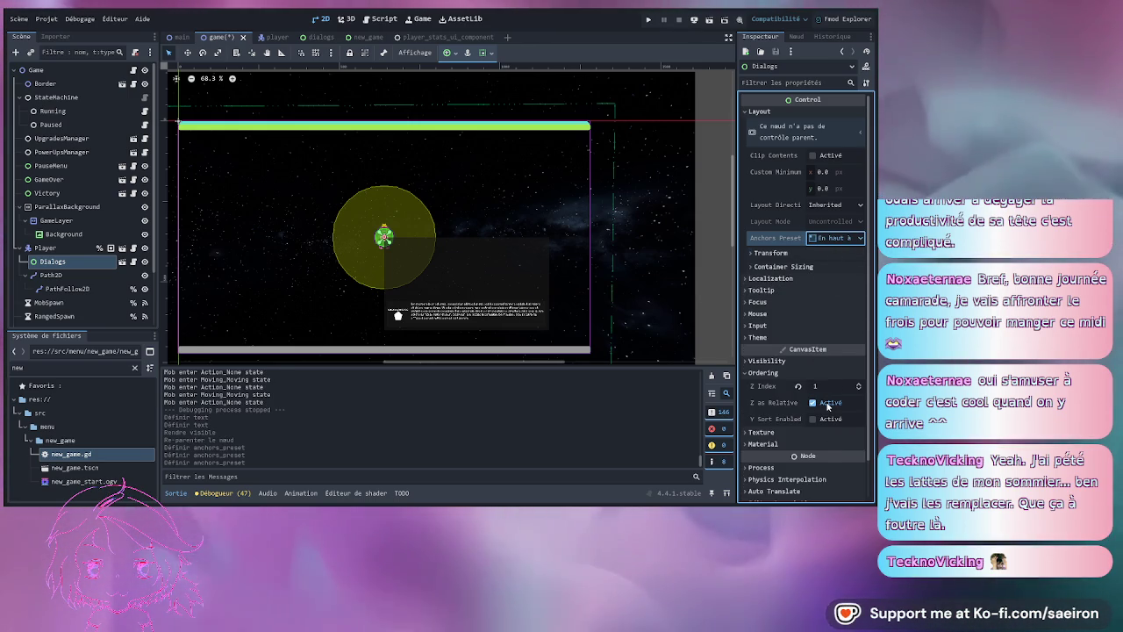
{"action": "left_click", "coordinate": [824, 238]}
{"action": "key", "text": "ctrl+z"}
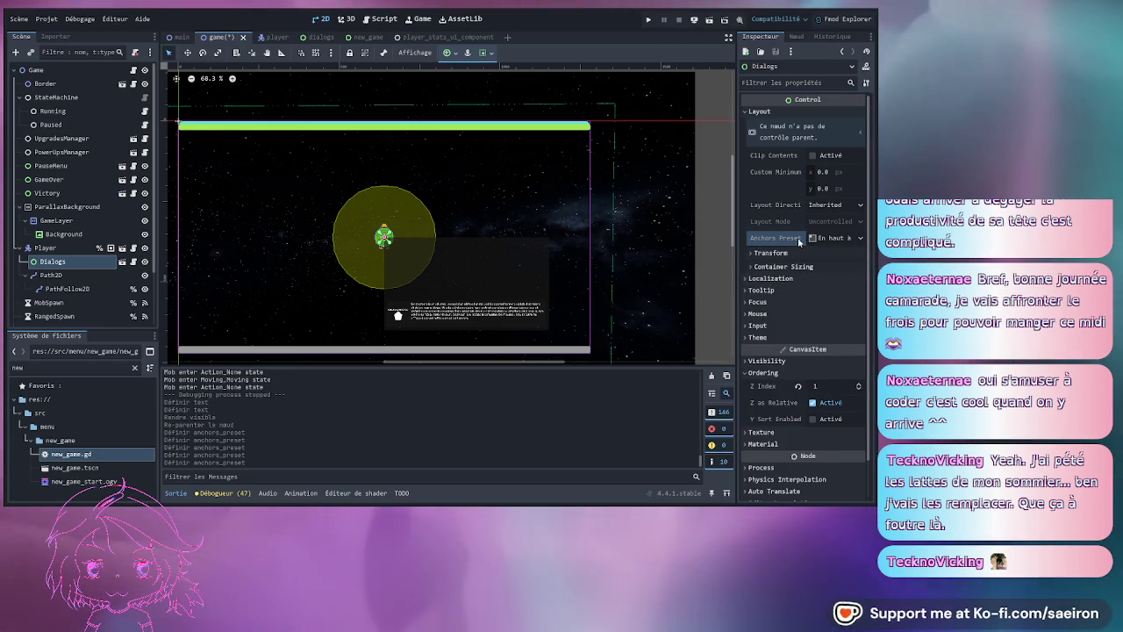
- Set the Dialogs Custom Minimum Size to 1280 × 720
{"action": "left_click", "coordinate": [822, 171]}
{"action": "type", "text": "12"}
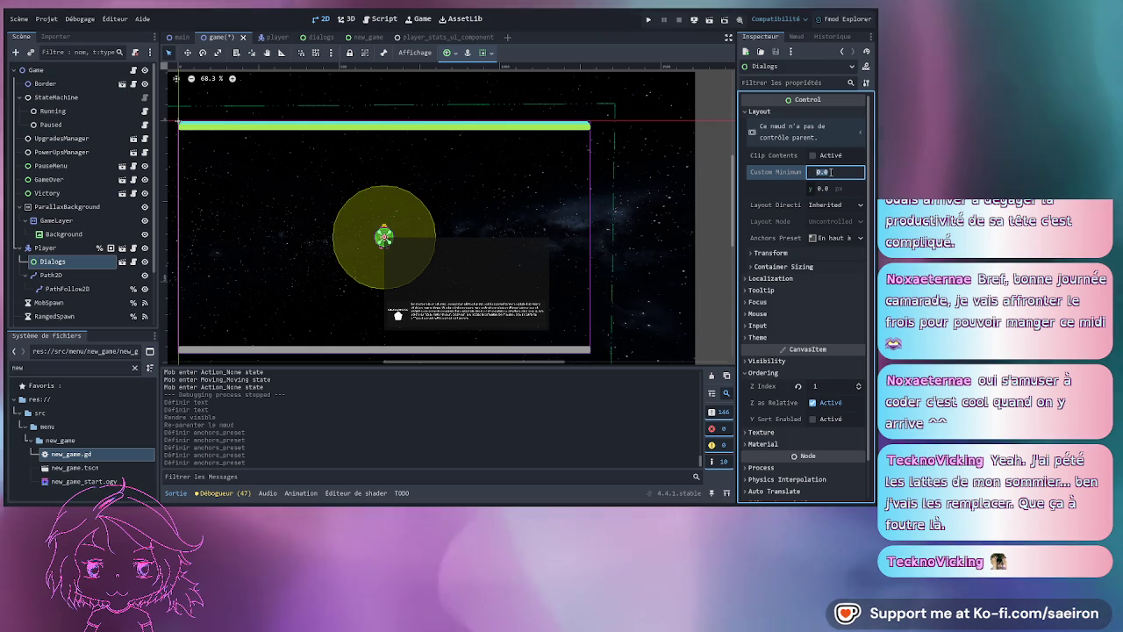
{"action": "type", "text": "80"}
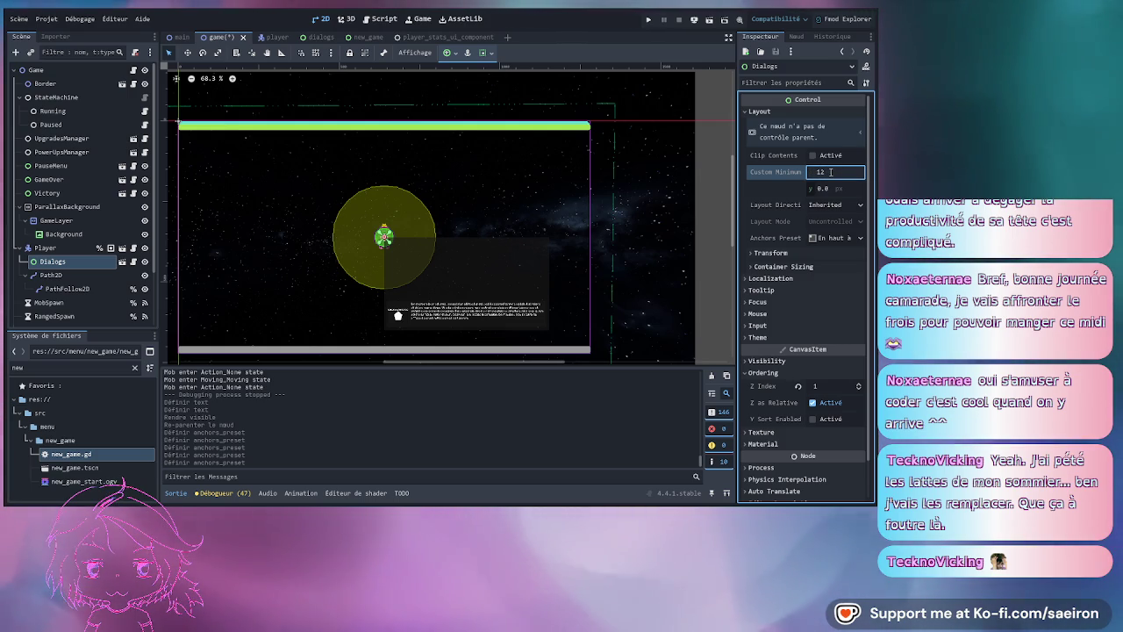
{"action": "key", "text": "Tab"}
{"action": "type", "text": "720"}
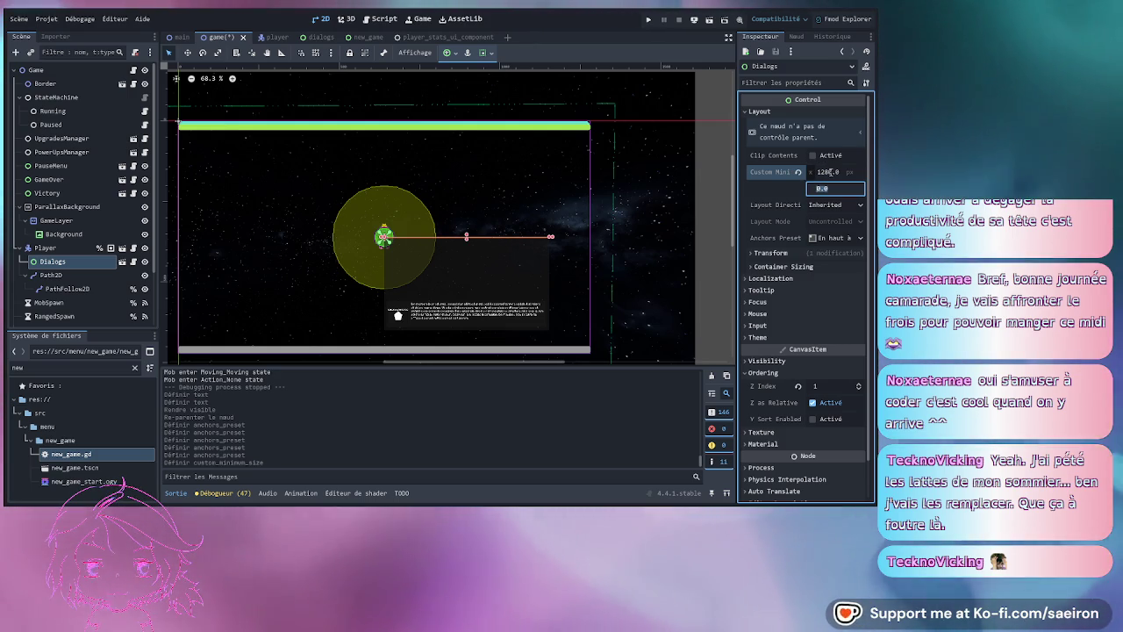
{"action": "key", "text": "Return"}
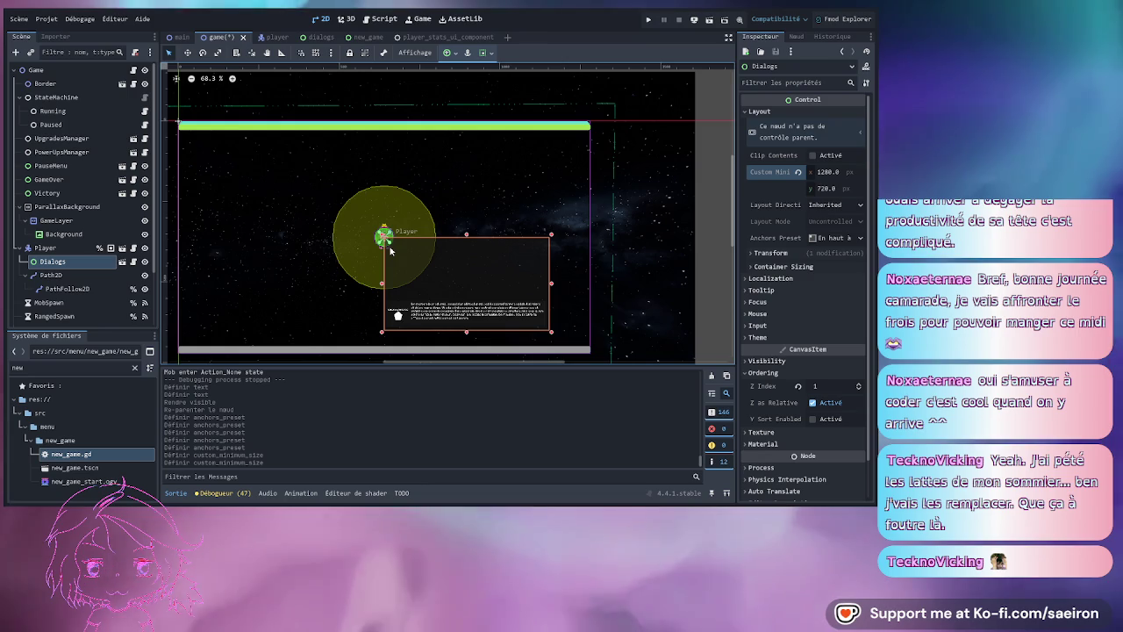
{"action": "left_click", "coordinate": [470, 271]}
- Review Dialogs' layout direction and transform, then delete the Dialogs node from the game scene
{"action": "left_click", "coordinate": [836, 206]}
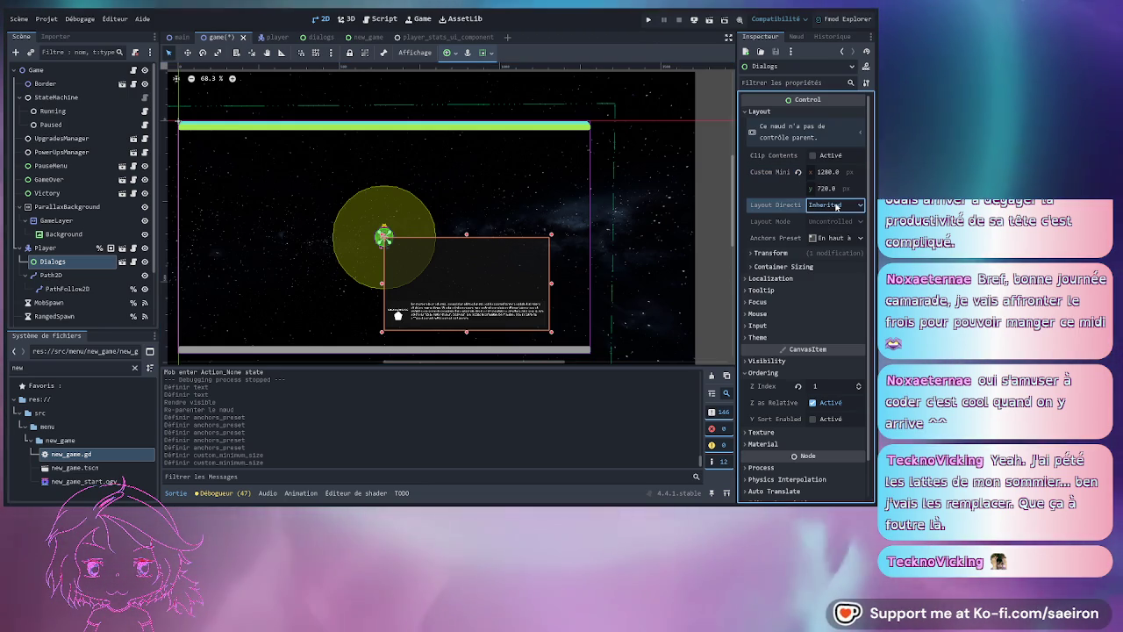
{"action": "left_click", "coordinate": [789, 253]}
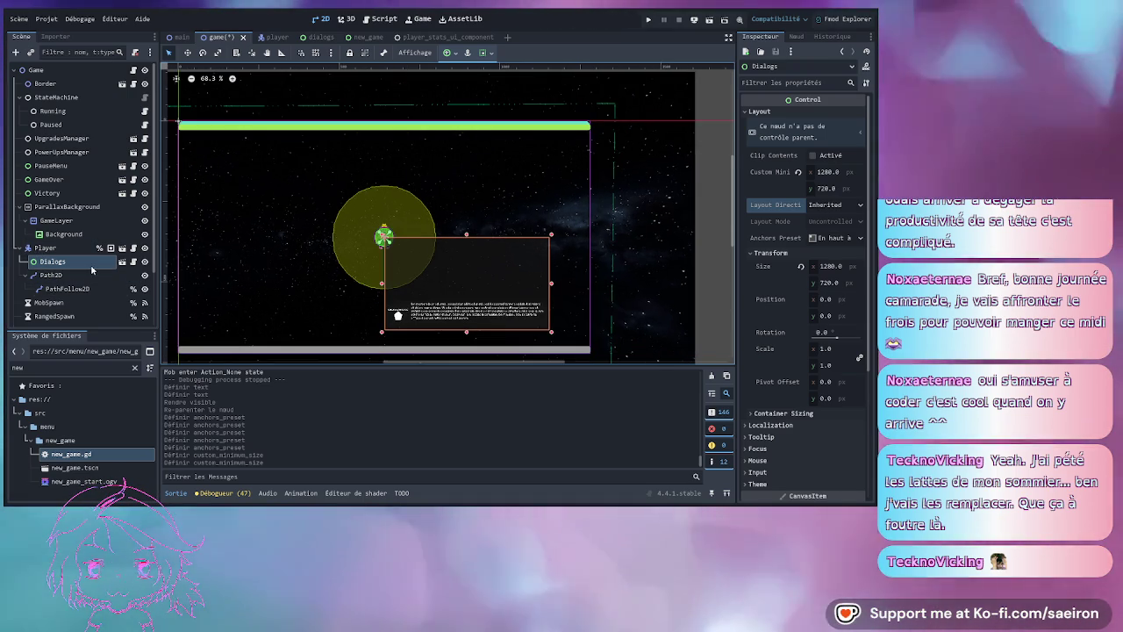
{"action": "left_click", "coordinate": [91, 261]}
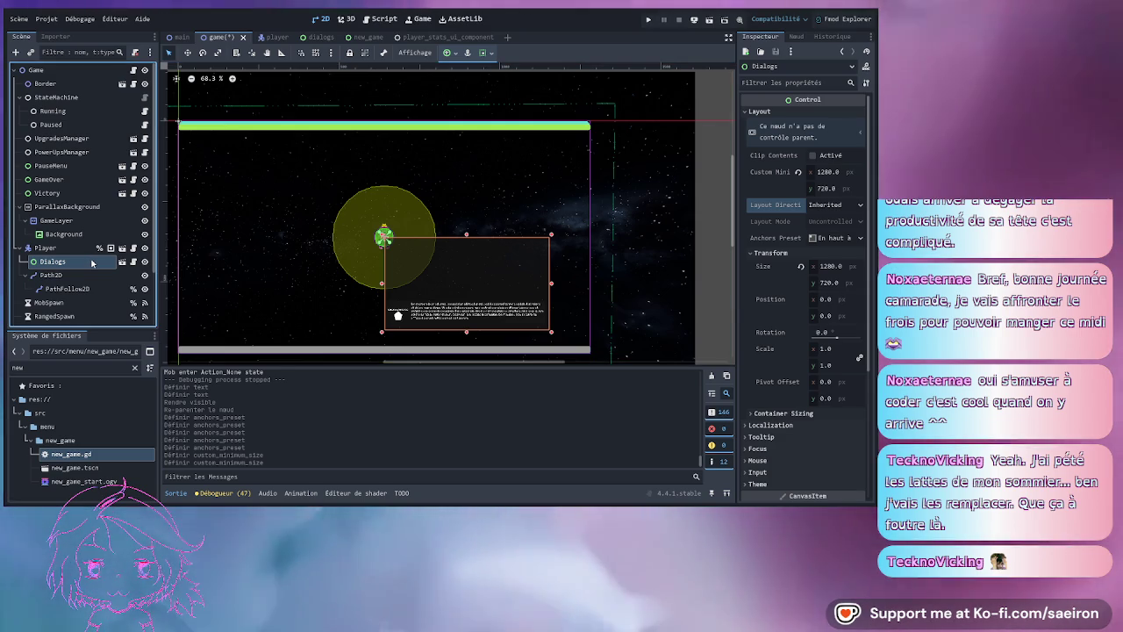
{"action": "key", "text": "Delete"}
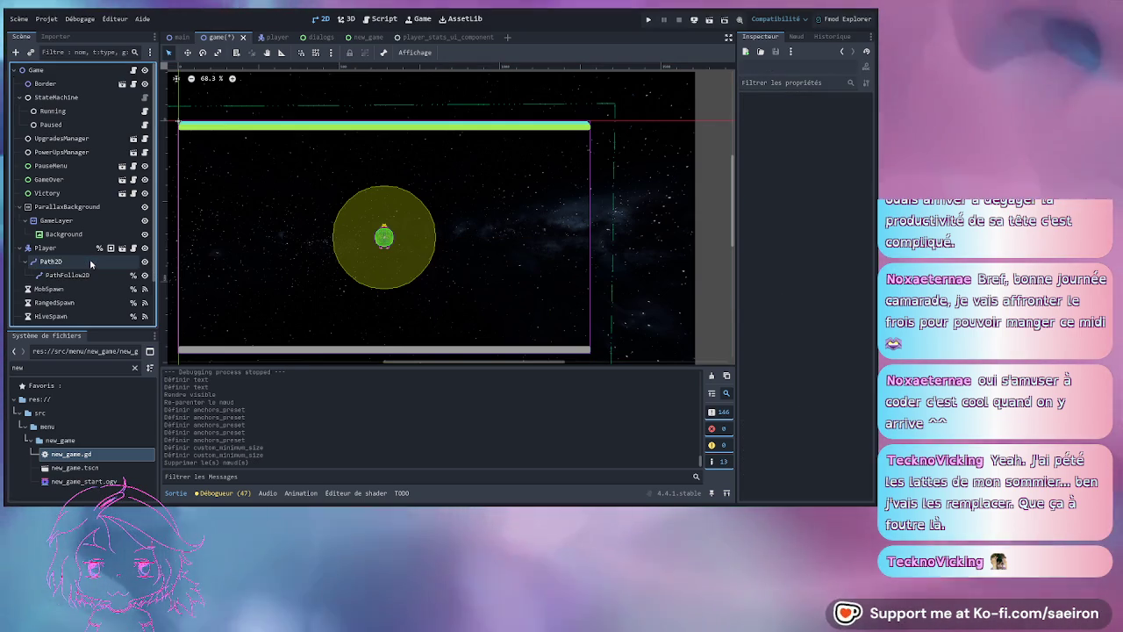